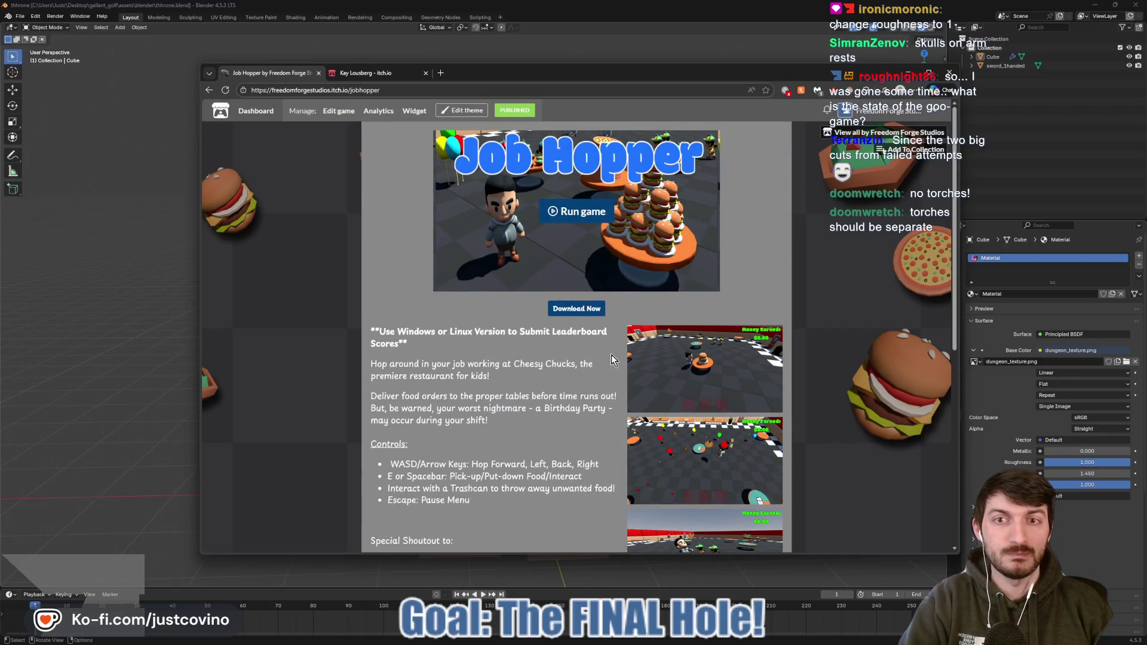
# Go back to the studio's games page, then return to Blender and orbit the stone throne.
pyautogui.click(209, 96)
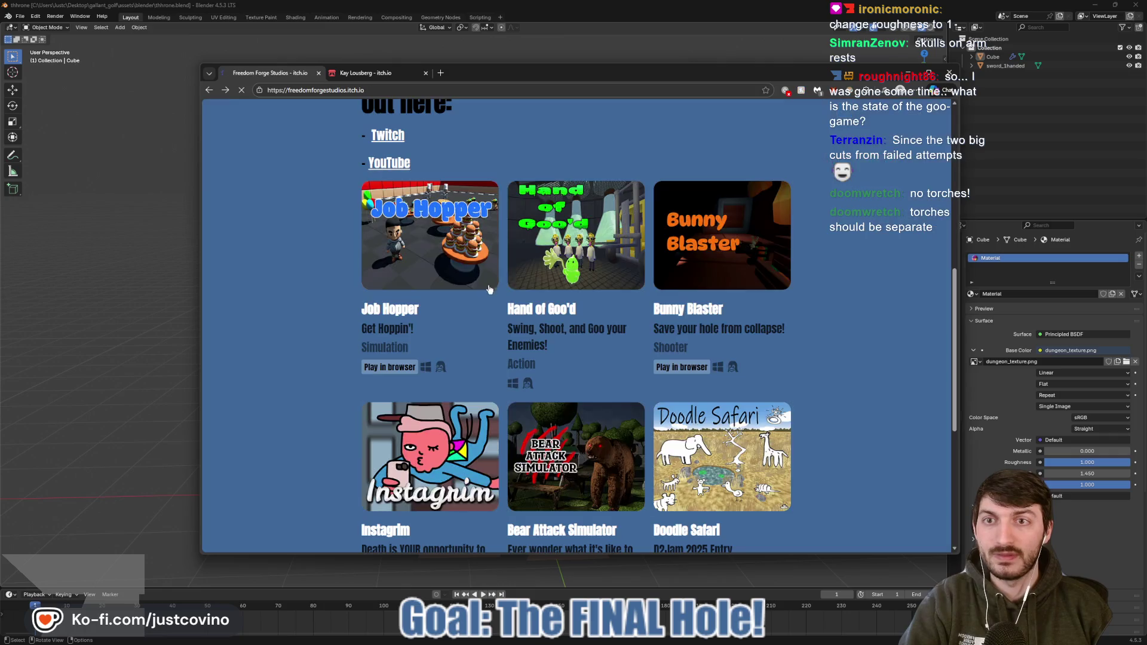
pyautogui.hotkey('alt', 'Tab')
pyautogui.moveTo(638, 333); pyautogui.dragTo(625, 332)
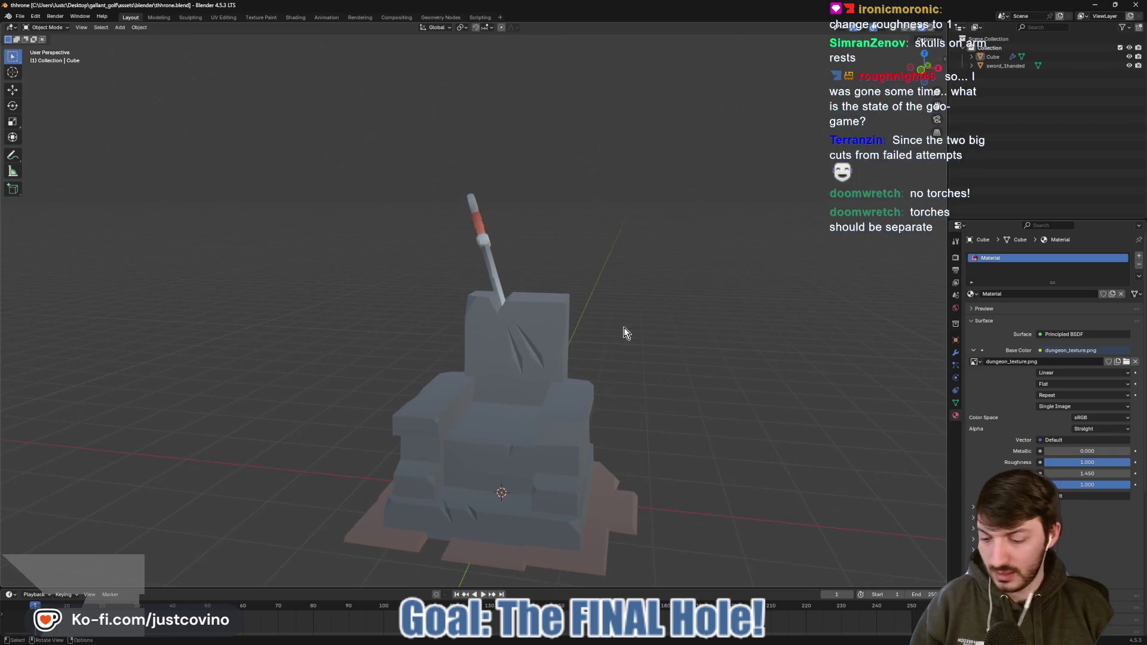
# Look at the orc_throne Blender file, return to thhrone, then bring Godot's dungeon_hole_nine scene forward.
pyautogui.moveTo(657, 643)
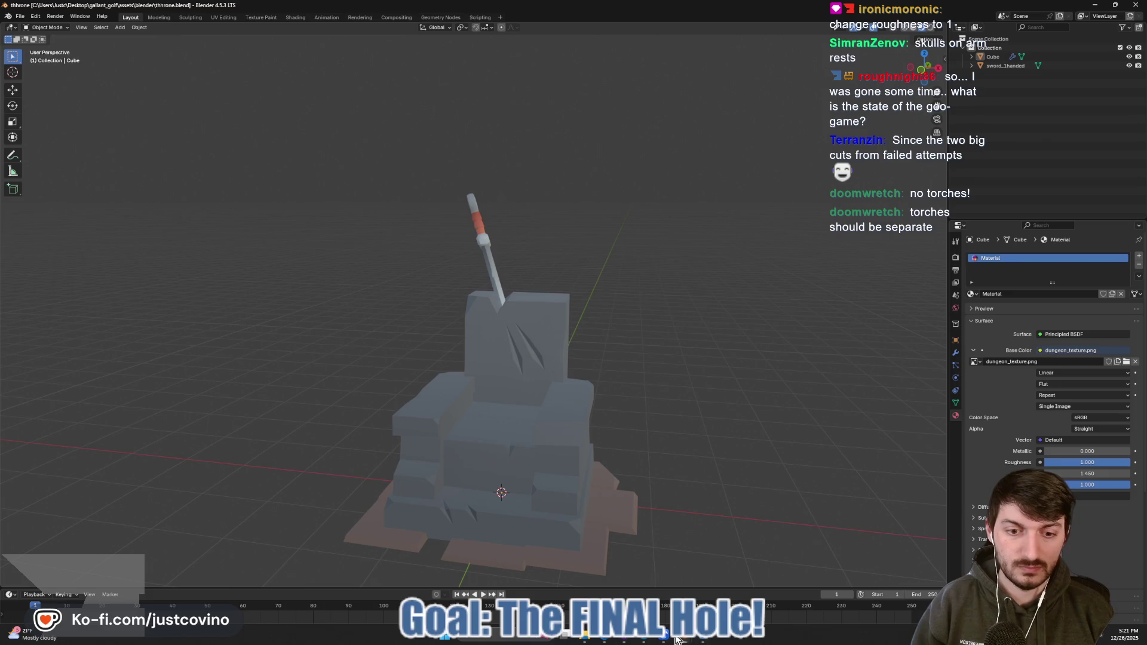
pyautogui.click(634, 570)
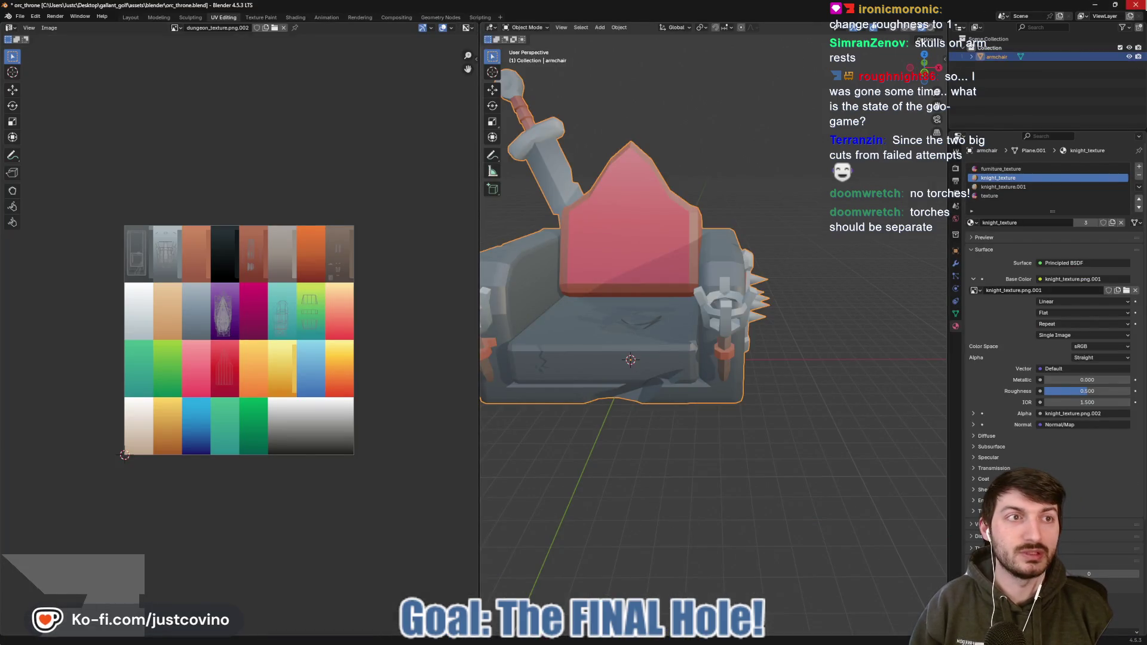
pyautogui.hotkey('alt', 'Tab')
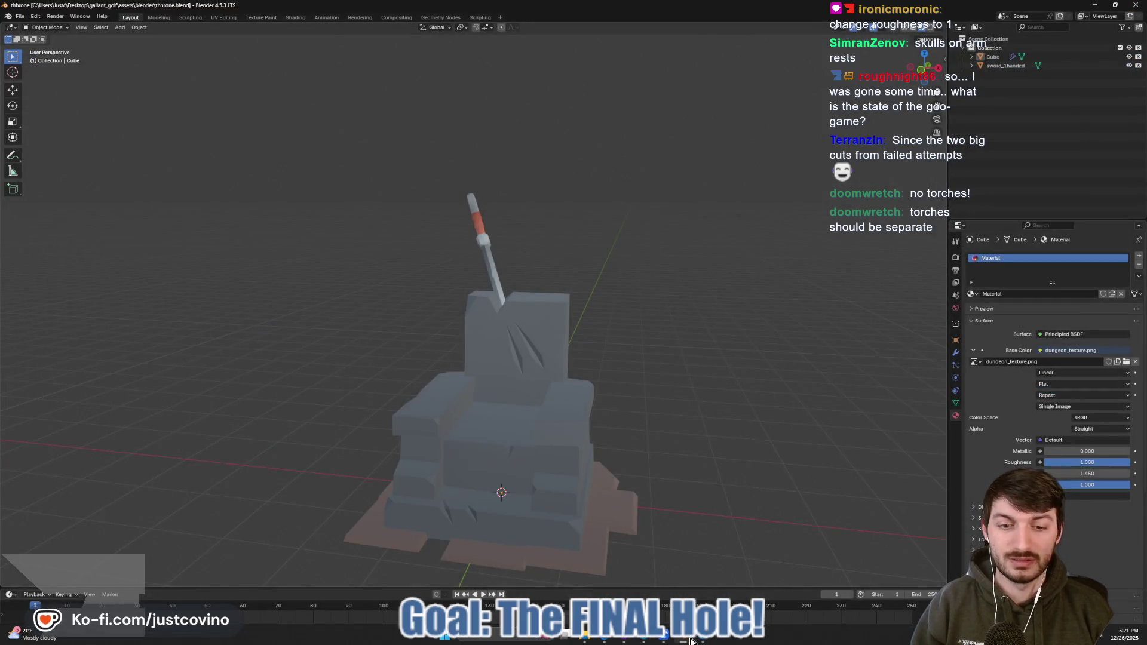
pyautogui.moveTo(690, 641)
pyautogui.click(683, 583)
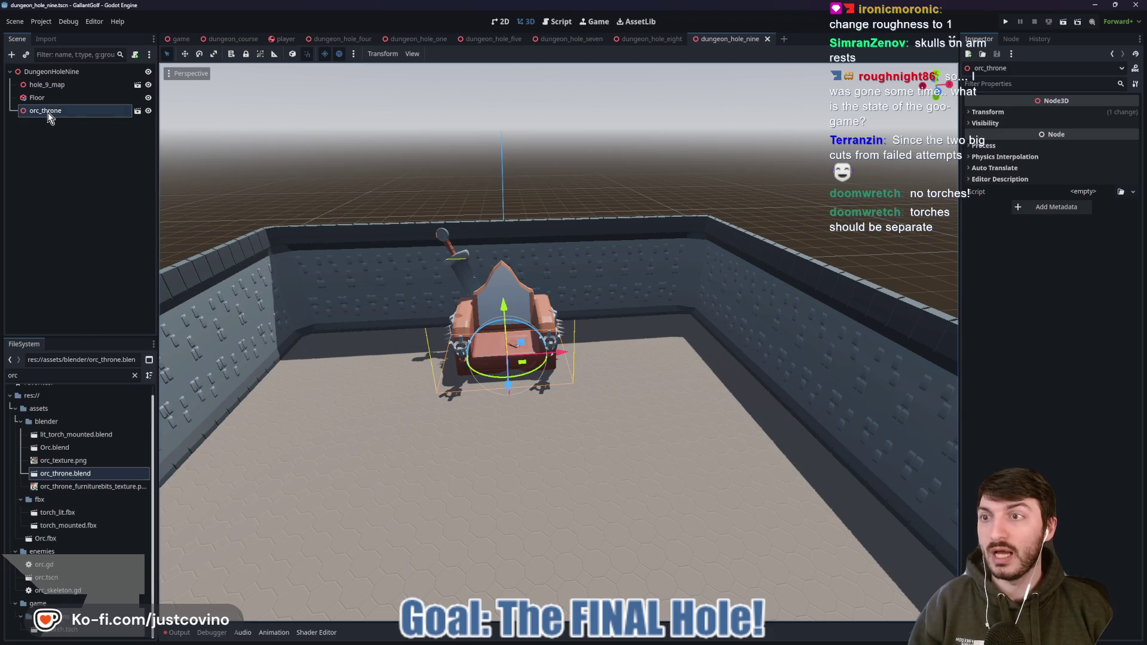
# Delete the orc throne from the scene and filter FileSystem by 'thh'.
pyautogui.press('Delete')
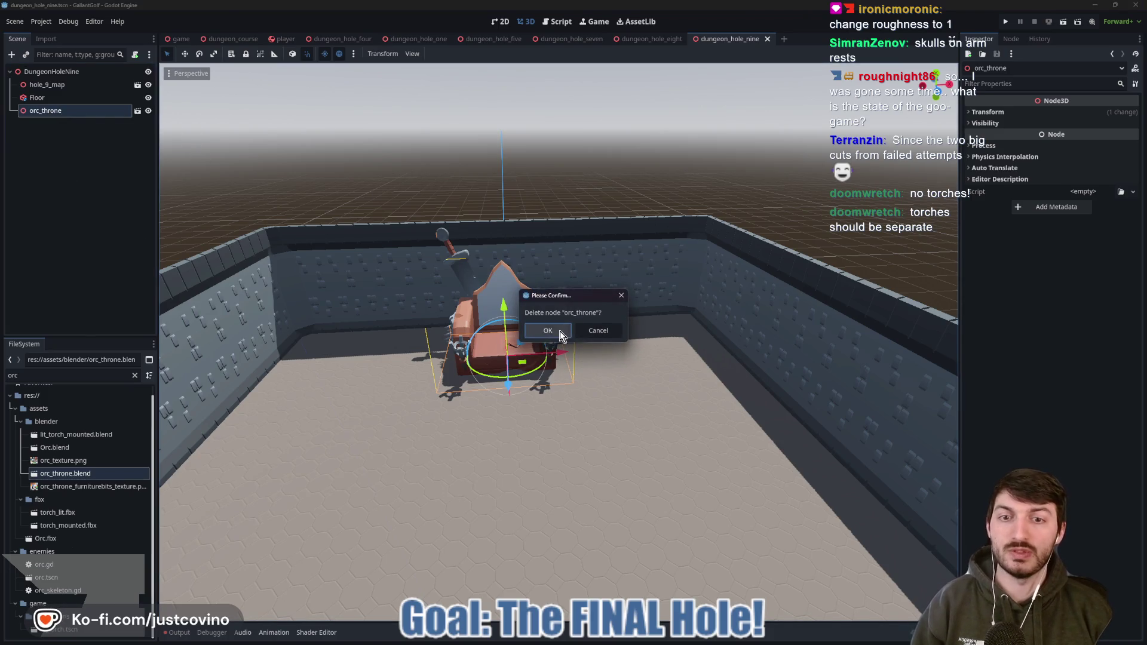
pyautogui.click(547, 331)
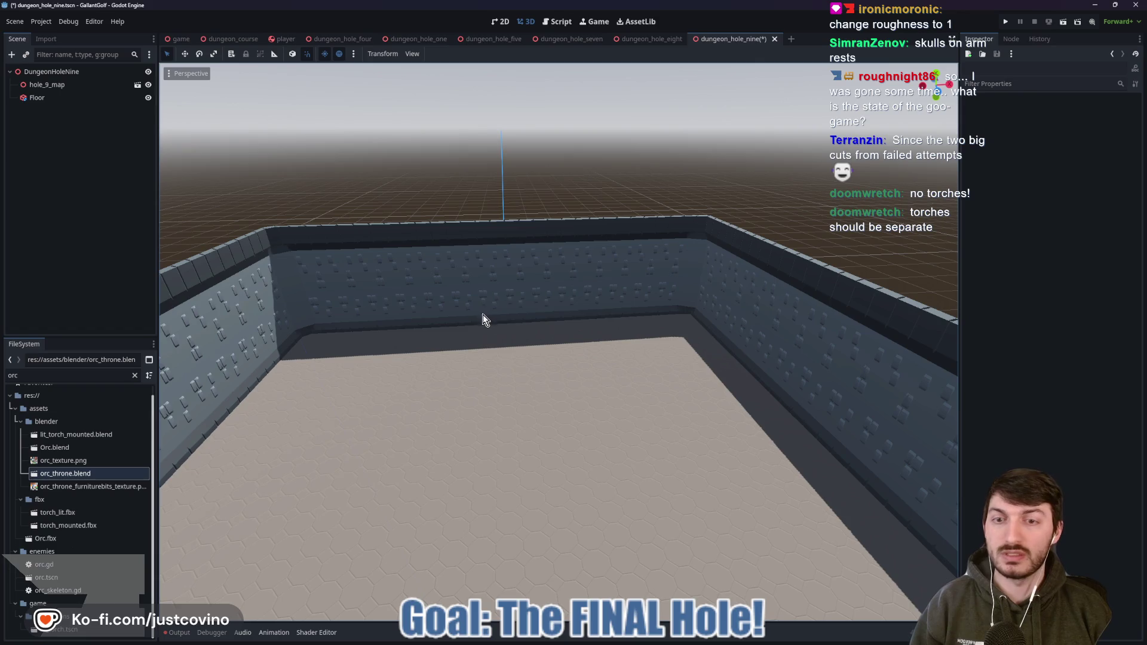
pyautogui.doubleClick(60, 377)
pyautogui.write('thr')
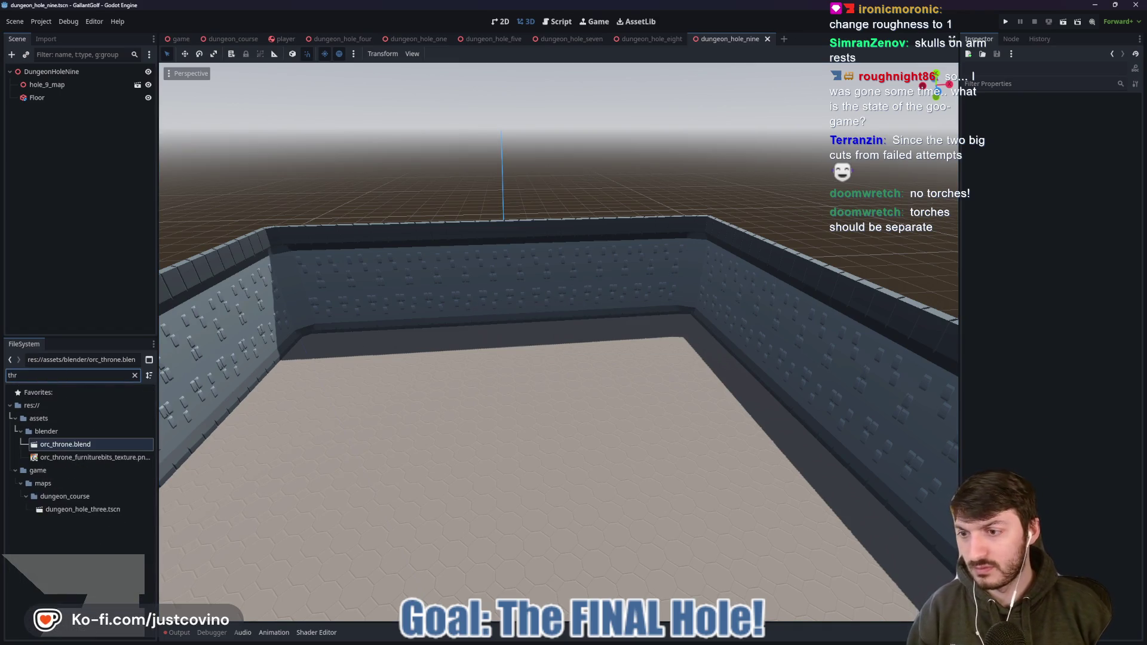
pyautogui.press('BackSpace')
pyautogui.press('BackSpace')
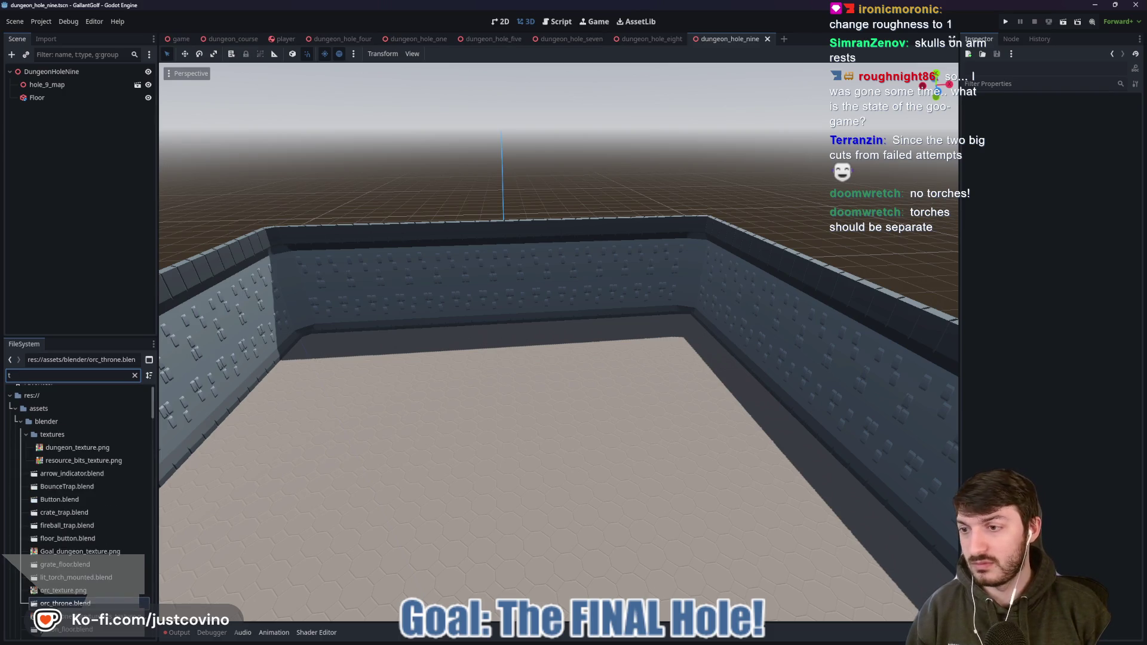
pyautogui.write('h')
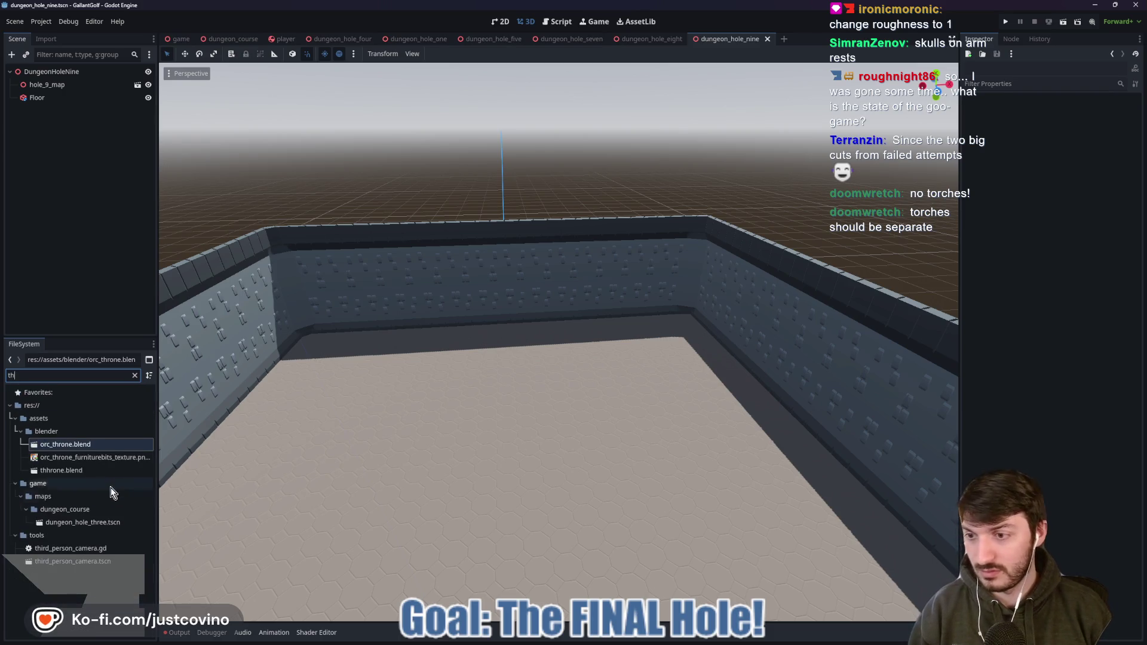
# Place thhrone.blend into the dungeon room, then go back to Blender.
pyautogui.moveTo(63, 471)
pyautogui.mouseDown()
pyautogui.moveTo(354, 434)
pyautogui.moveTo(489, 357)
pyautogui.moveTo(635, 379)
pyautogui.moveTo(587, 450)
pyautogui.mouseUp()
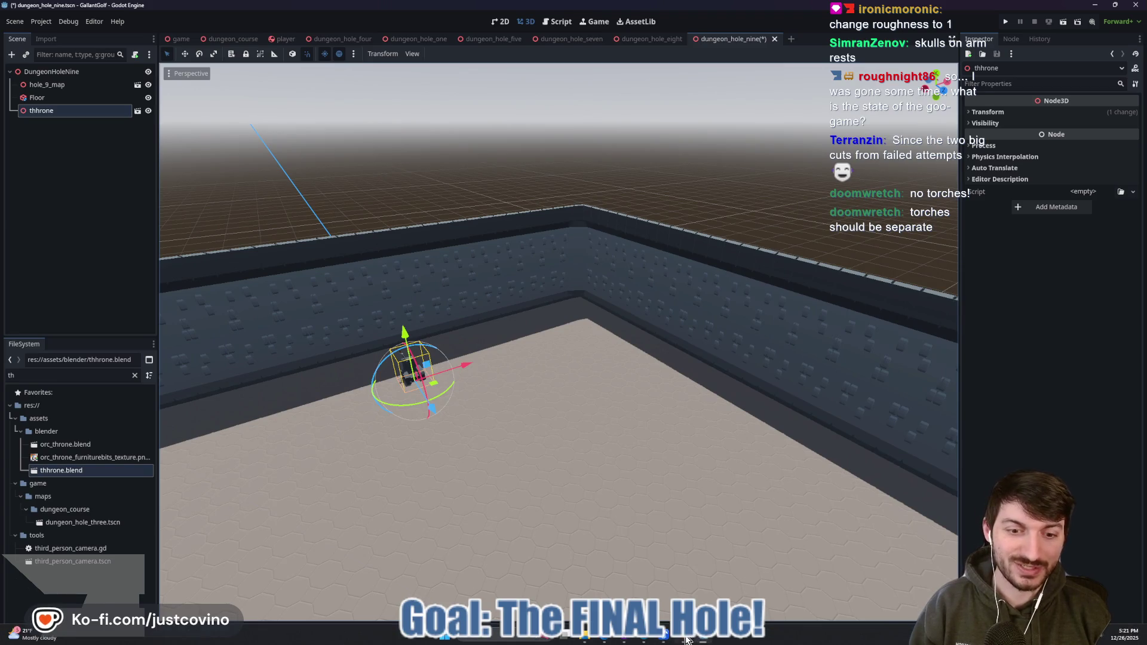
pyautogui.click(686, 640)
pyautogui.scroll(-5, 648, 353)
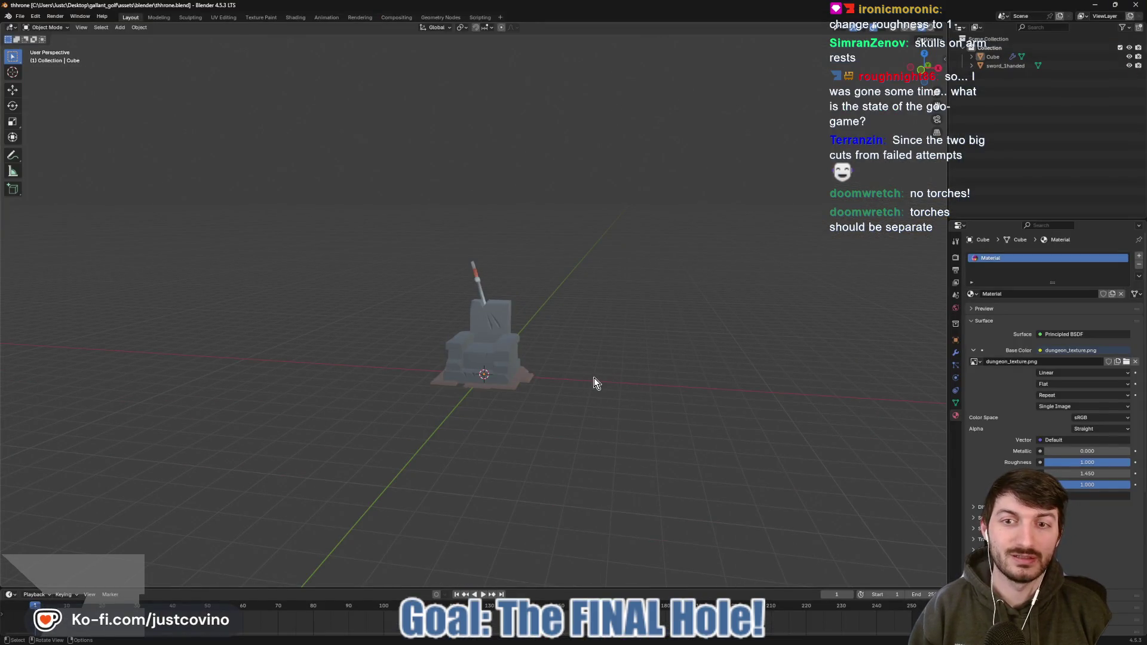
# Join the sword into the throne object with Ctrl+J.
pyautogui.press('Tab')
pyautogui.press('Tab')
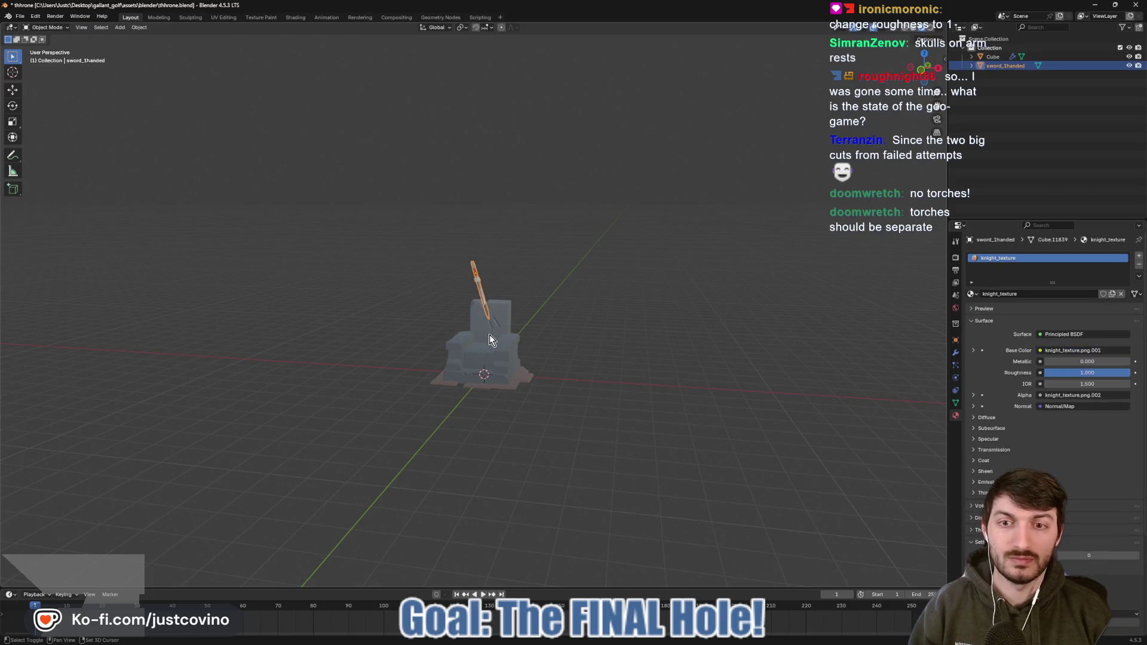
pyautogui.hotkey('ctrl', 'j')
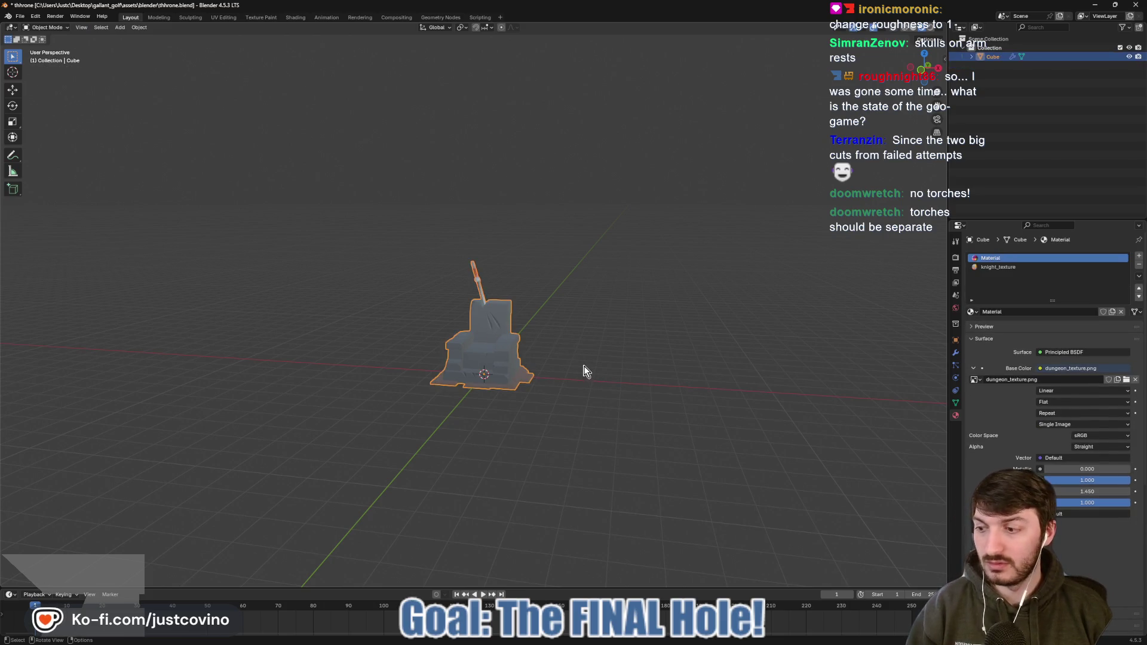
pyautogui.moveTo(584, 372); pyautogui.dragTo(602, 375)
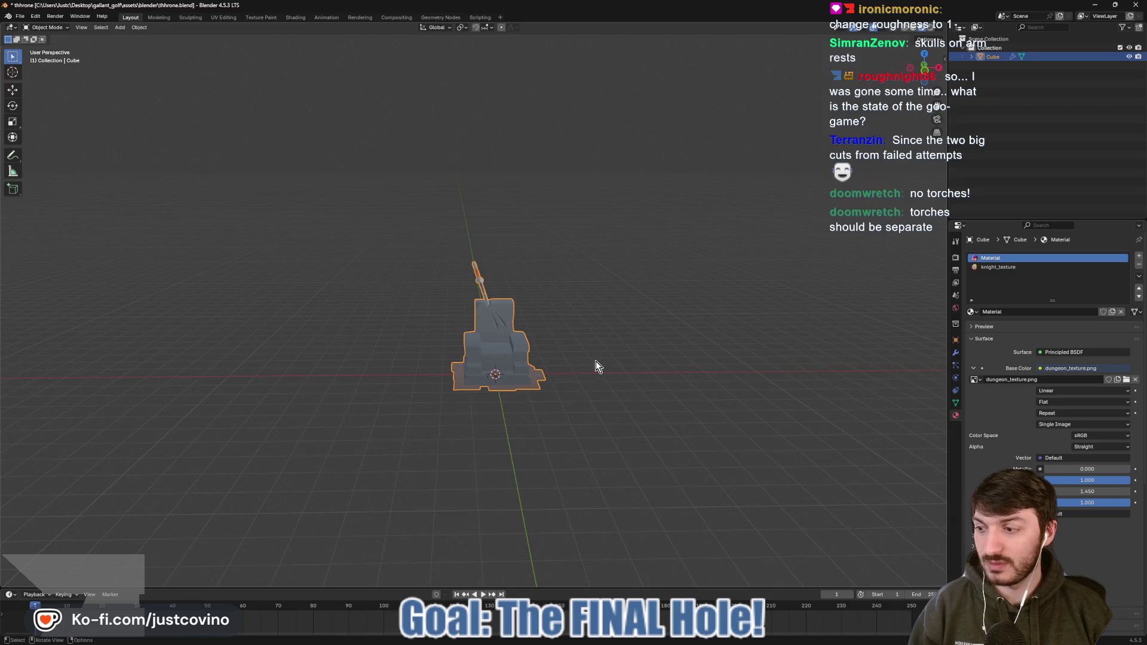
pyautogui.scroll(5, 597, 361)
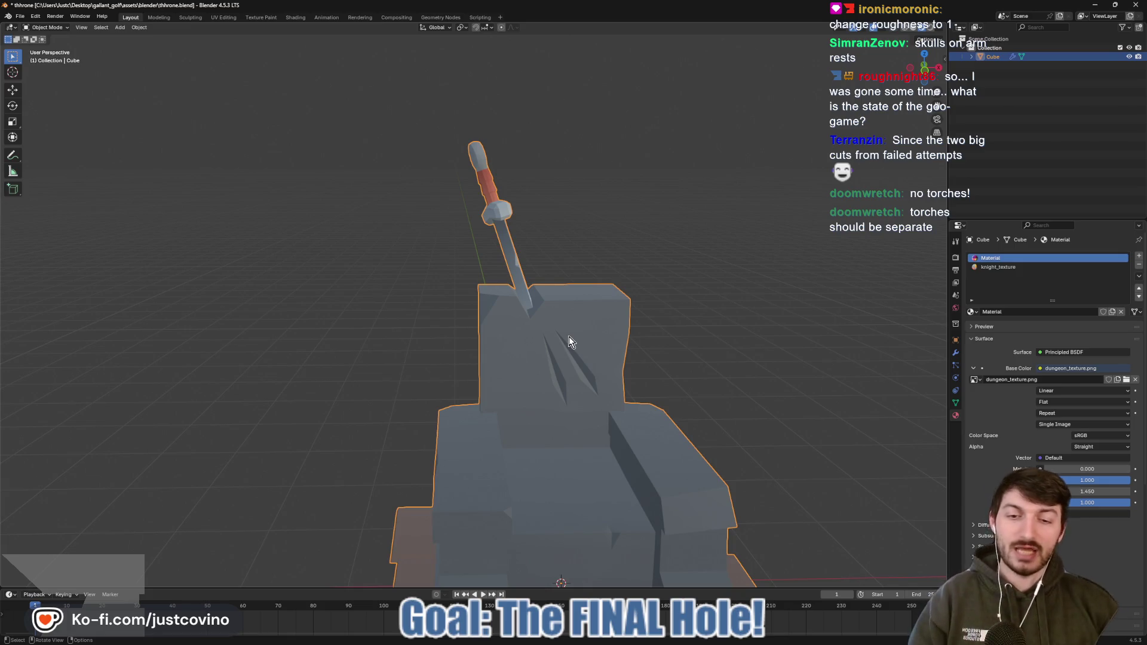
pyautogui.scroll(-6, 620, 306)
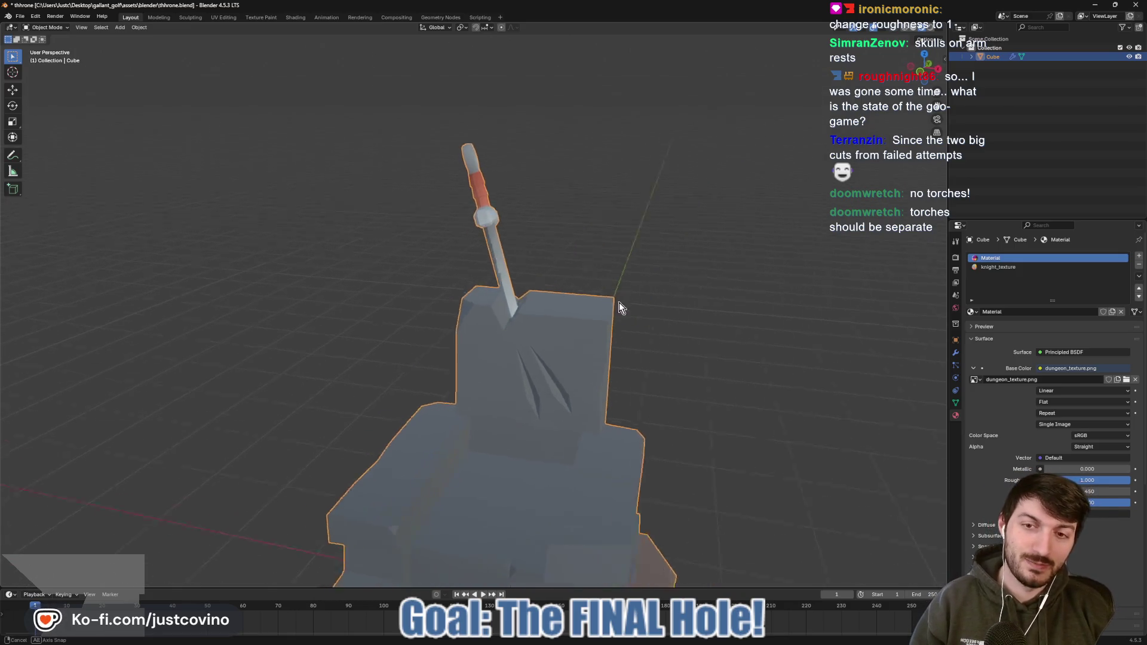
pyautogui.scroll(-2, 663, 348)
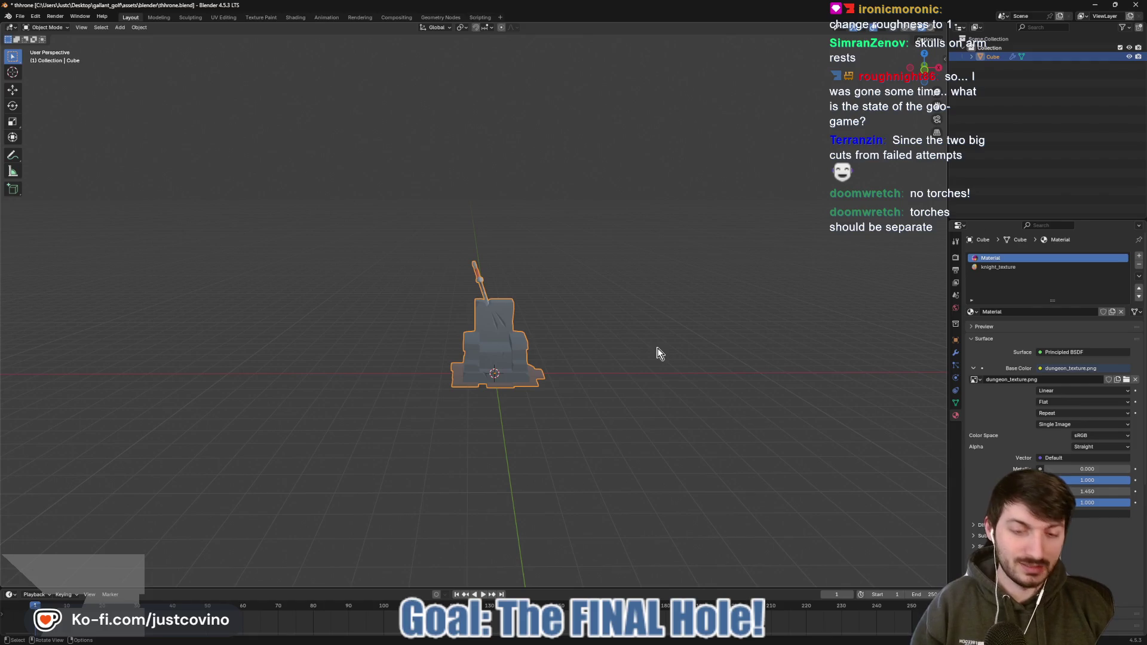
# Scale the throne by 2, save thhrone.blend, and check the reimport in Godot.
pyautogui.press('s')
pyautogui.press('2')
pyautogui.press('Return')
pyautogui.hotkey('ctrl', 's')
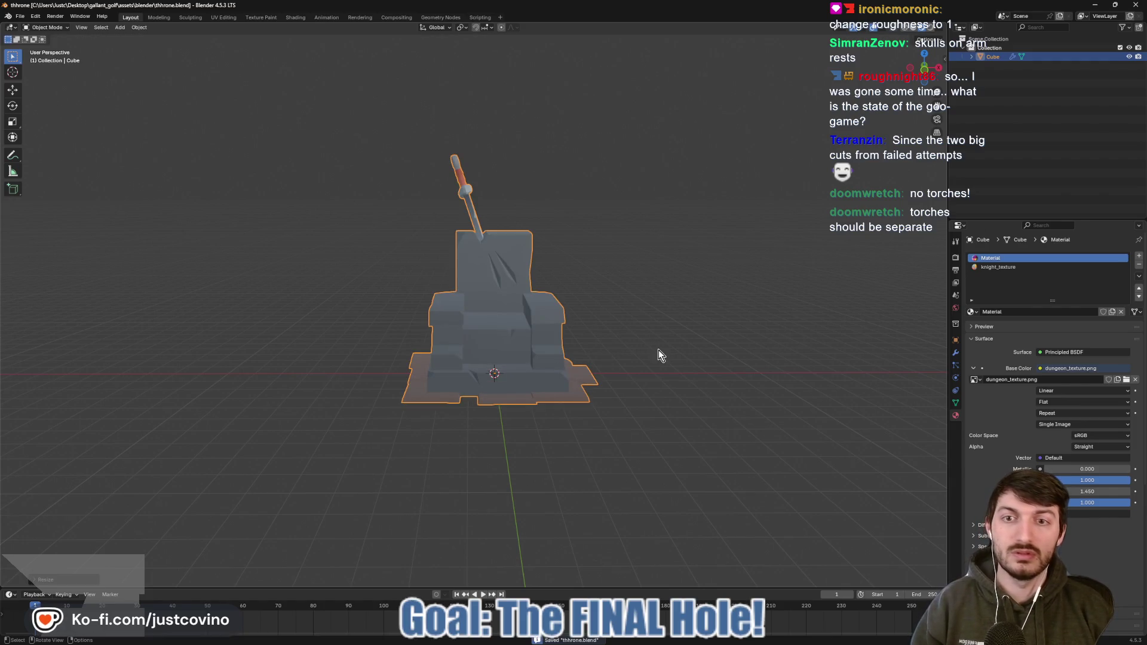
pyautogui.moveTo(661, 640)
pyautogui.click(696, 641)
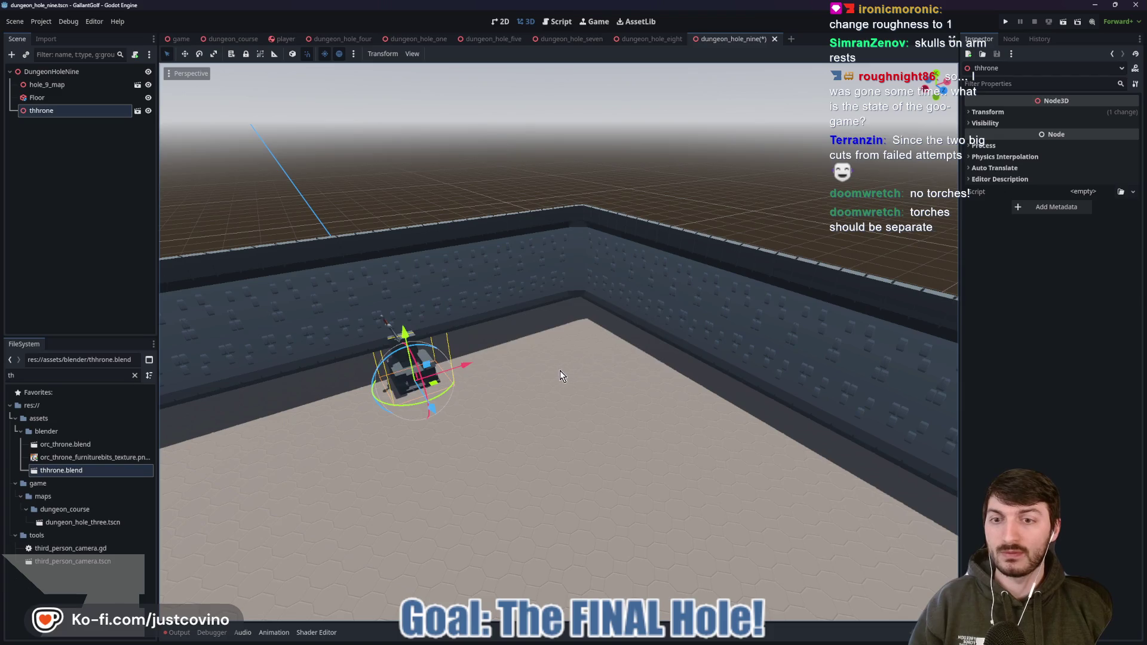
pyautogui.moveTo(561, 370); pyautogui.dragTo(508, 380)
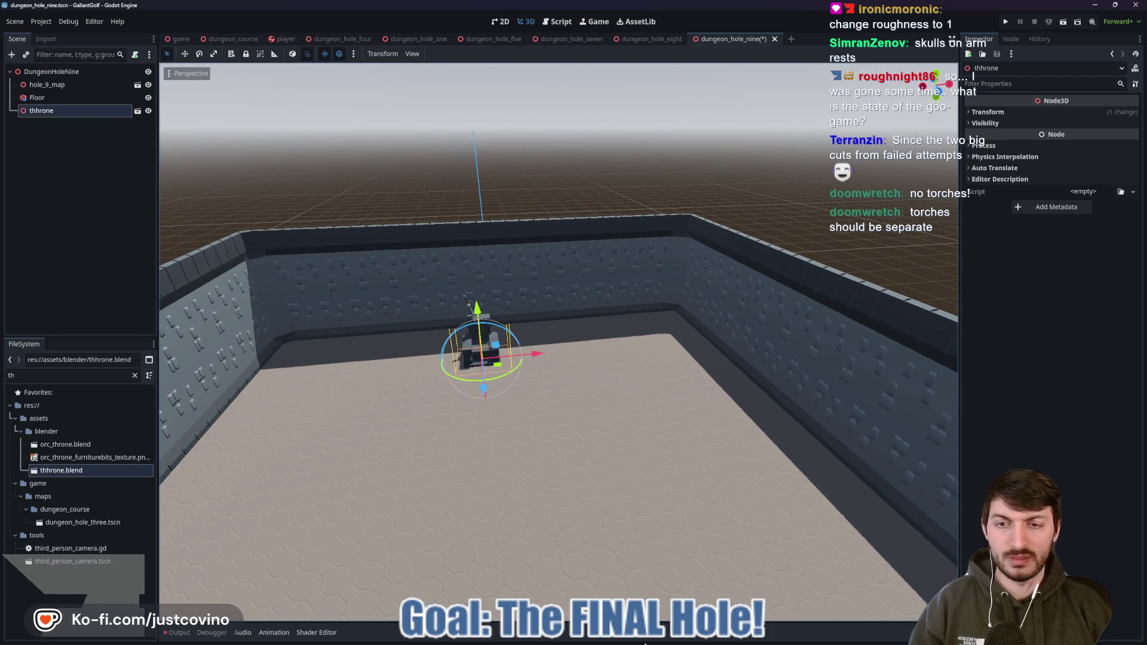
pyautogui.click(681, 641)
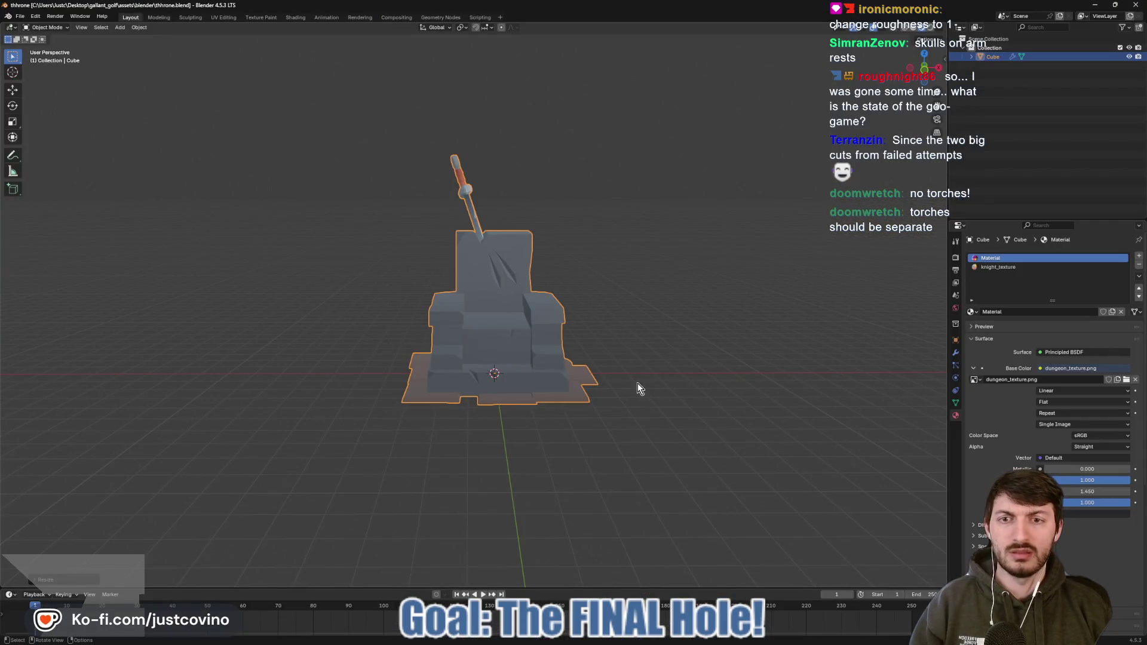
# Double the throne's size again with S 2.
pyautogui.write('s')
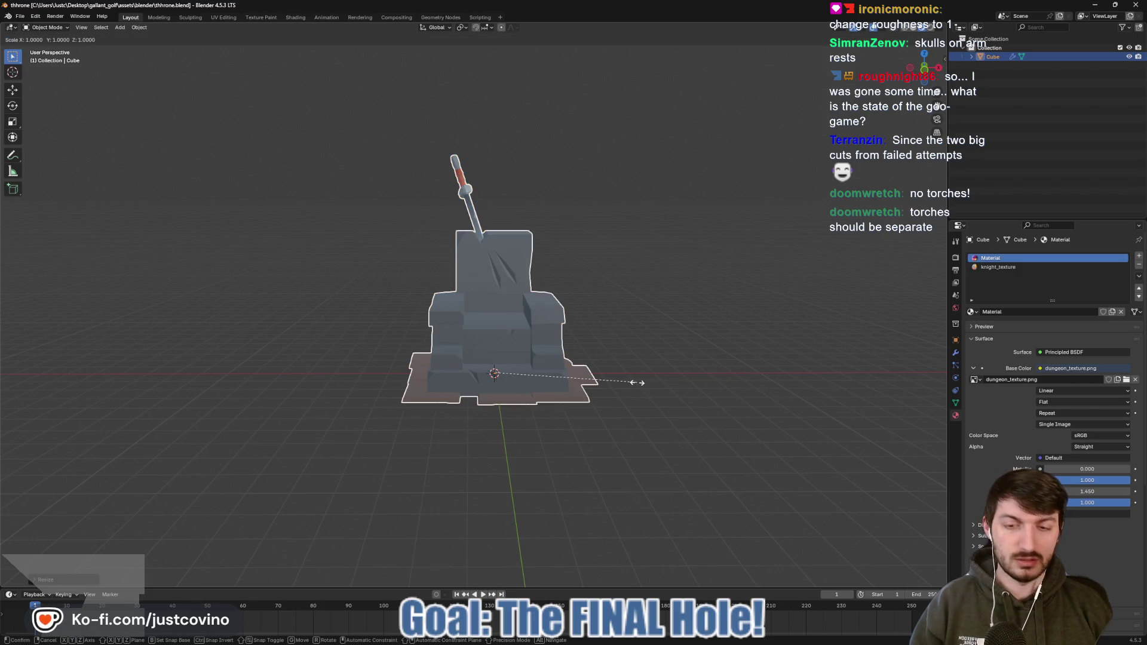
pyautogui.write('2')
pyautogui.press('Return')
pyautogui.scroll(-4, 637, 382)
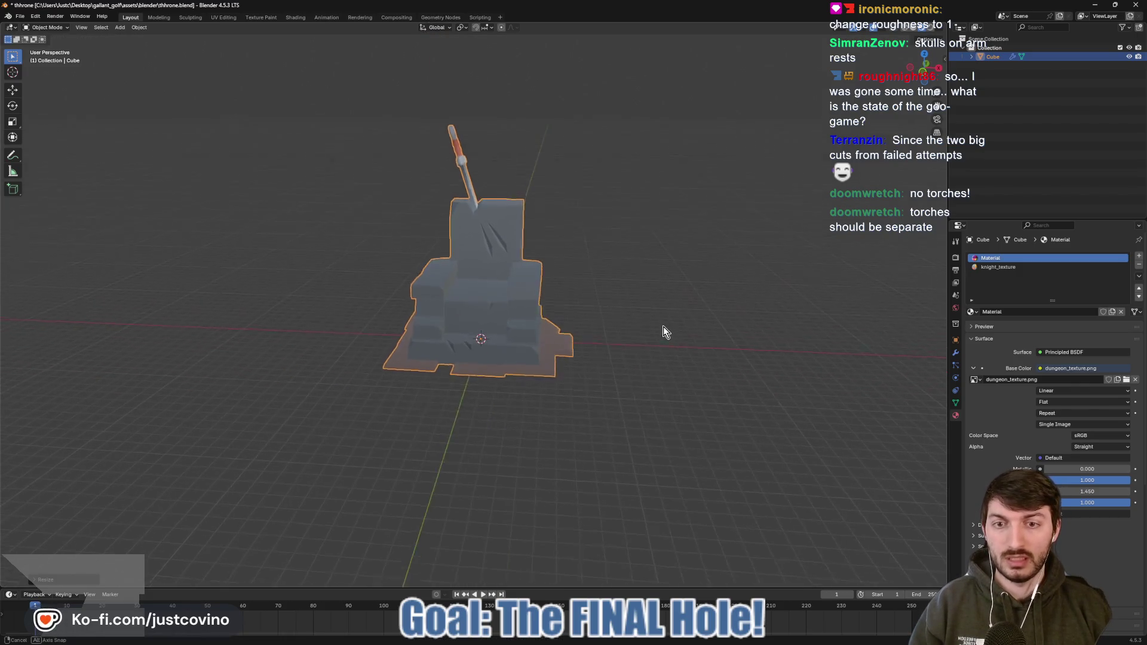
pyautogui.moveTo(664, 326); pyautogui.dragTo(630, 338)
# Widen the throne slightly along X and save the file for Godot.
pyautogui.press('s')
pyautogui.press('x')
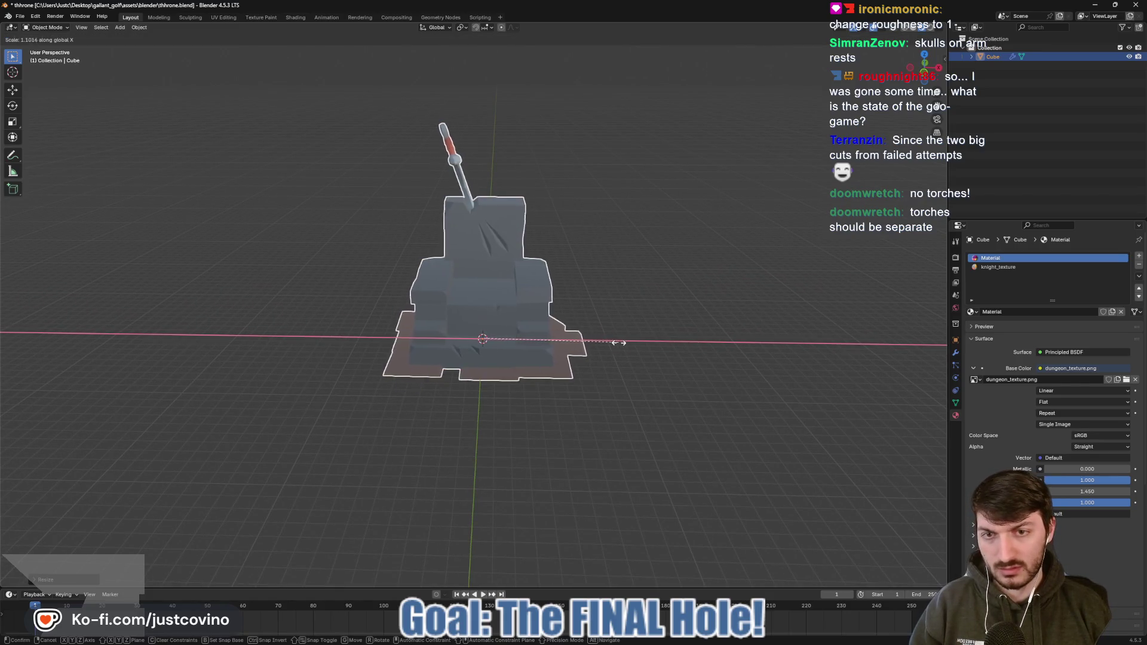
pyautogui.click(621, 339)
pyautogui.moveTo(733, 357)
pyautogui.mouseDown()
pyautogui.moveTo(698, 351)
pyautogui.moveTo(709, 358)
pyautogui.mouseUp()
pyautogui.hotkey('ctrl', 's')
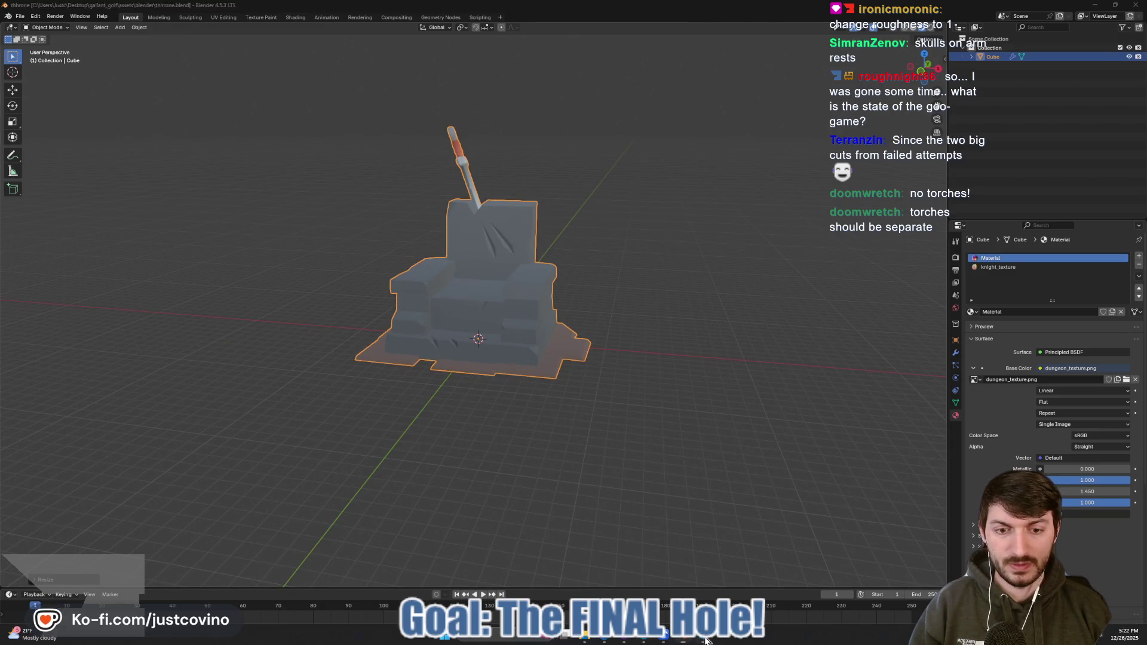
pyautogui.click(707, 640)
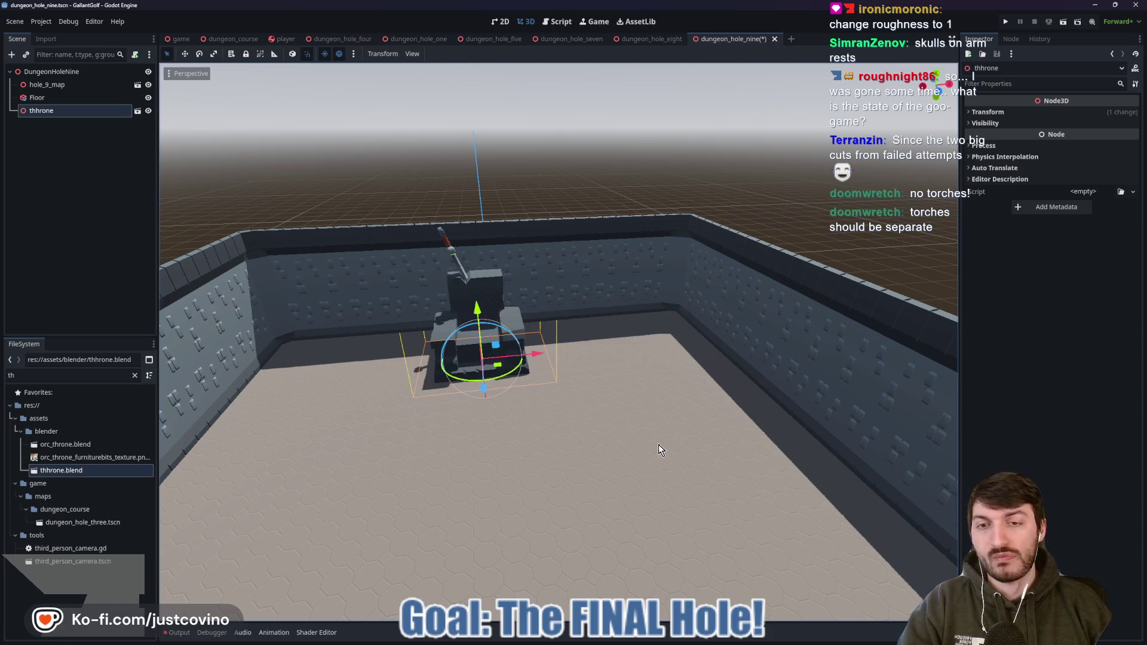
# Save dungeon_hole_nine, select the thhrone node, and open the Instantiate Child Scene picker.
pyautogui.moveTo(636, 422); pyautogui.dragTo(478, 429)
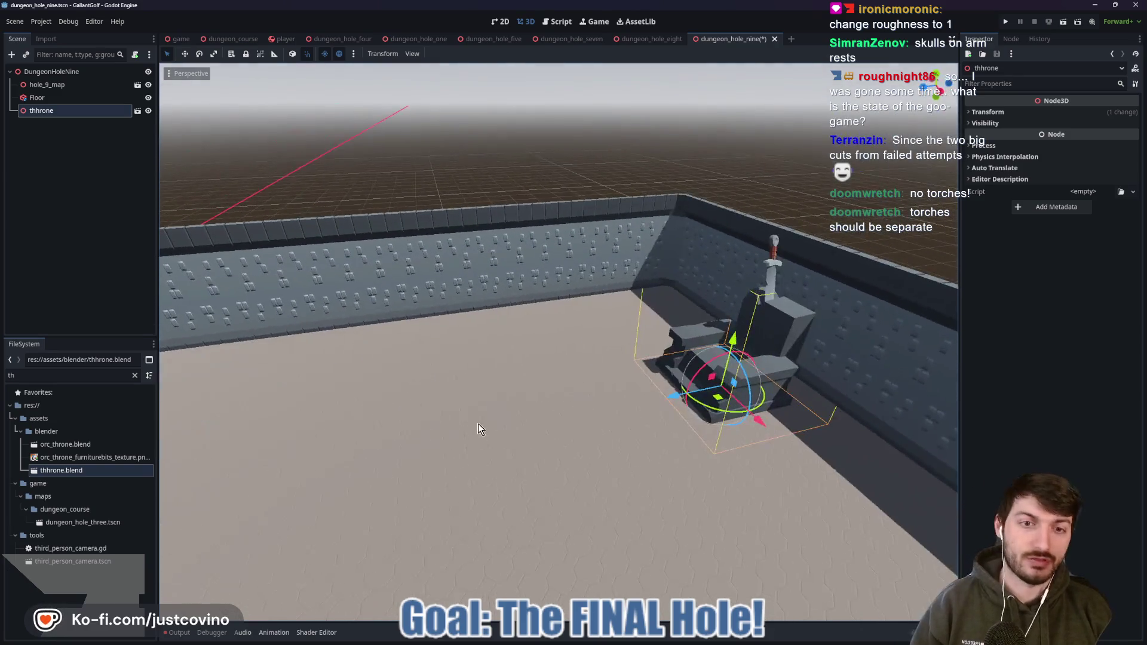
pyautogui.hotkey('ctrl', 's')
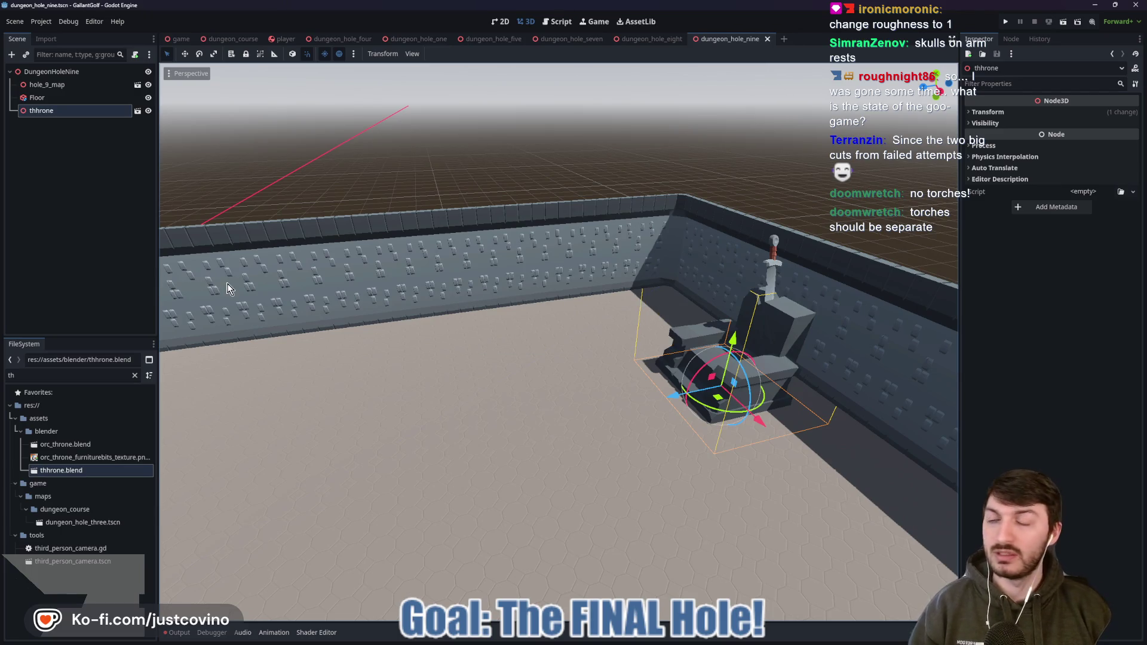
pyautogui.click(55, 155)
pyautogui.moveTo(326, 270); pyautogui.dragTo(179, 275)
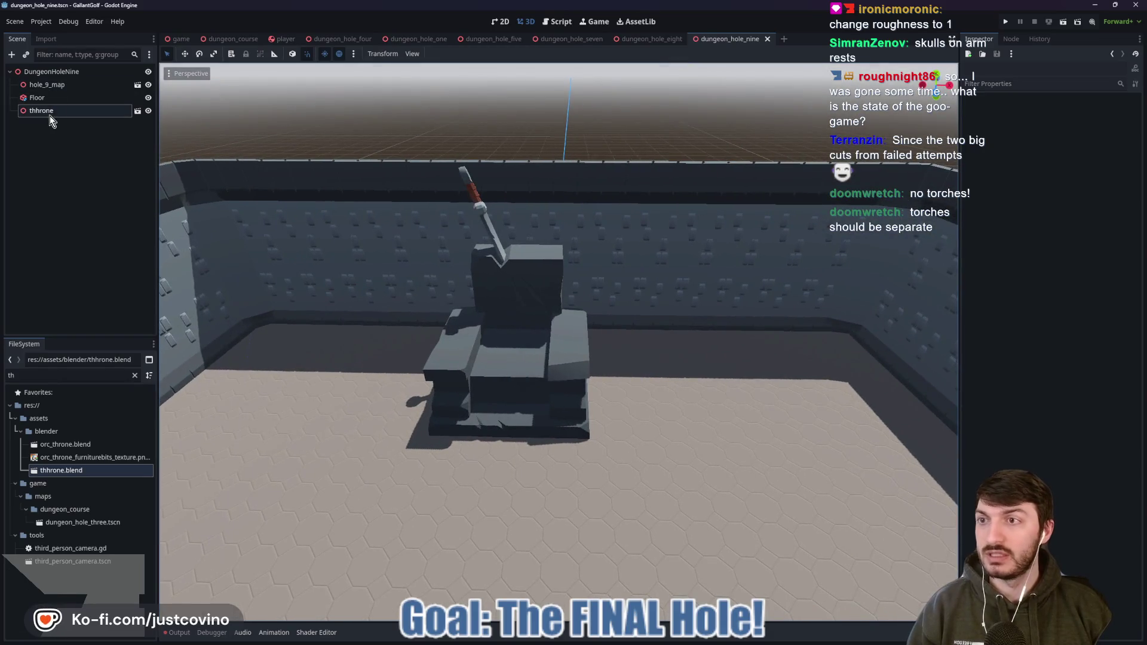
pyautogui.click(49, 112)
pyautogui.hotkey('ctrl', 'shift', 'a')
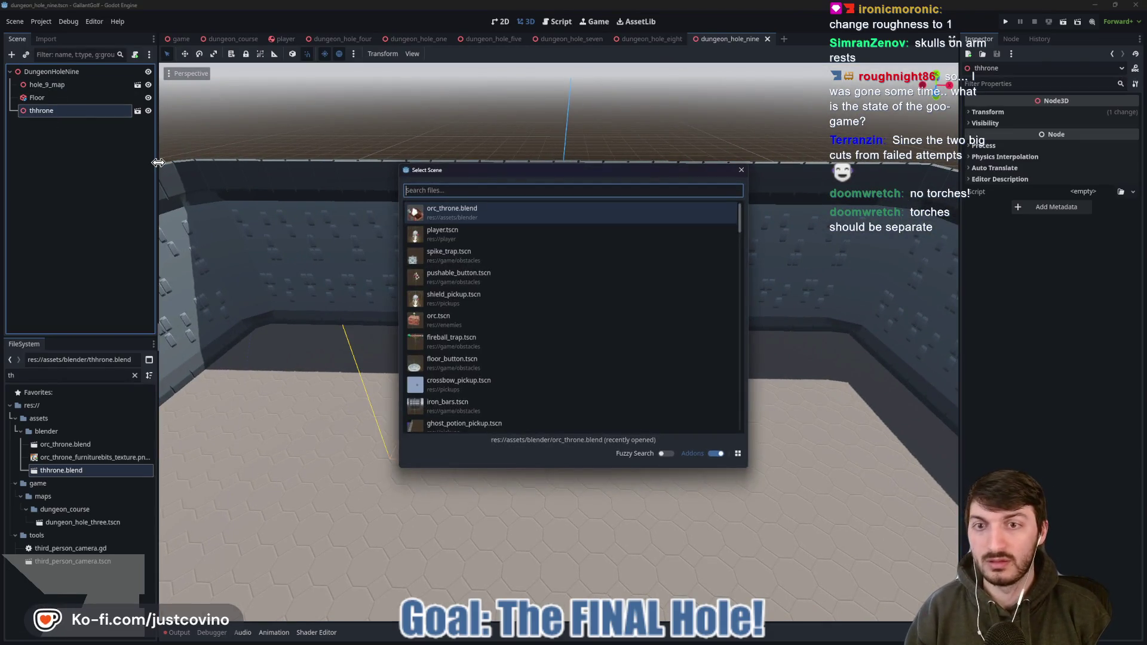
# Instance orc.tscn under thhrone, lift it onto the seat, and turn it 180°.
pyautogui.write('or')
pyautogui.press('Return')
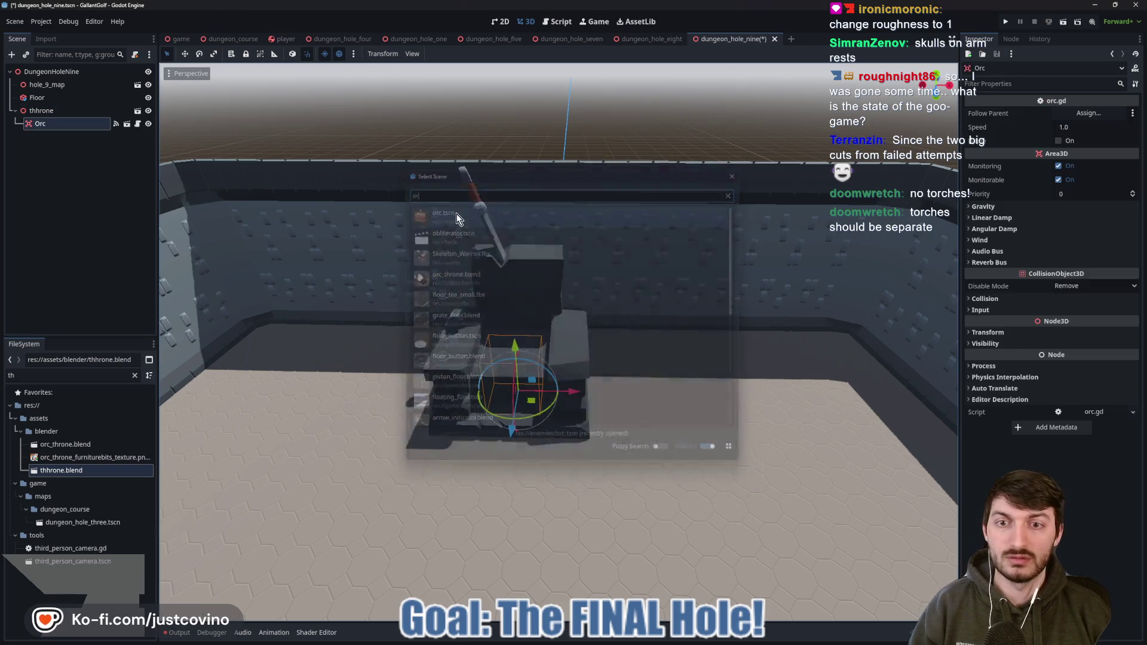
pyautogui.moveTo(516, 346); pyautogui.dragTo(515, 293)
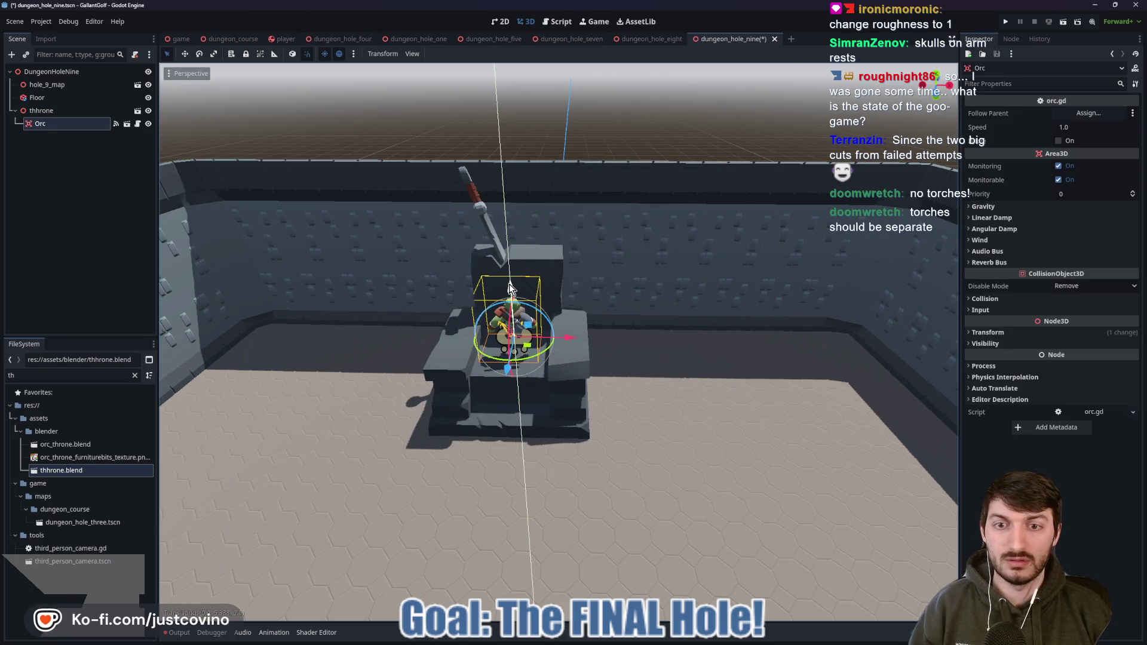
pyautogui.moveTo(542, 355)
pyautogui.mouseDown()
pyautogui.moveTo(465, 363)
pyautogui.moveTo(428, 337)
pyautogui.moveTo(400, 269)
pyautogui.mouseUp()
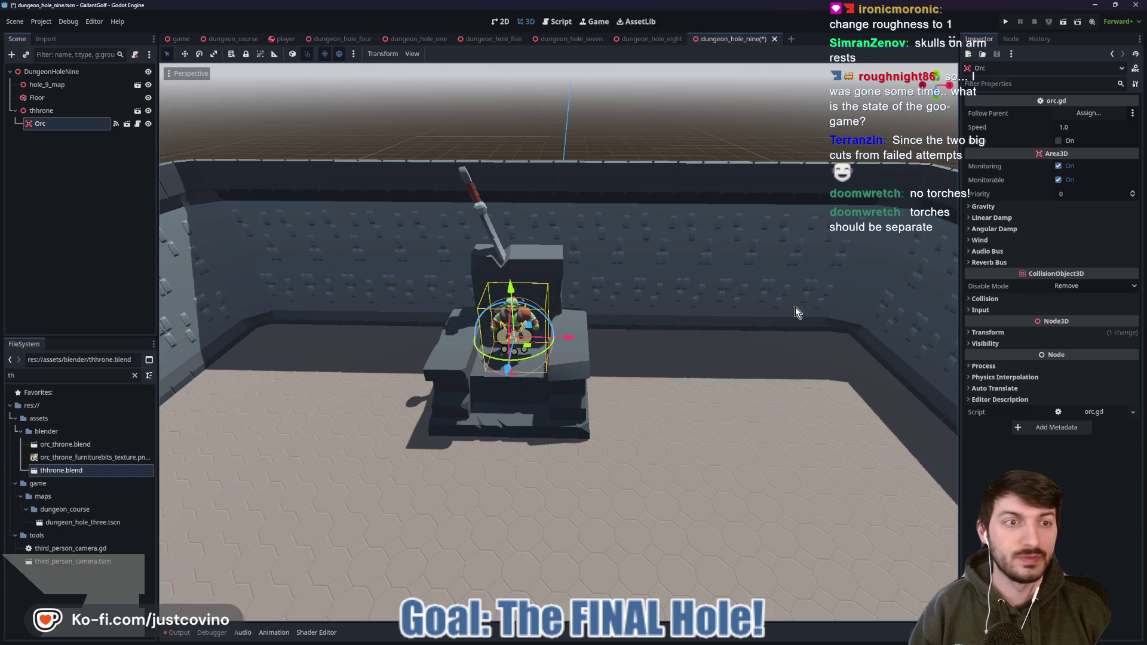
pyautogui.click(1059, 141)
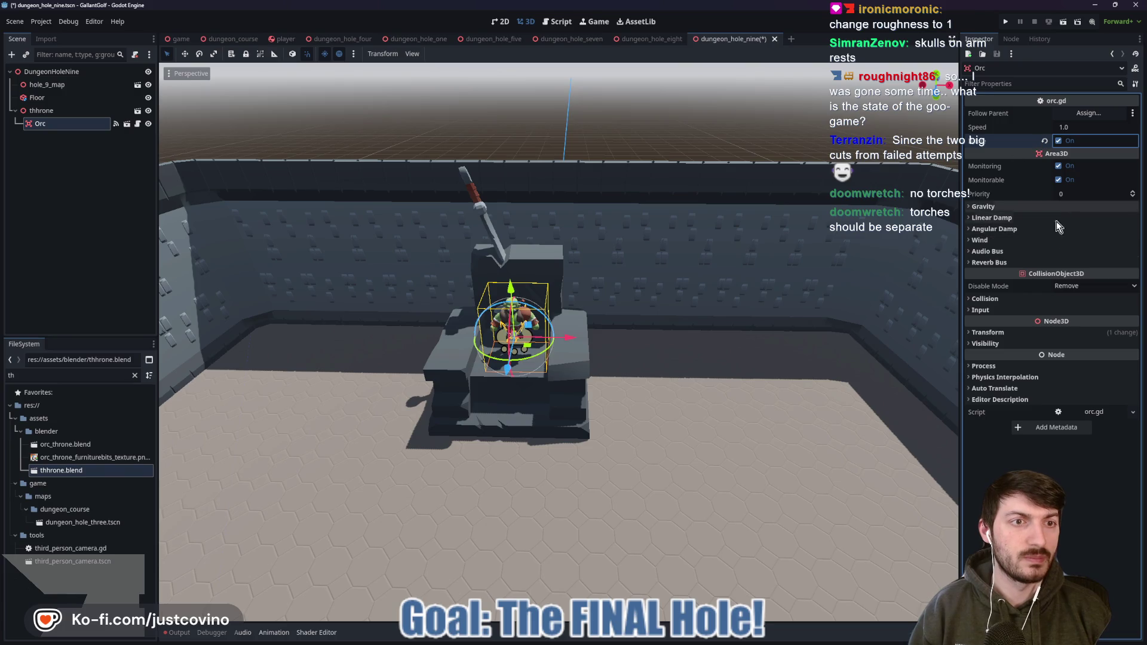
# Scale the orc to 2.0, then 2.5 on all axes.
pyautogui.click(987, 335)
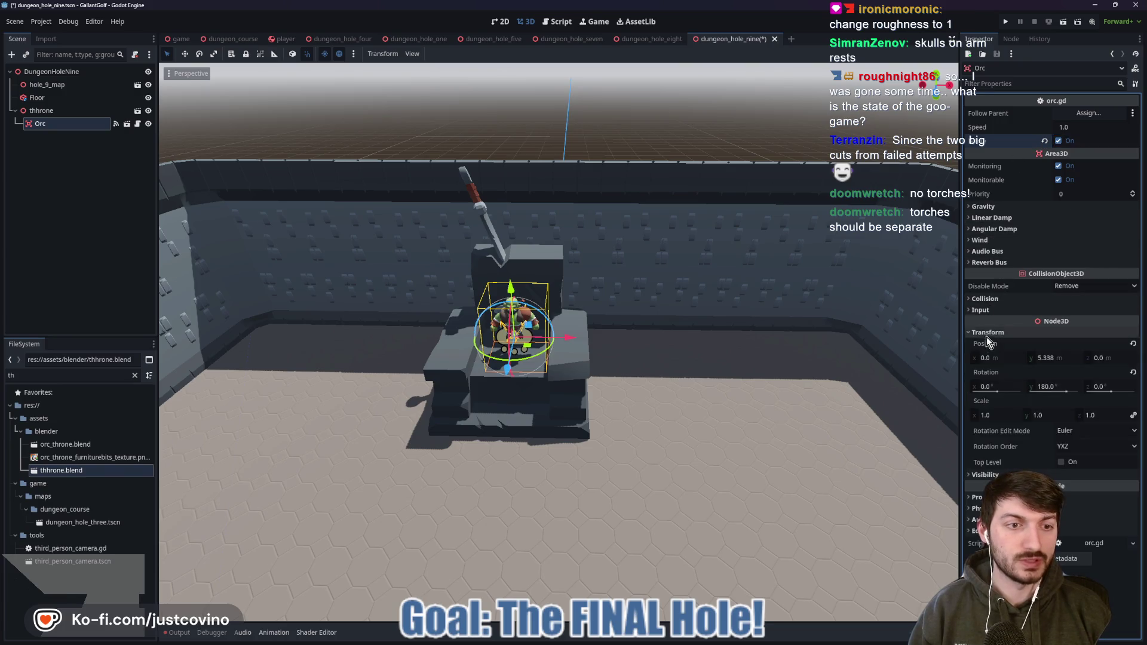
pyautogui.click(994, 417)
pyautogui.write('2')
pyautogui.press('Return')
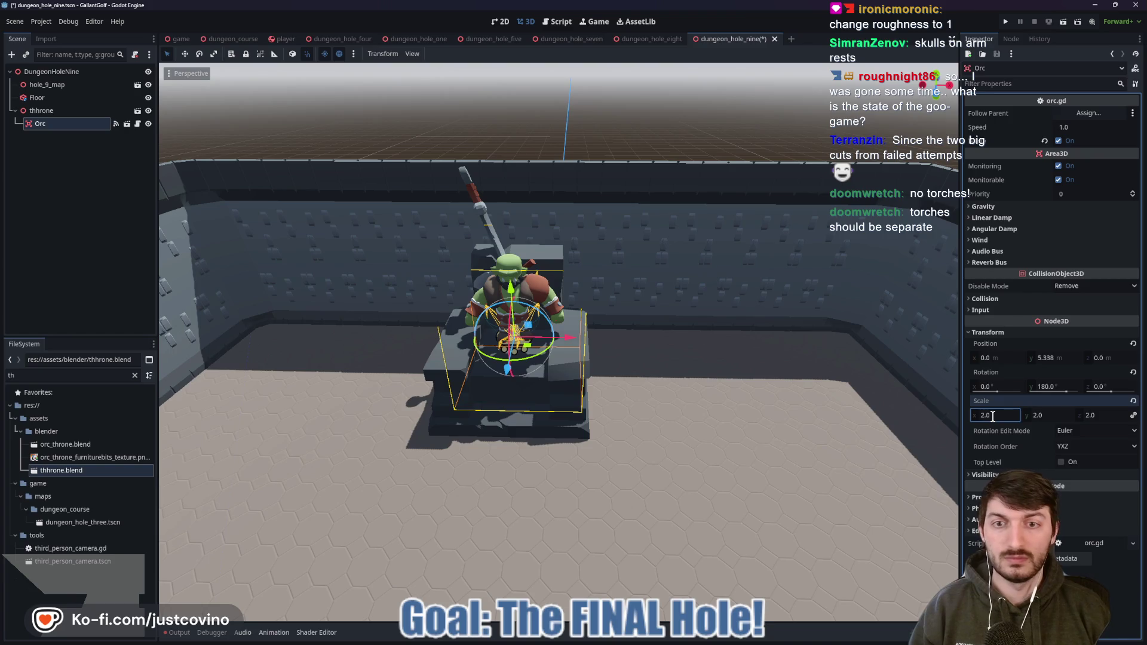
pyautogui.write('2.5')
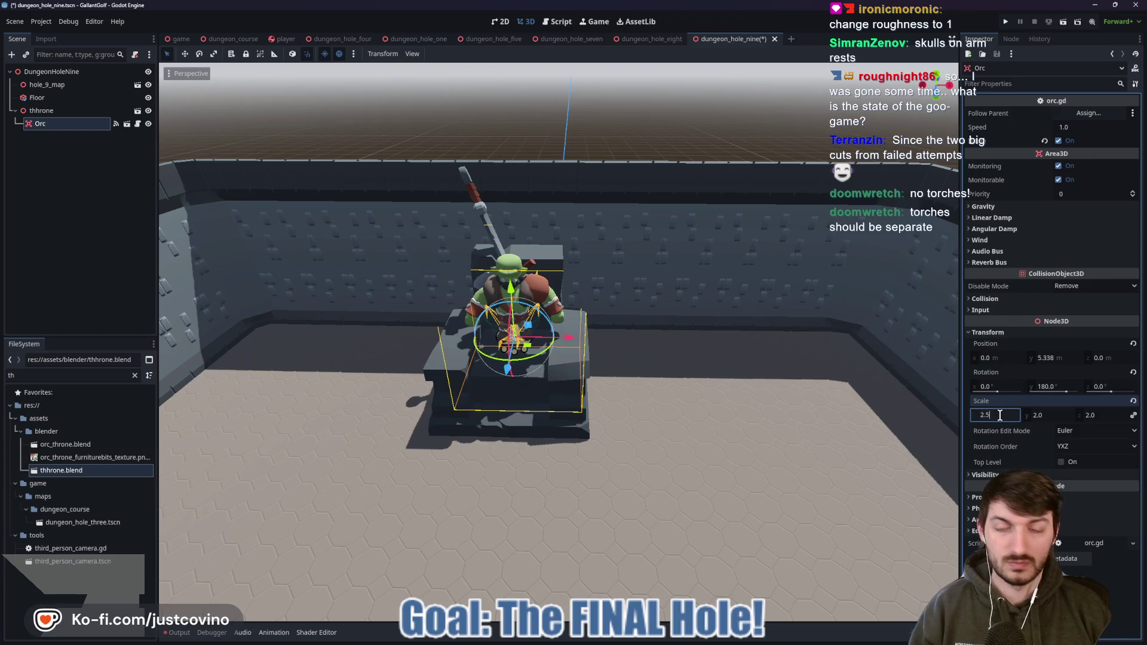
pyautogui.press('Return')
# Raise the orc's scale to 3.0 and lower it into the seat at Y 4.338.
pyautogui.moveTo(707, 279)
pyautogui.mouseDown()
pyautogui.moveTo(643, 274)
pyautogui.moveTo(643, 369)
pyautogui.mouseUp()
pyautogui.scroll(5, 643, 369)
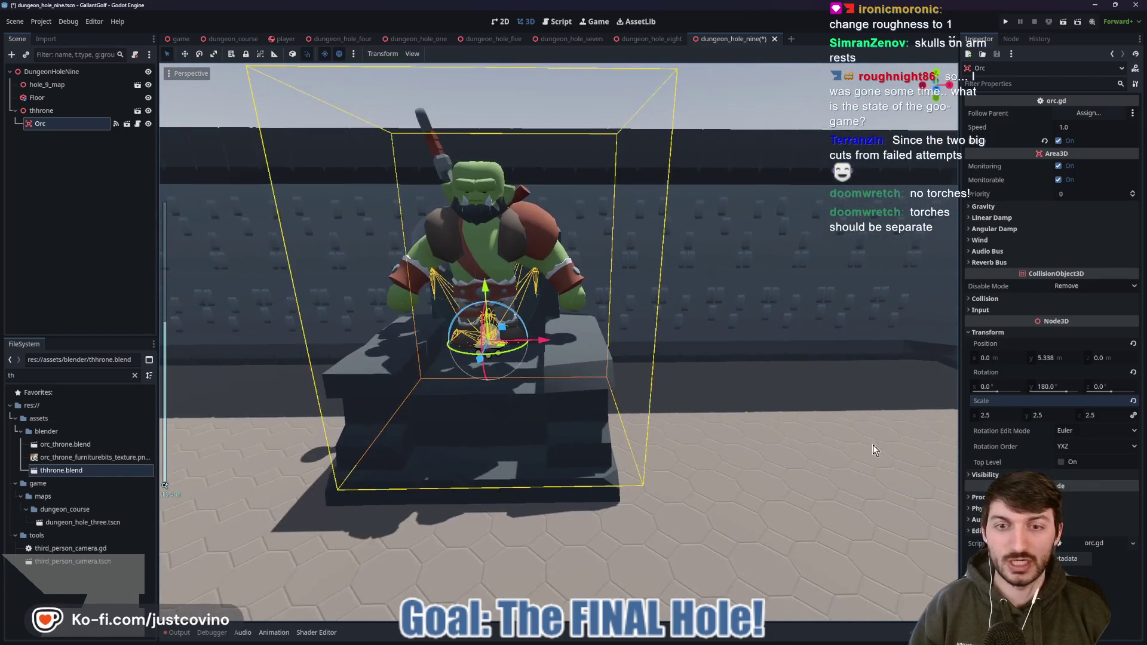
pyautogui.click(992, 415)
pyautogui.write('3')
pyautogui.press('Return')
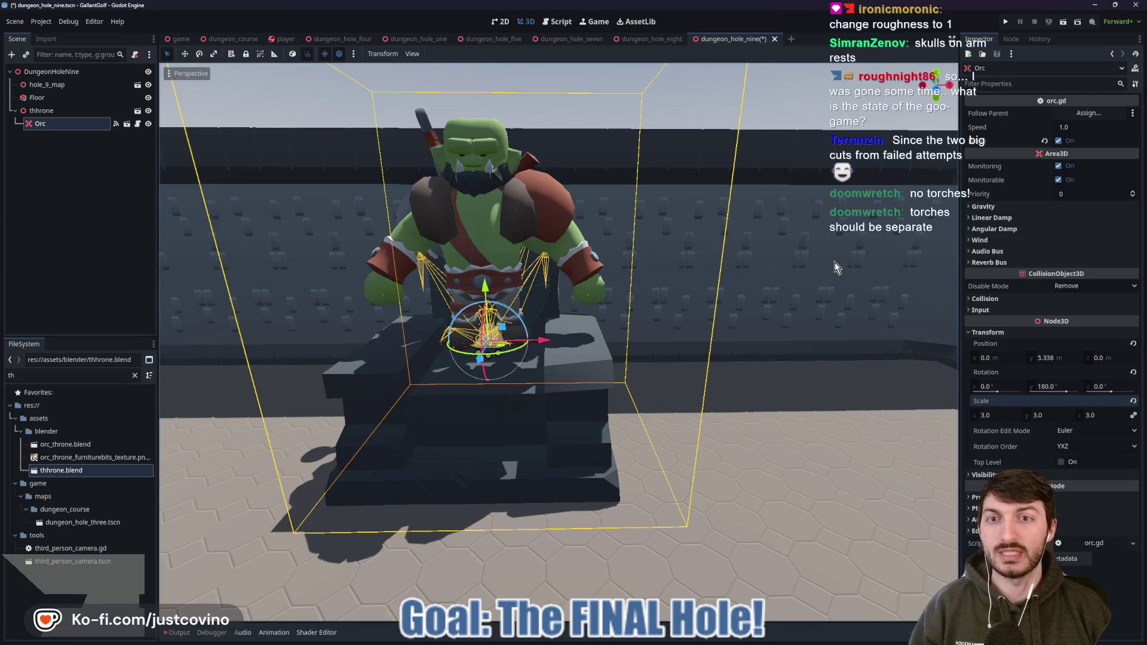
pyautogui.moveTo(631, 366); pyautogui.dragTo(650, 354)
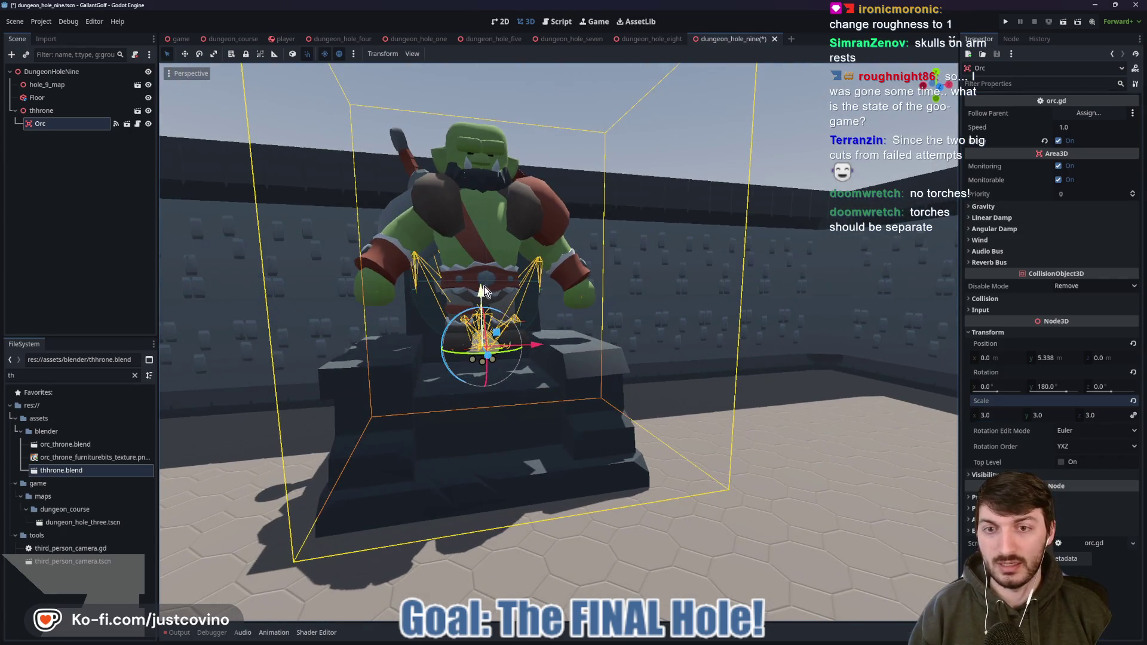
pyautogui.moveTo(484, 286); pyautogui.dragTo(483, 322)
# Select hole_9_map, save, and orbit around the seated orc to inspect the throne.
pyautogui.click(713, 348)
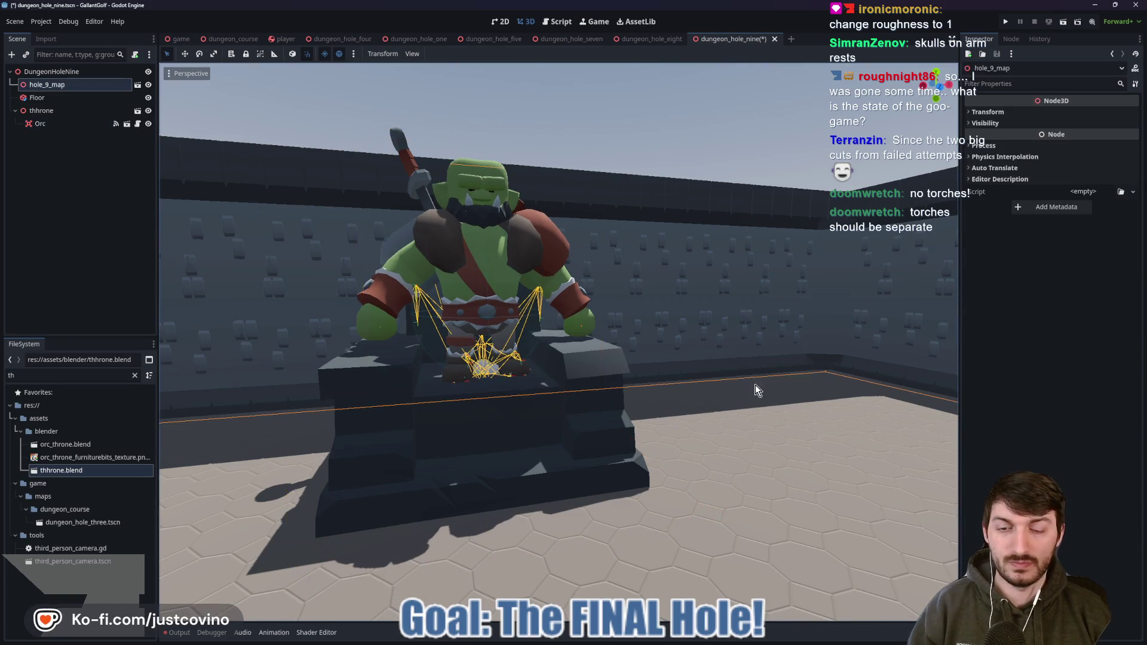
pyautogui.moveTo(755, 389)
pyautogui.mouseDown()
pyautogui.moveTo(592, 411)
pyautogui.moveTo(718, 396)
pyautogui.moveTo(593, 393)
pyautogui.mouseUp()
pyautogui.scroll(-2, 679, 385)
pyautogui.hotkey('ctrl', 's')
pyautogui.moveTo(671, 417); pyautogui.dragTo(597, 420)
pyautogui.scroll(5, 598, 419)
pyautogui.scroll(-5, 558, 342)
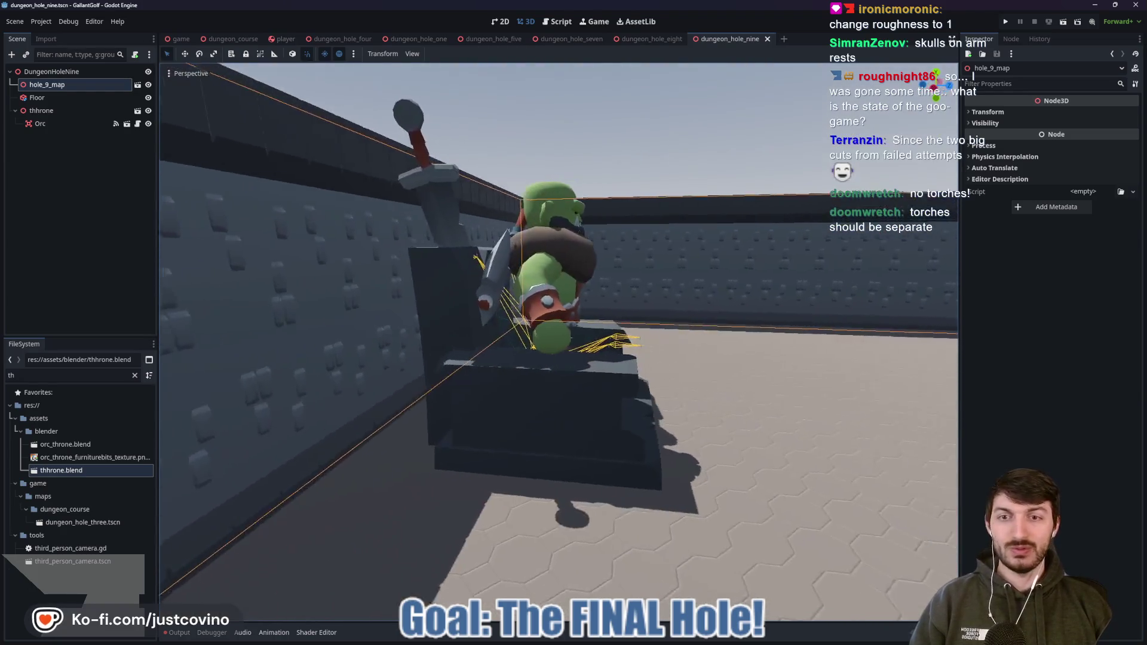
pyautogui.scroll(5, 677, 407)
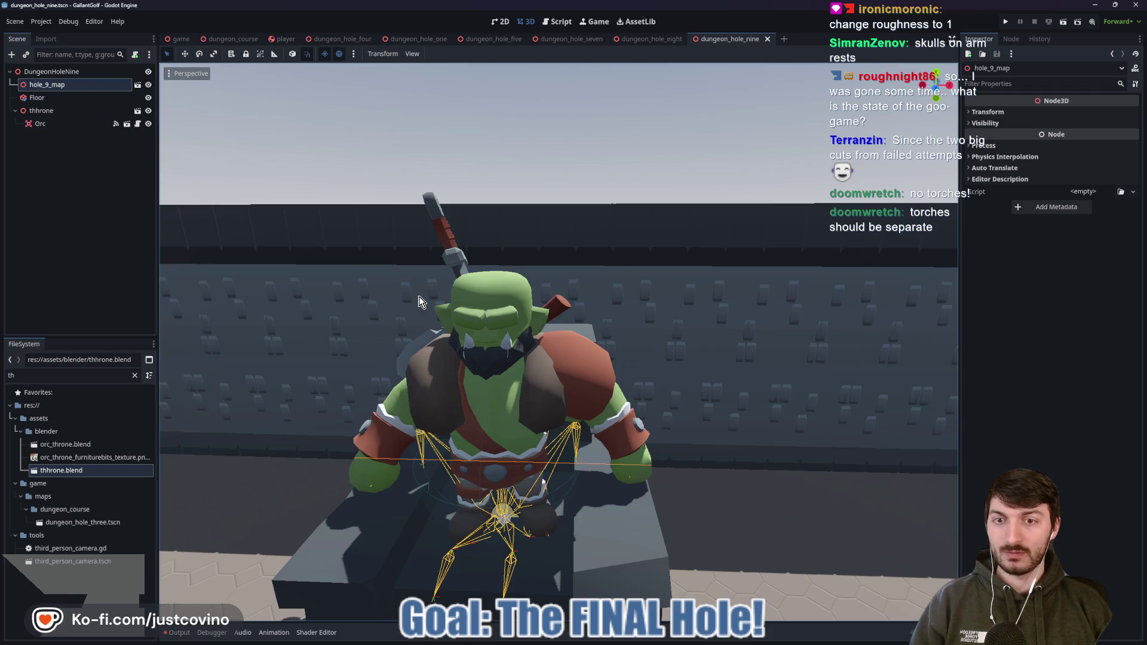
pyautogui.scroll(2, 418, 301)
pyautogui.moveTo(419, 300)
pyautogui.mouseDown()
pyautogui.moveTo(328, 305)
pyautogui.moveTo(448, 300)
pyautogui.moveTo(657, 370)
pyautogui.moveTo(568, 323)
pyautogui.moveTo(676, 343)
pyautogui.mouseUp()
pyautogui.scroll(-2, 449, 300)
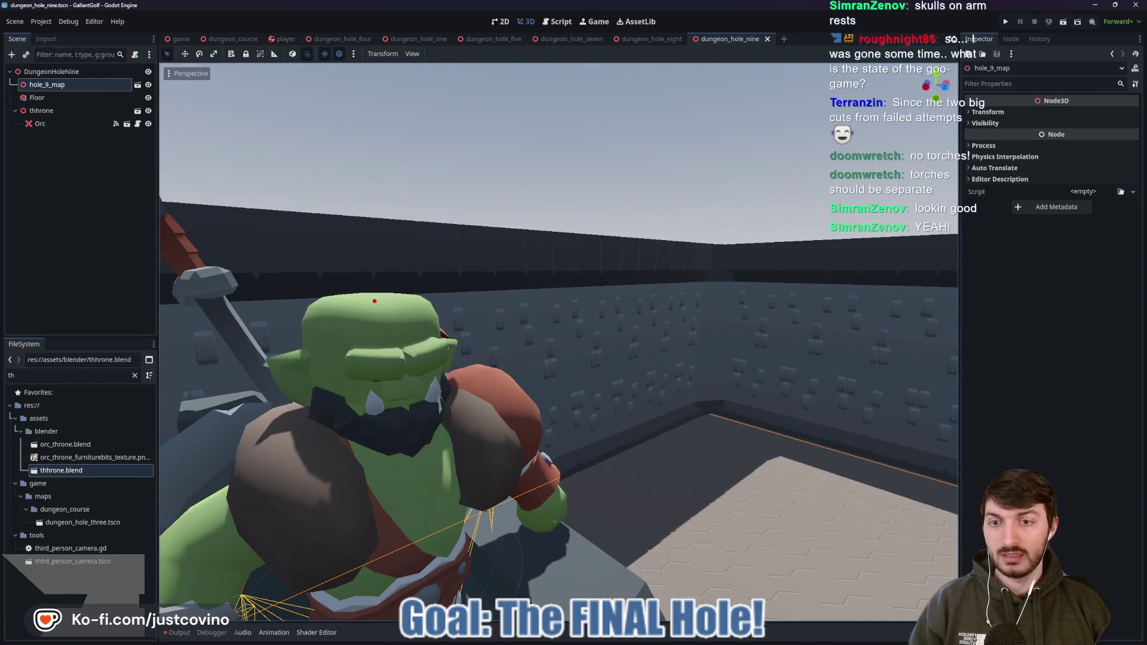
pyautogui.moveTo(362, 286); pyautogui.dragTo(341, 282)
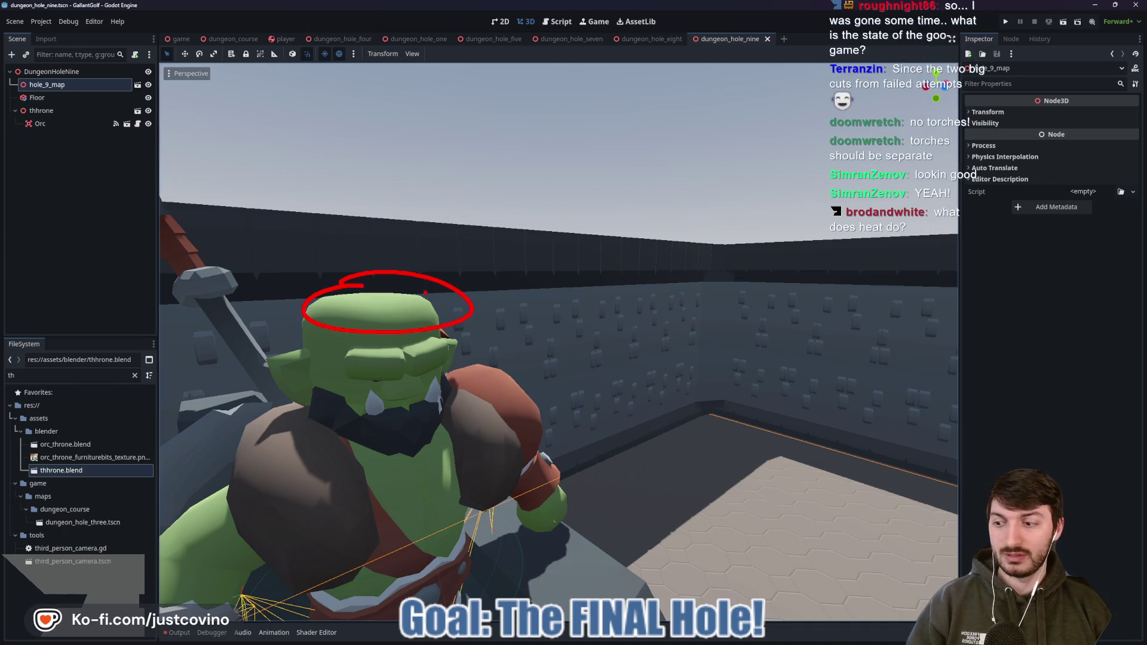
pyautogui.press('Escape')
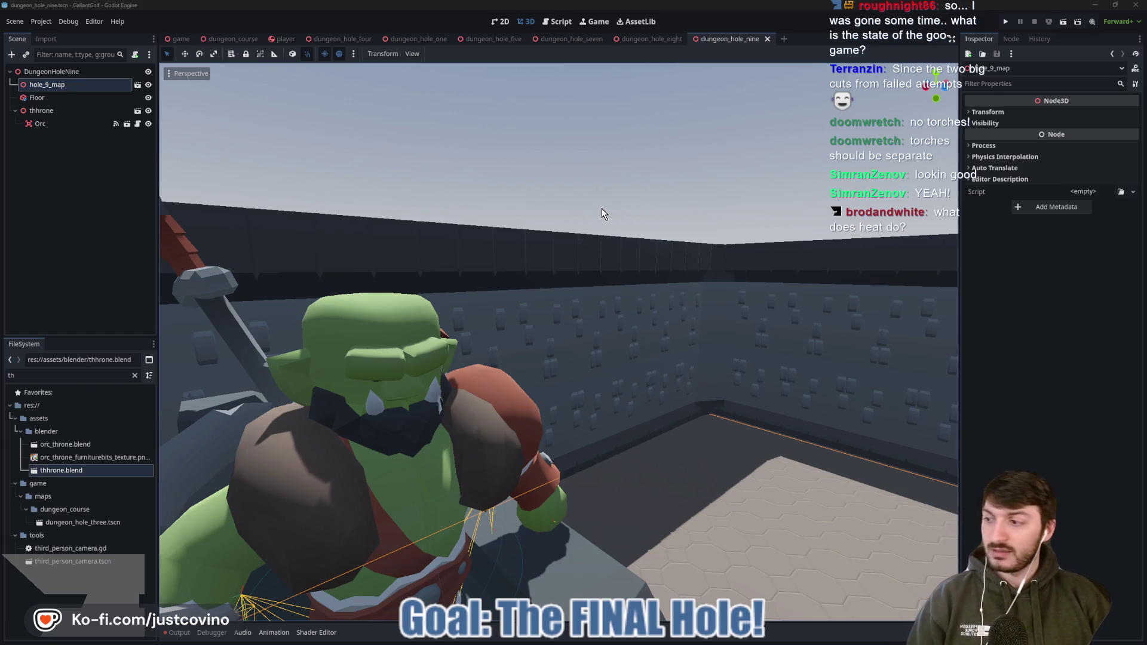
pyautogui.scroll(-2, 611, 257)
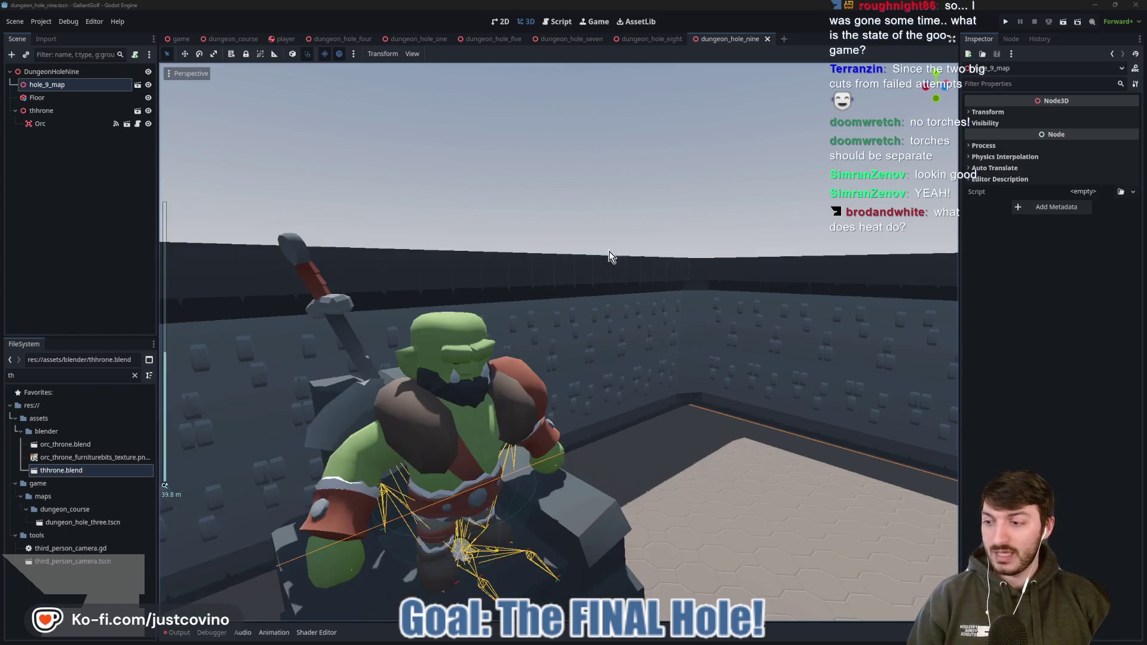
pyautogui.scroll(-4, 609, 317)
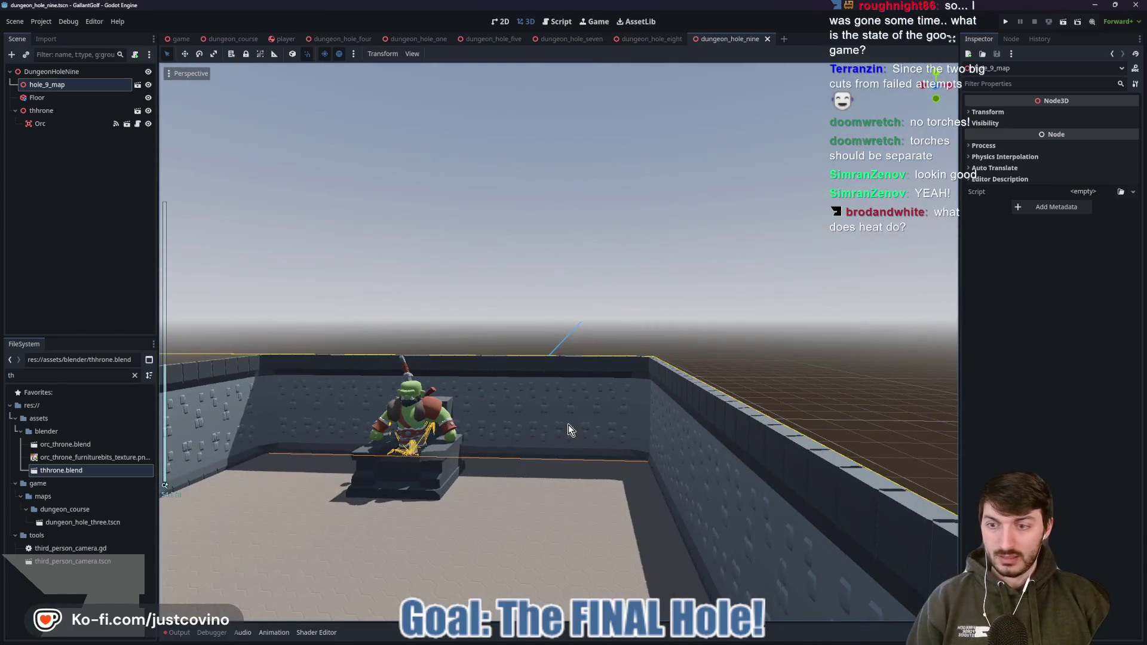
pyautogui.hotkey('ctrl', 's')
pyautogui.press('w')
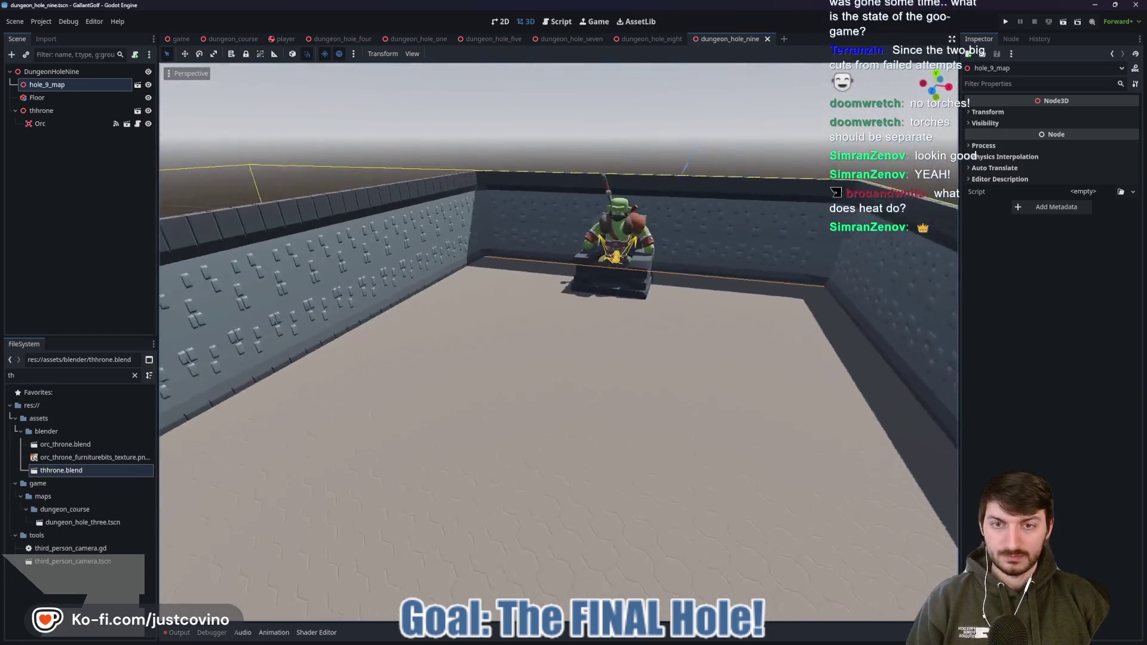
pyautogui.scroll(5, 629, 421)
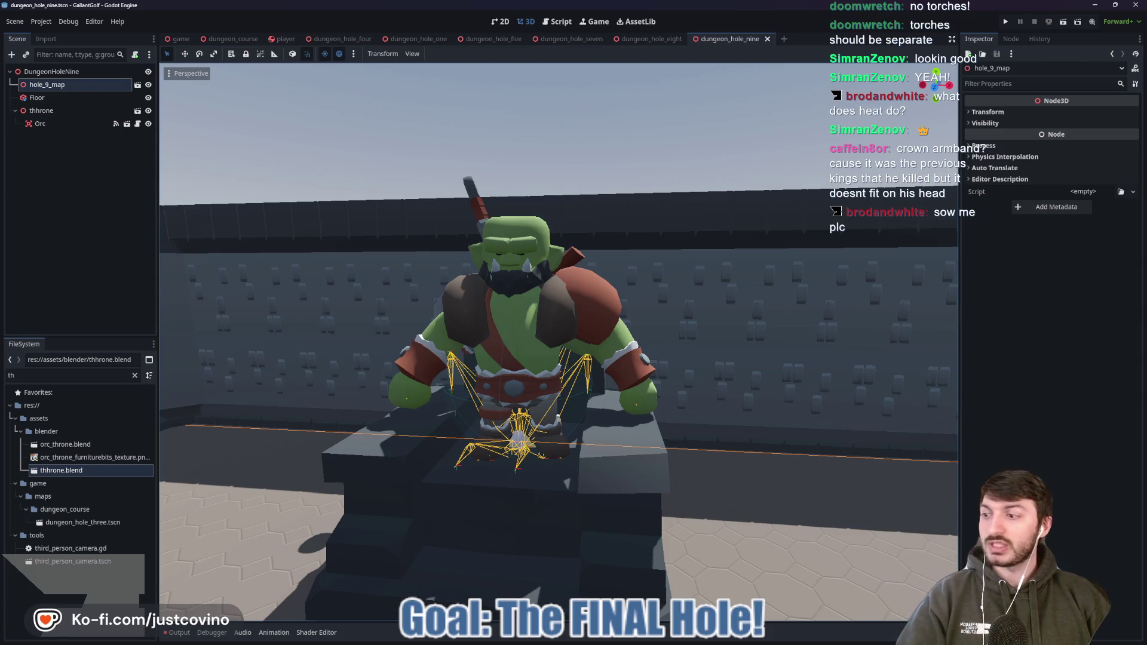
pyautogui.moveTo(362, 256); pyautogui.dragTo(525, 282)
pyautogui.moveTo(753, 364); pyautogui.dragTo(666, 361)
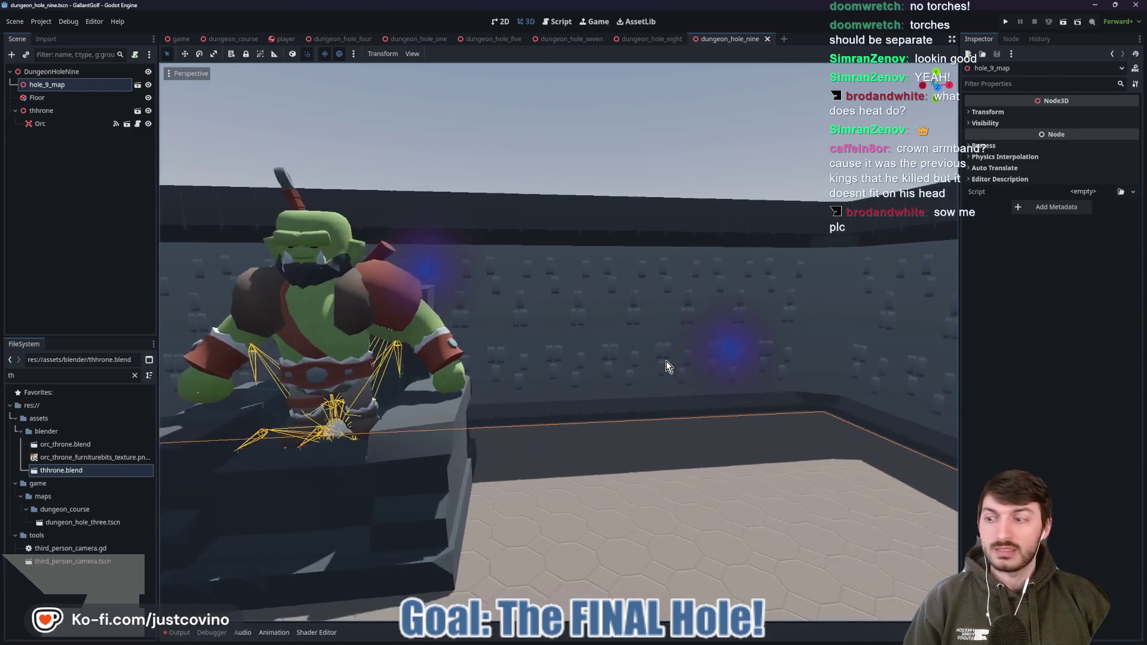
pyautogui.scroll(-3, 621, 367)
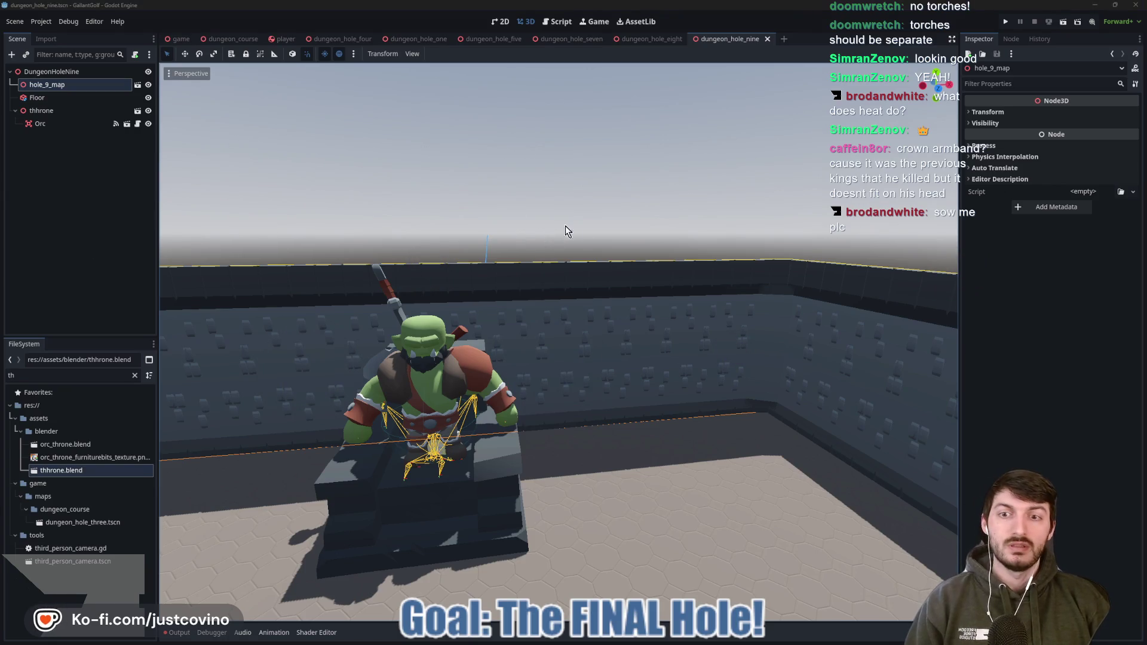
pyautogui.moveTo(566, 232); pyautogui.dragTo(594, 242)
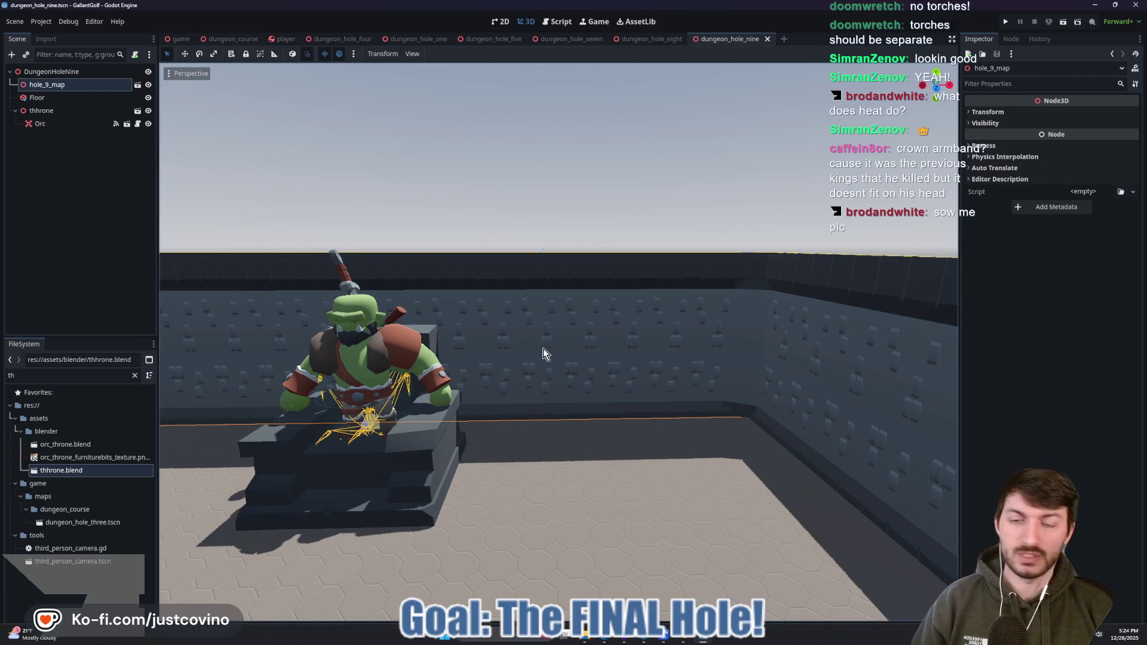
pyautogui.moveTo(543, 349)
pyautogui.mouseDown()
pyautogui.moveTo(514, 322)
pyautogui.moveTo(546, 436)
pyautogui.moveTo(580, 447)
pyautogui.moveTo(561, 441)
pyautogui.moveTo(532, 348)
pyautogui.mouseUp()
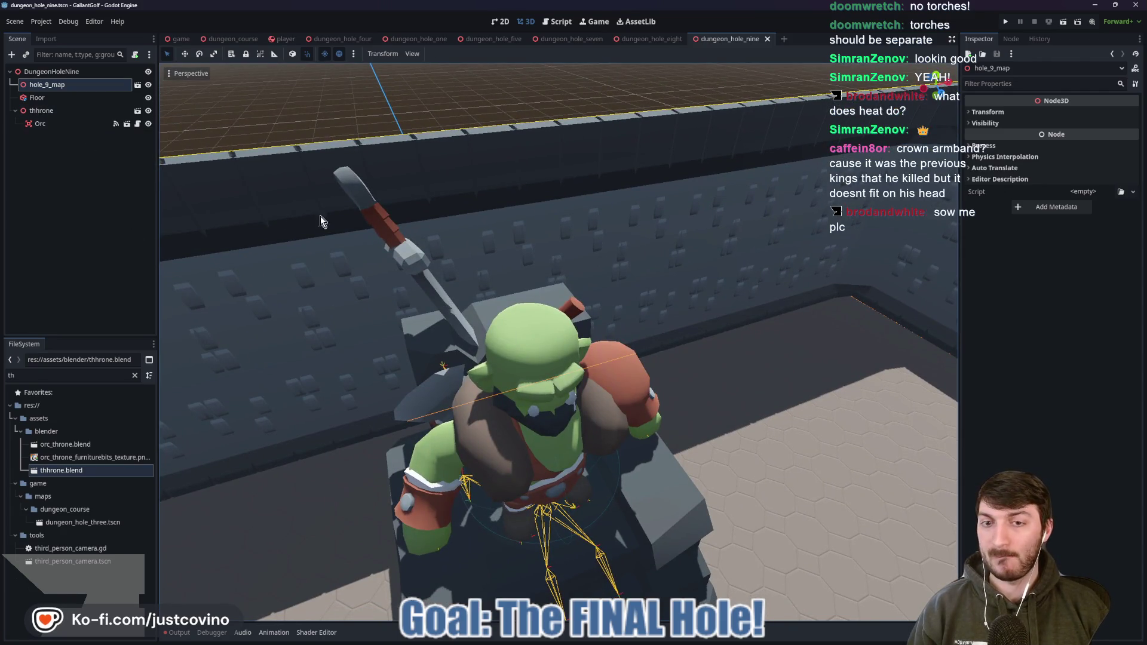
pyautogui.moveTo(320, 217); pyautogui.dragTo(320, 218)
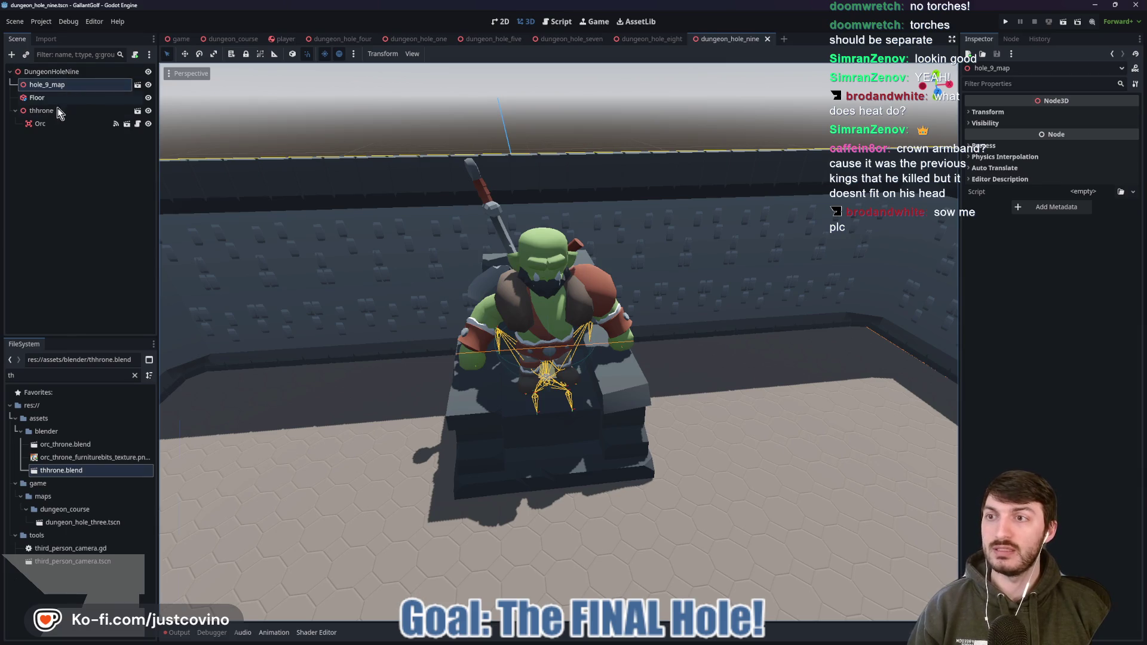
pyautogui.click(53, 71)
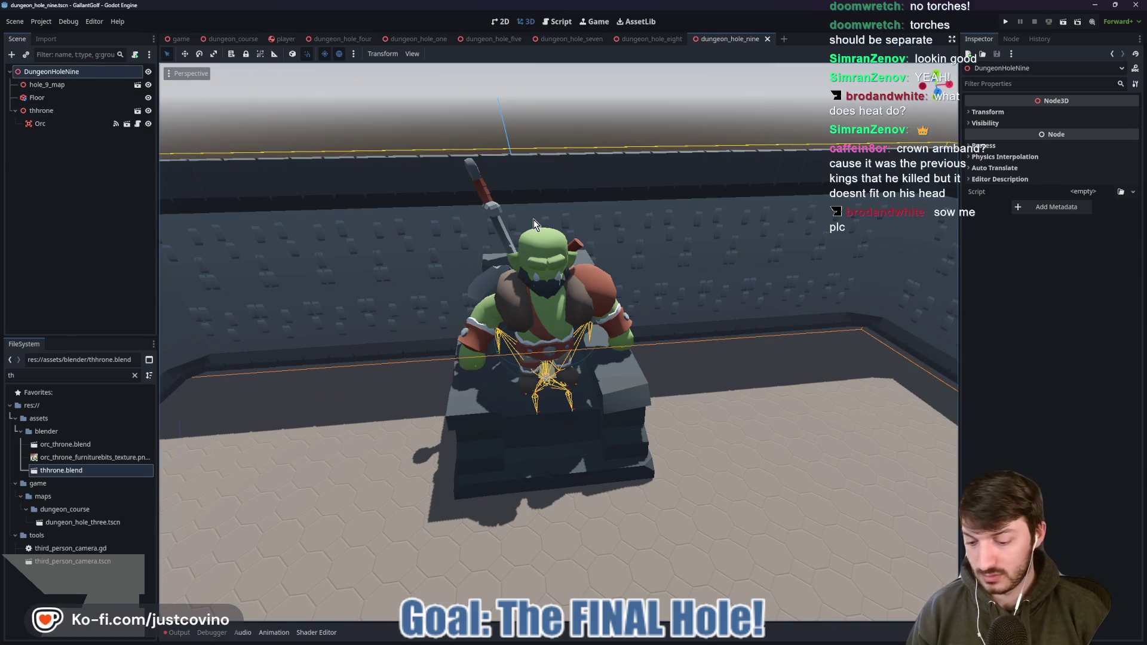
# Instance the goal scene into the level and frame it.
pyautogui.hotkey('ctrl', 'shift', 'a')
pyautogui.write('go')
pyautogui.press('Return')
pyautogui.press('f')
pyautogui.scroll(-5, 524, 270)
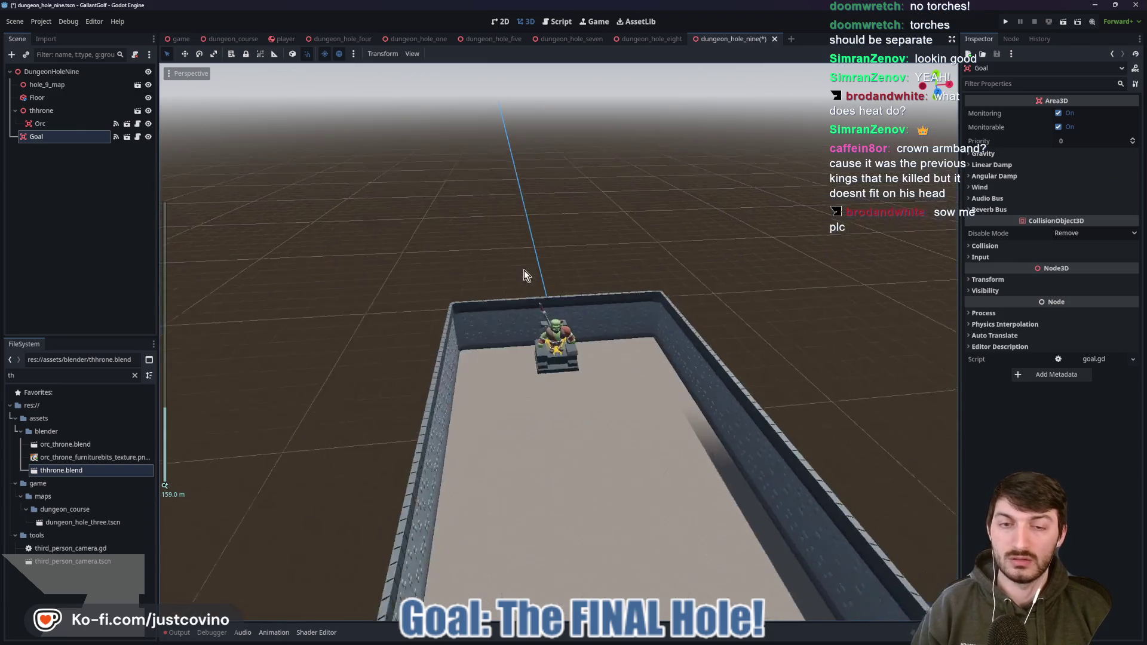
pyautogui.scroll(-3, 632, 507)
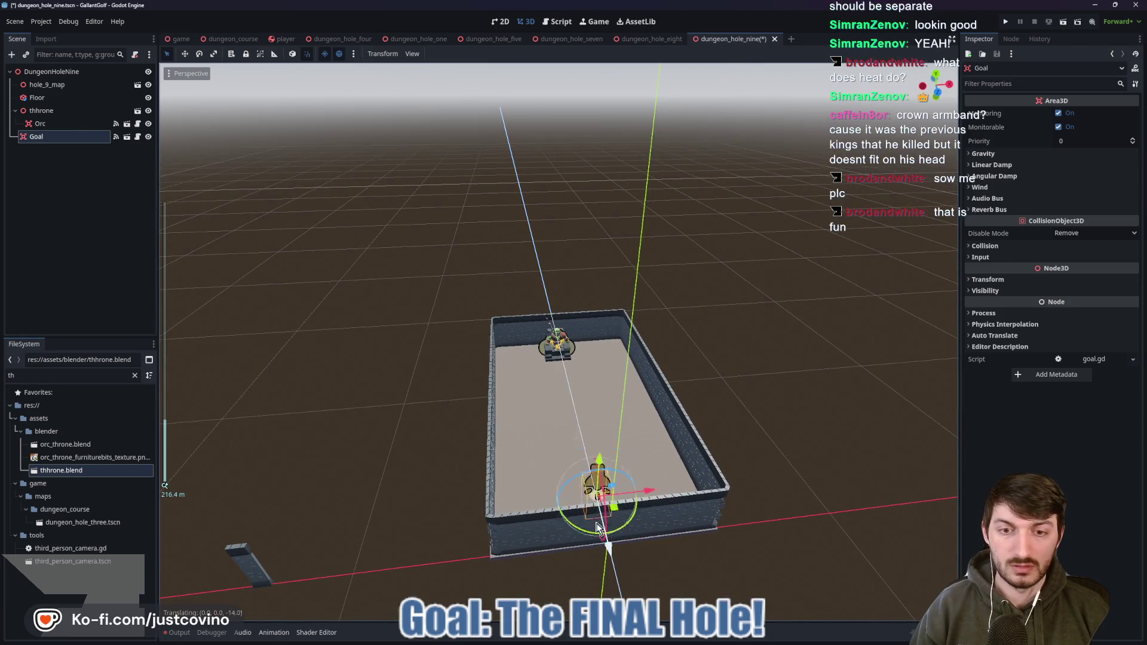
# Move the Goal from the near wall up onto the throne beside the orc's shoulder.
pyautogui.moveTo(594, 543); pyautogui.dragTo(558, 342)
pyautogui.scroll(-2, 569, 394)
pyautogui.scroll(8, 571, 418)
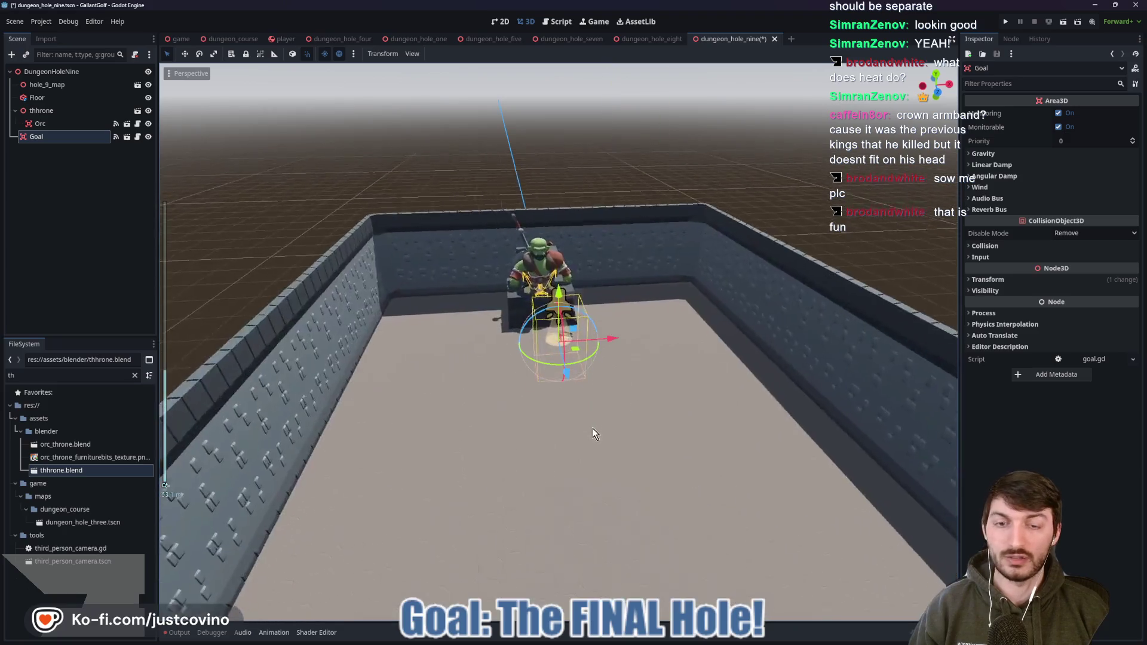
pyautogui.scroll(2, 592, 448)
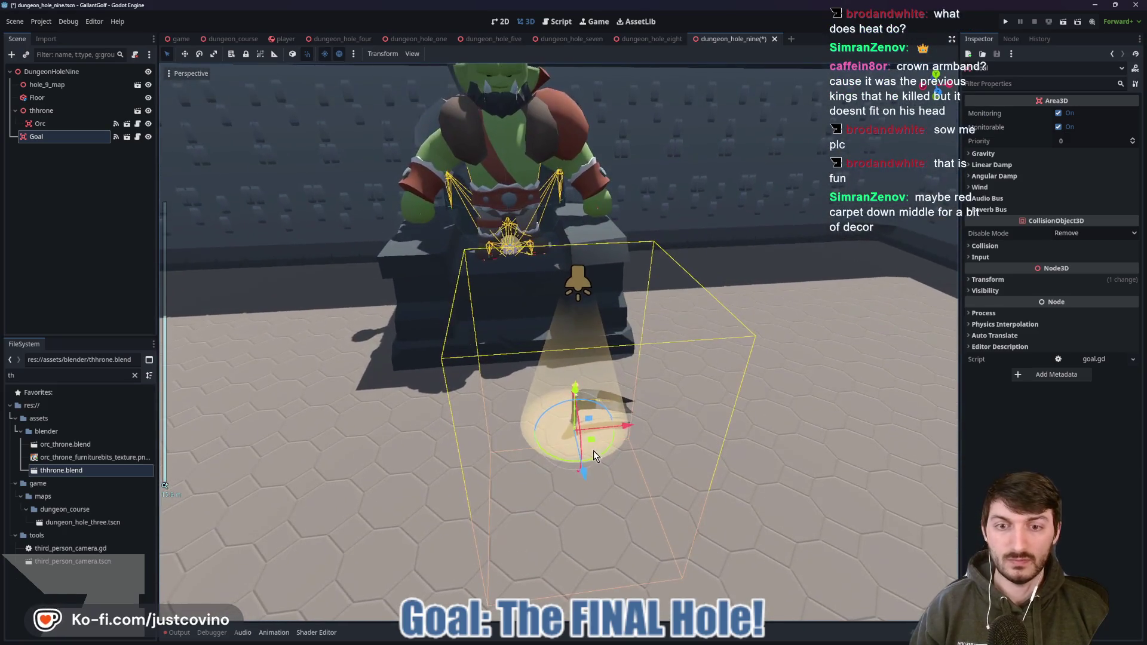
pyautogui.moveTo(572, 395)
pyautogui.mouseDown()
pyautogui.moveTo(556, 334)
pyautogui.moveTo(586, 248)
pyautogui.moveTo(558, 227)
pyautogui.moveTo(553, 190)
pyautogui.mouseUp()
pyautogui.scroll(5, 646, 298)
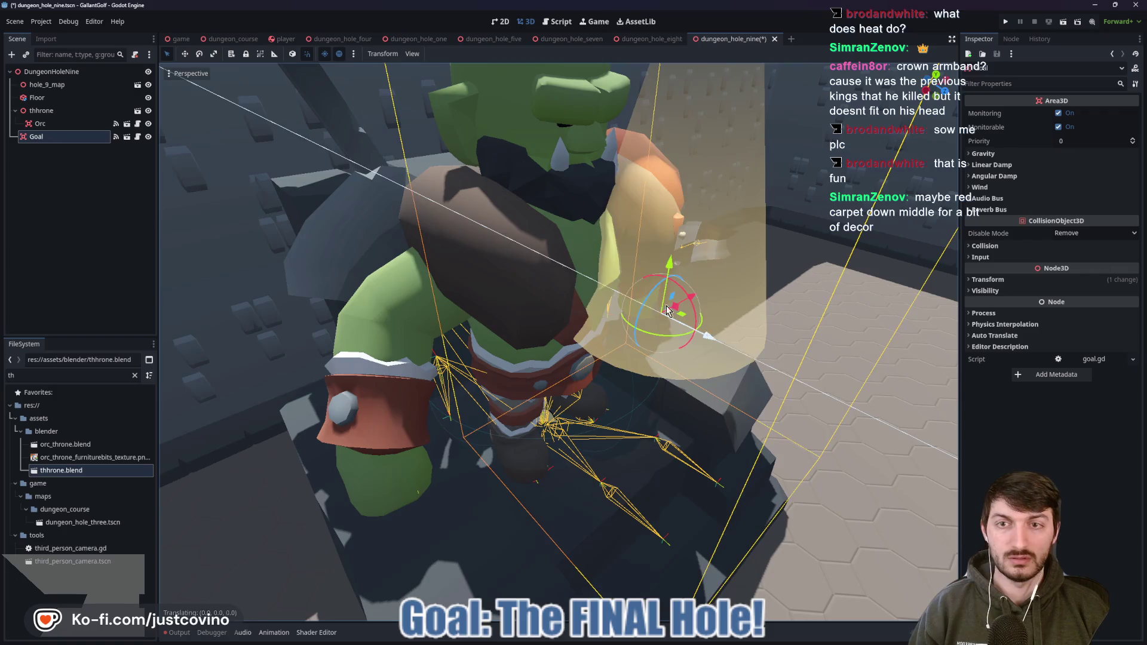
pyautogui.moveTo(668, 310)
pyautogui.mouseDown()
pyautogui.moveTo(481, 212)
pyautogui.moveTo(468, 226)
pyautogui.mouseUp()
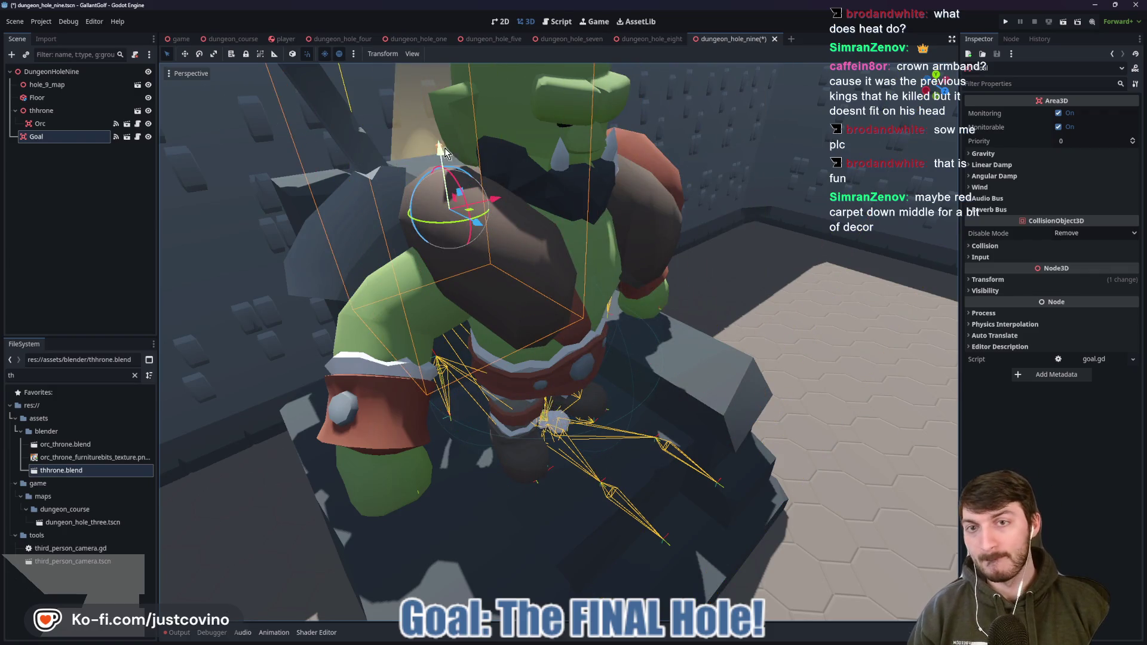
pyautogui.scroll(6, 435, 124)
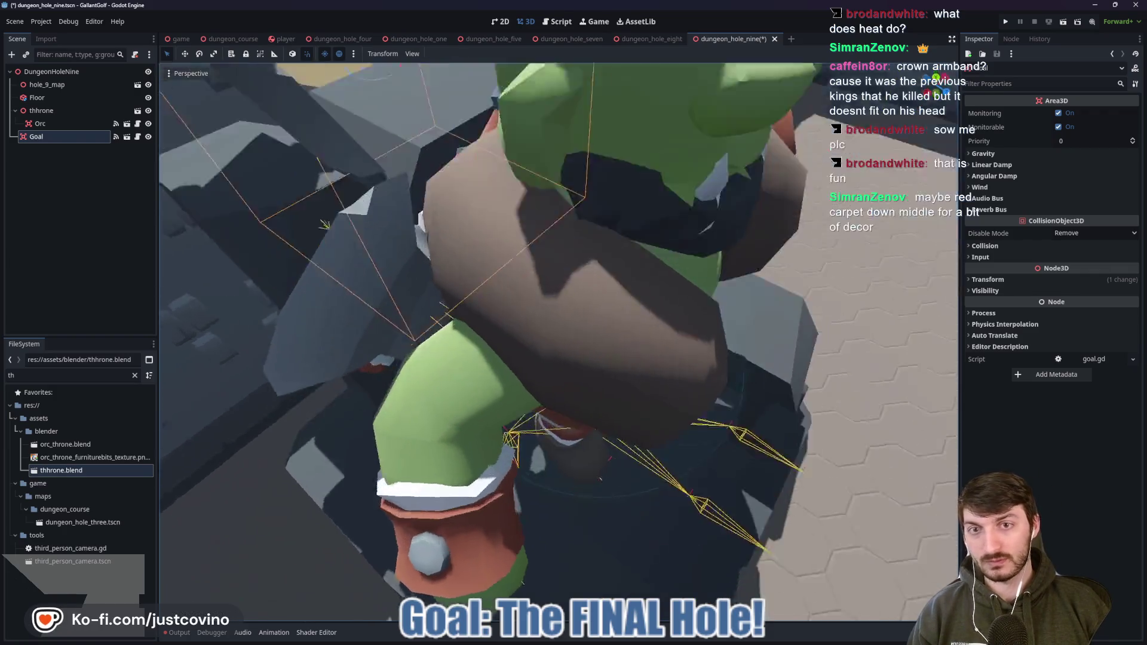
pyautogui.scroll(-4, 514, 239)
pyautogui.moveTo(514, 251)
pyautogui.mouseDown()
pyautogui.moveTo(547, 365)
pyautogui.moveTo(610, 356)
pyautogui.moveTo(589, 251)
pyautogui.moveTo(598, 226)
pyautogui.moveTo(602, 246)
pyautogui.mouseUp()
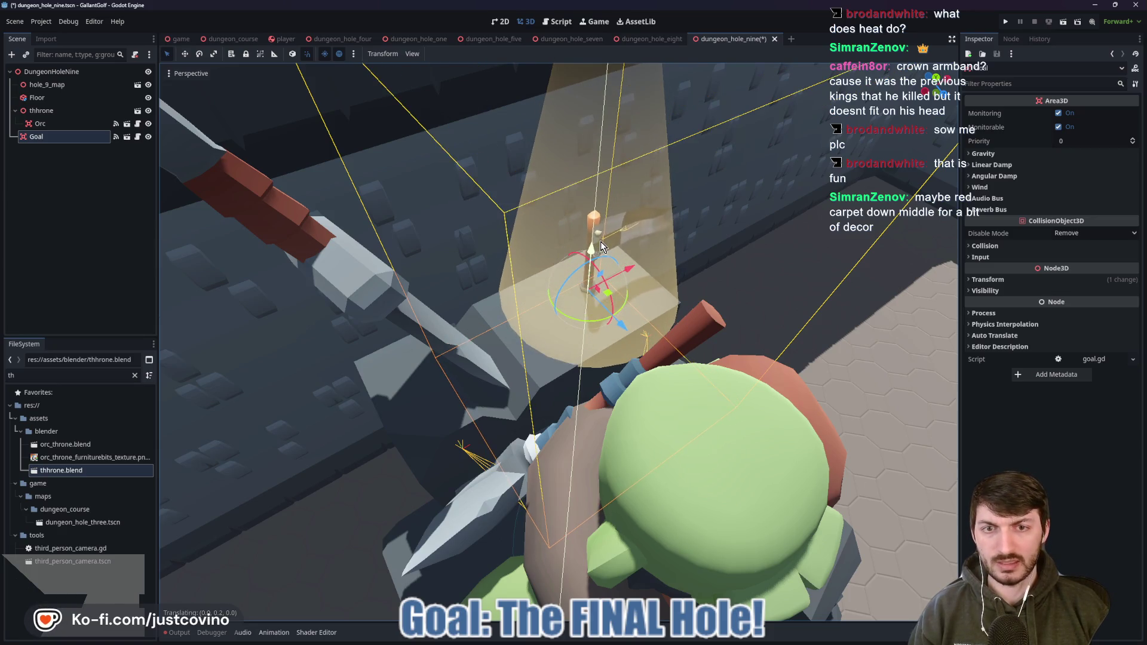
# Orbit around the throne to check the Goal's placement and save the scene.
pyautogui.moveTo(762, 269); pyautogui.dragTo(768, 269)
pyautogui.moveTo(623, 281); pyautogui.dragTo(557, 270)
pyautogui.moveTo(546, 341)
pyautogui.mouseDown()
pyautogui.moveTo(541, 322)
pyautogui.moveTo(508, 318)
pyautogui.moveTo(494, 384)
pyautogui.mouseUp()
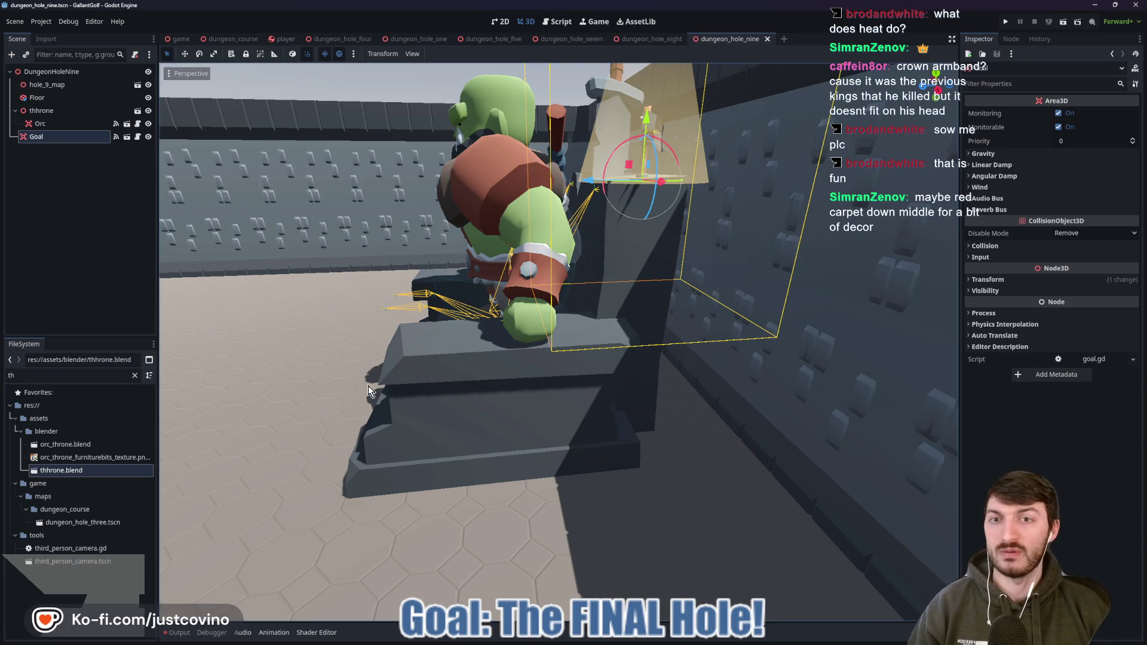
pyautogui.moveTo(369, 392)
pyautogui.mouseDown()
pyautogui.moveTo(418, 359)
pyautogui.moveTo(442, 388)
pyautogui.moveTo(490, 364)
pyautogui.moveTo(466, 379)
pyautogui.moveTo(394, 384)
pyautogui.mouseUp()
pyautogui.hotkey('ctrl', 's')
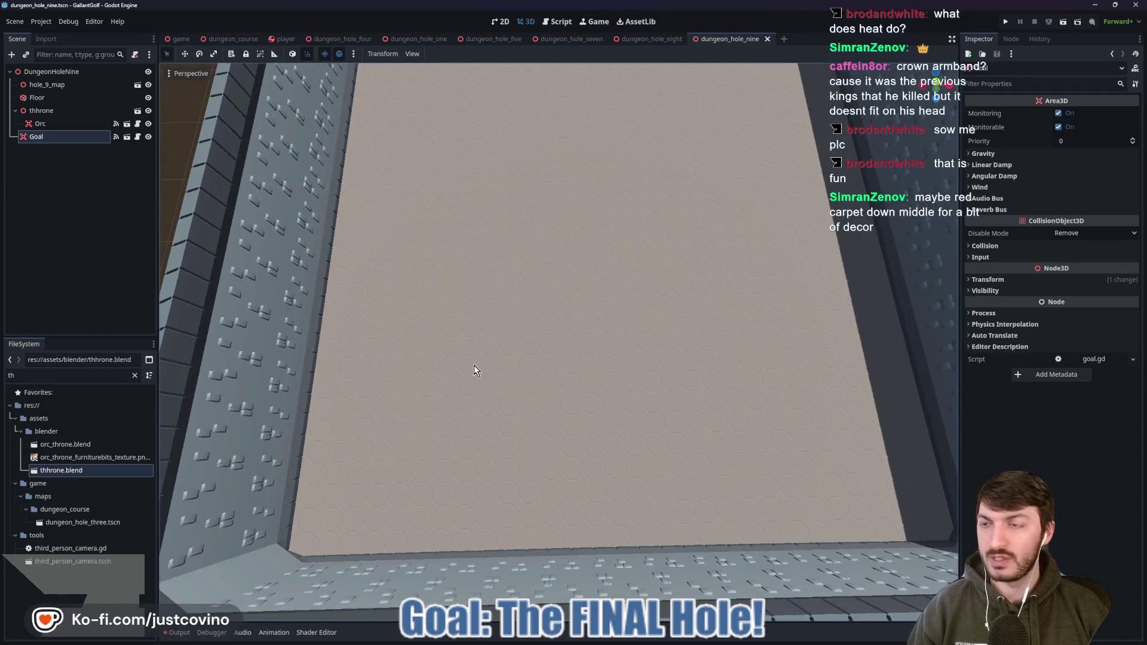
# Copy Characters and CameraRig from dungeon_hole_eight and paste them under hole nine's root.
pyautogui.click(646, 40)
pyautogui.click(58, 151)
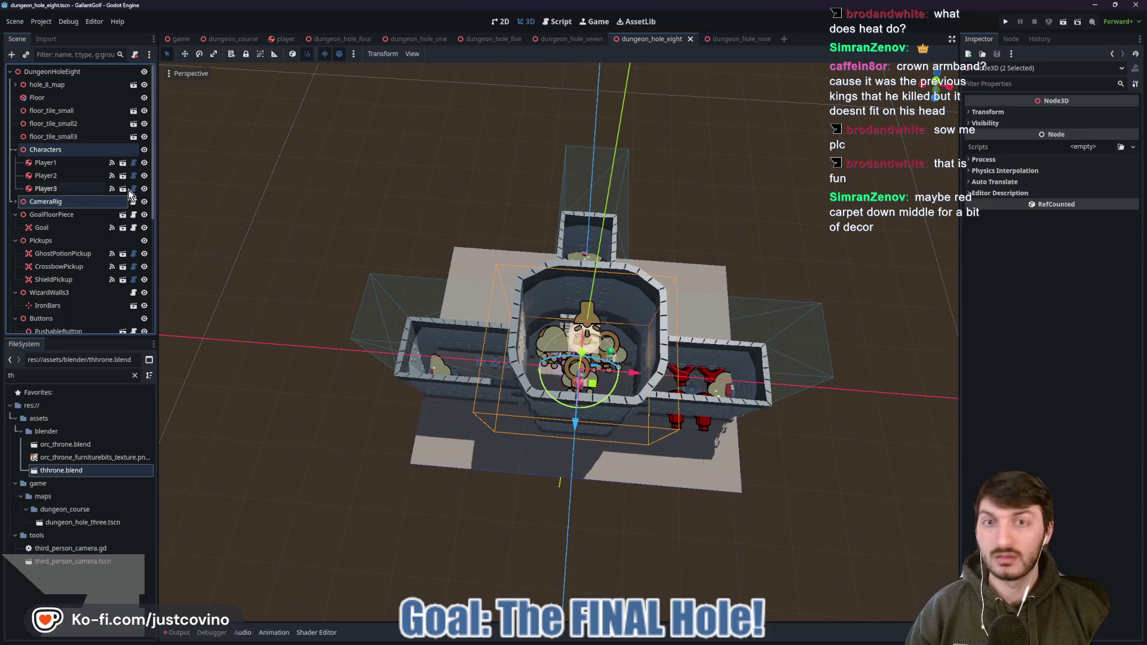
pyautogui.keyDown('ctrl'); pyautogui.click(84, 201); pyautogui.keyUp('ctrl')
pyautogui.click(712, 43)
pyautogui.click(58, 73)
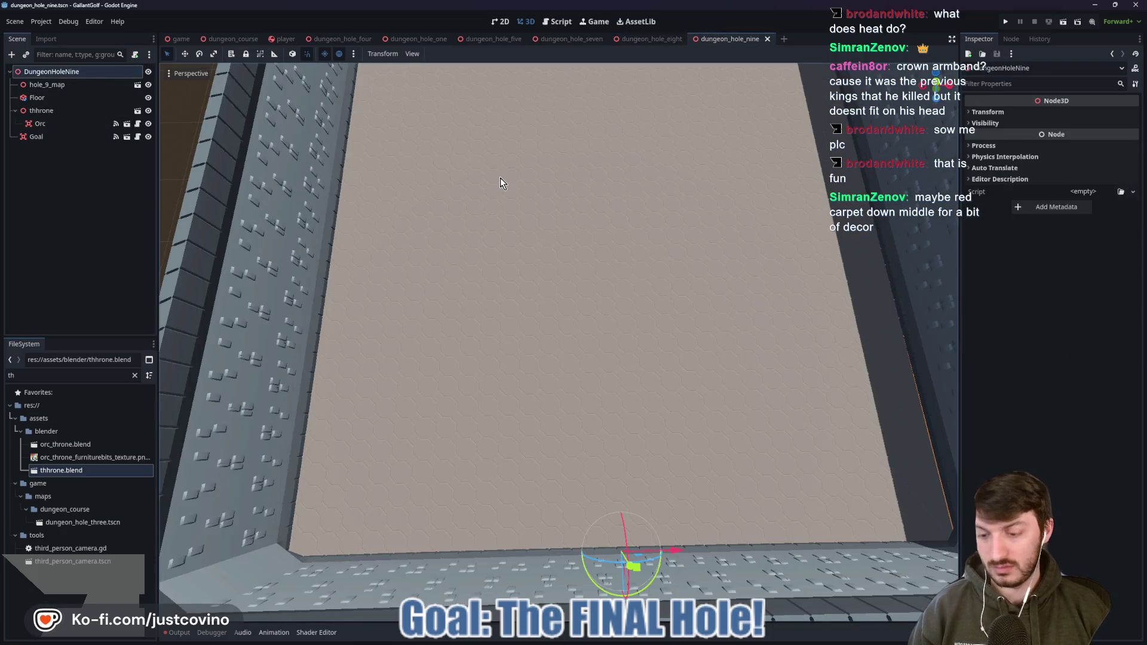
pyautogui.hotkey('ctrl', 'v')
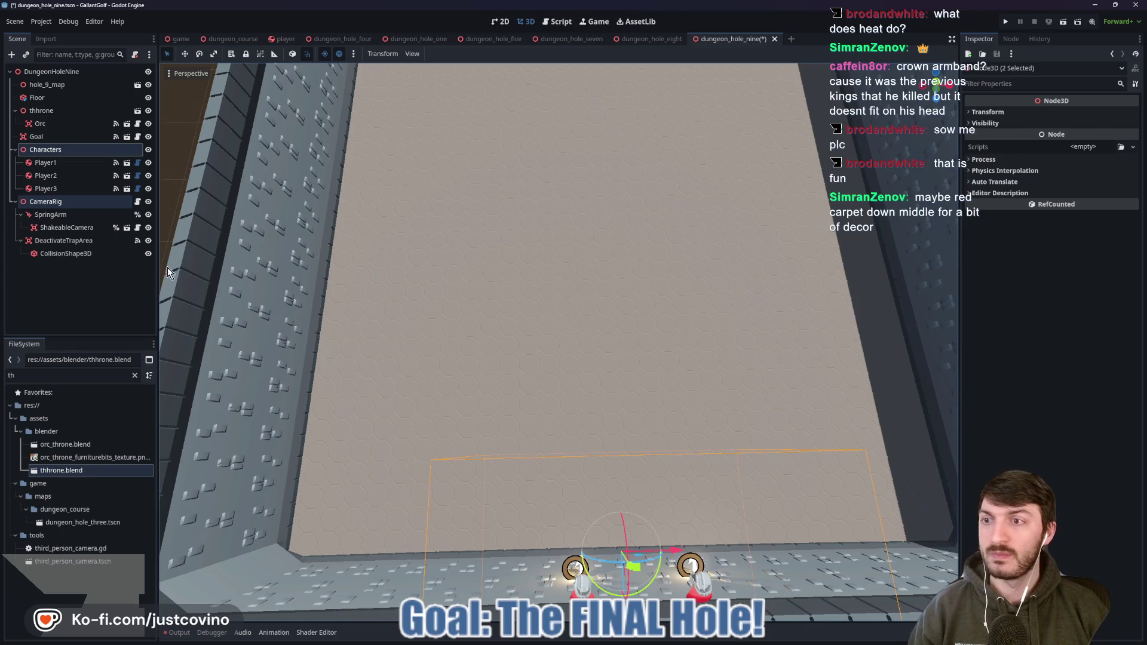
pyautogui.press('f')
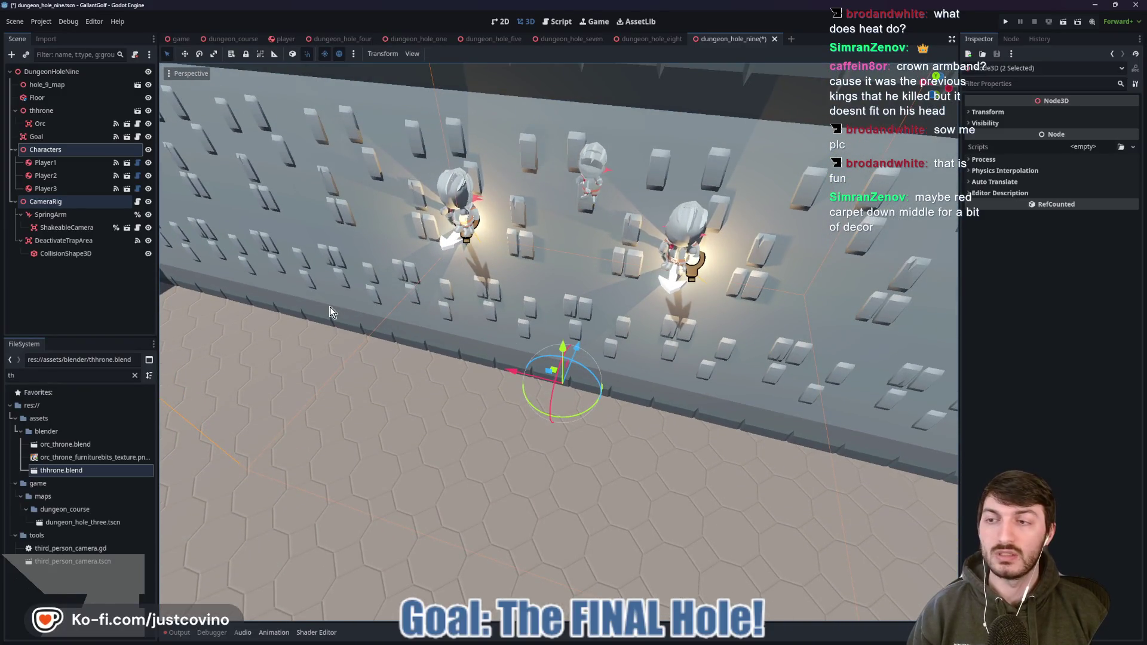
# Delete the pasted Characters group with its players and save.
pyautogui.click(51, 152)
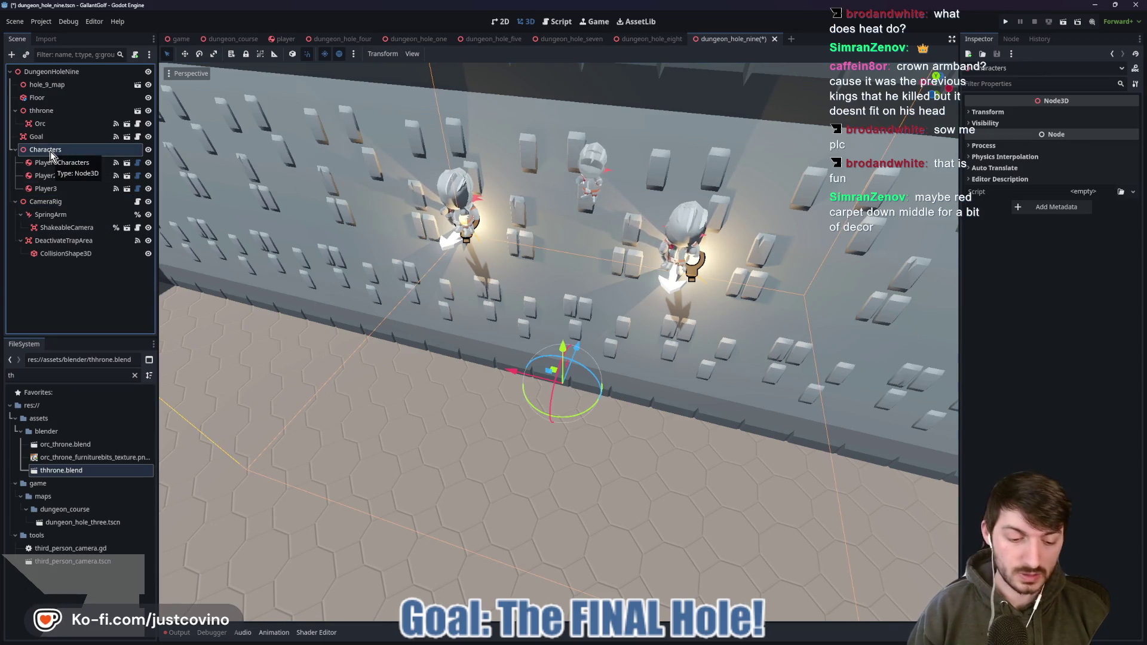
pyautogui.press('Delete')
pyautogui.press('Return')
pyautogui.hotkey('ctrl', 's')
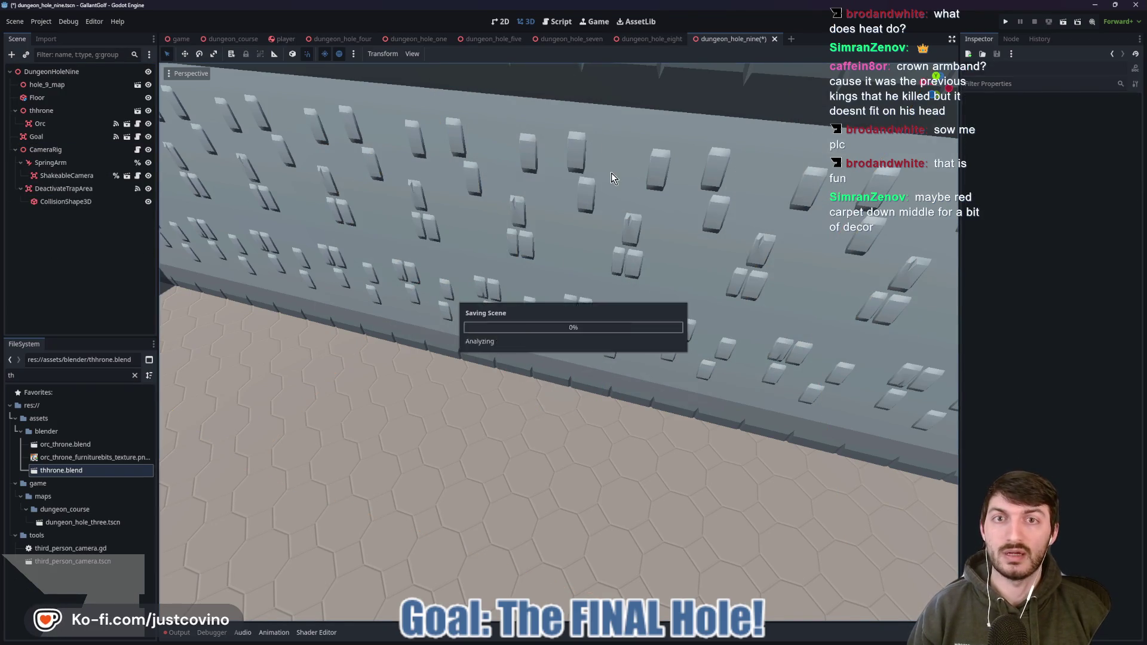
# Paste dungeon_hole_seven's Characters group with three players into hole nine.
pyautogui.click(574, 40)
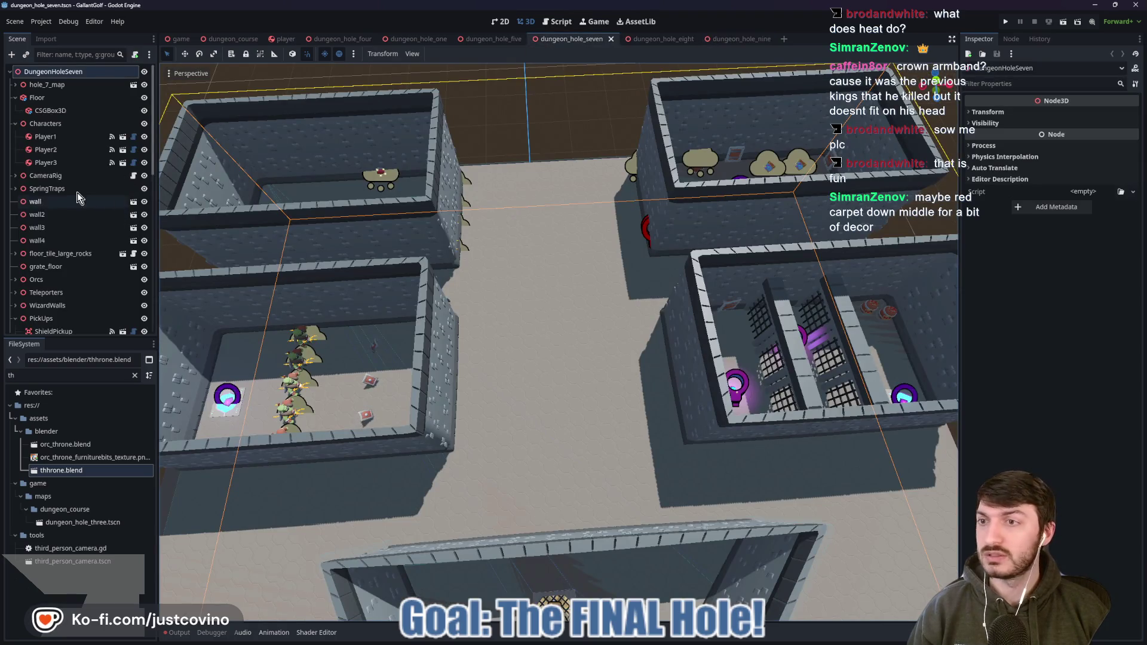
pyautogui.click(55, 125)
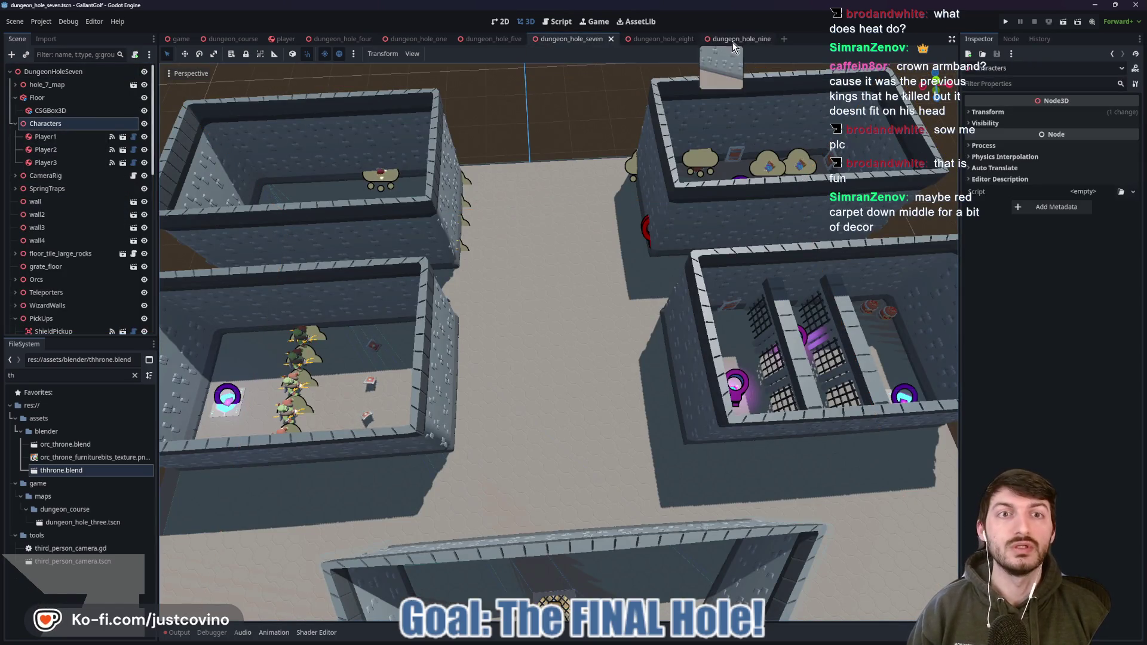
pyautogui.click(732, 39)
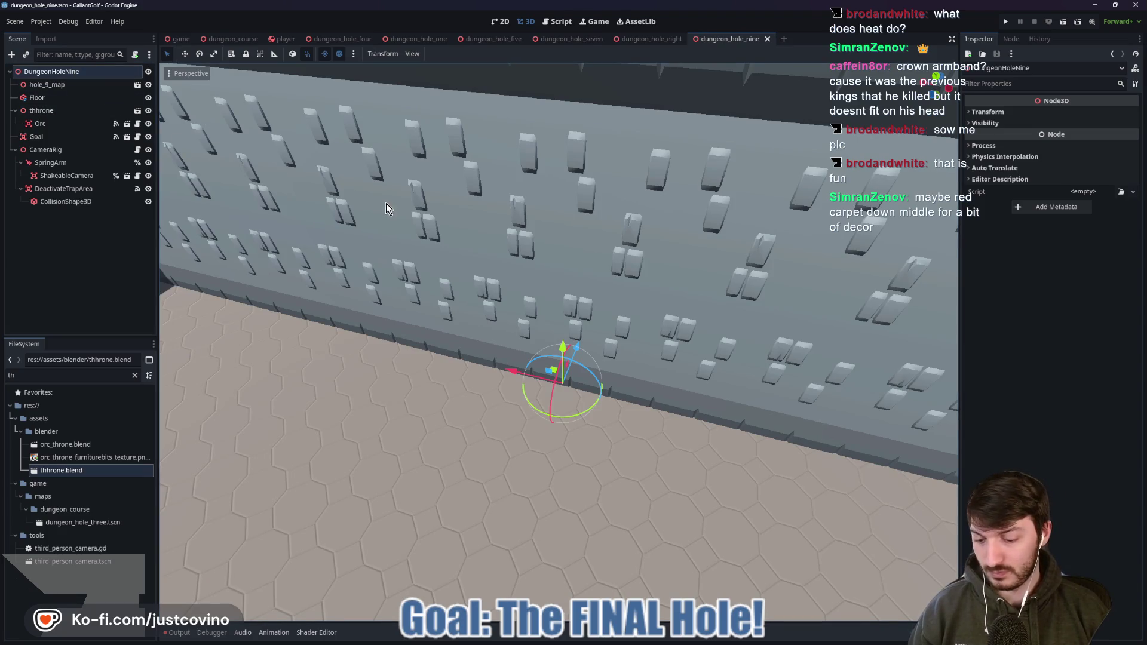
pyautogui.hotkey('ctrl', 'v')
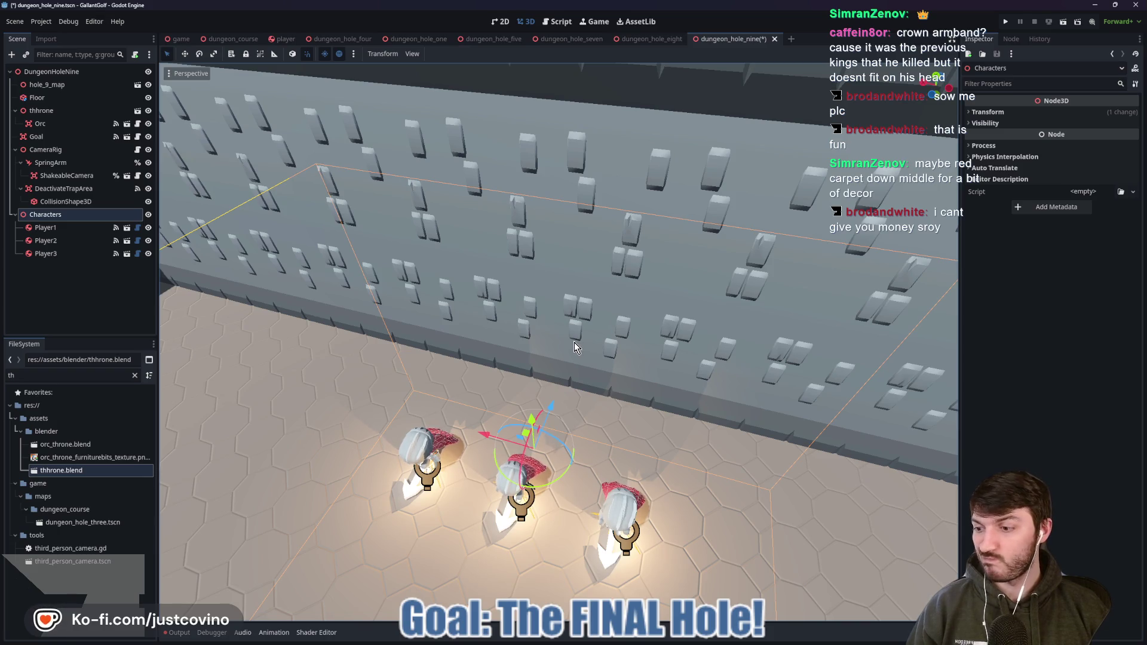
# Set Player2's Player Class to Wizard.
pyautogui.hotkey('ctrl', 's')
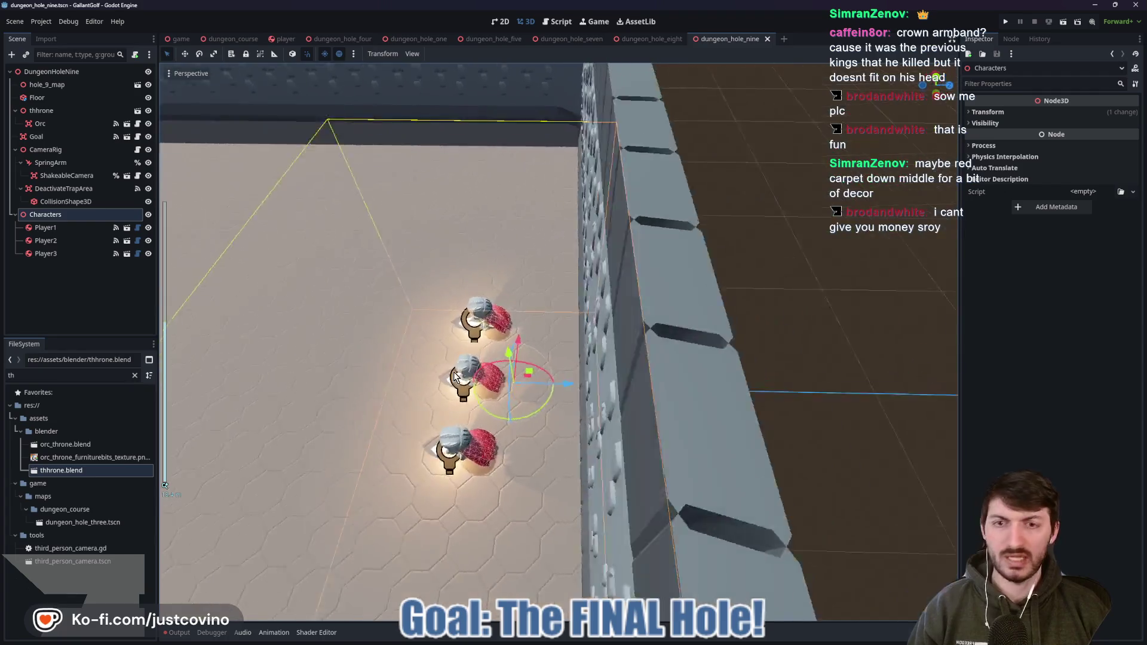
pyautogui.moveTo(454, 371); pyautogui.dragTo(422, 399)
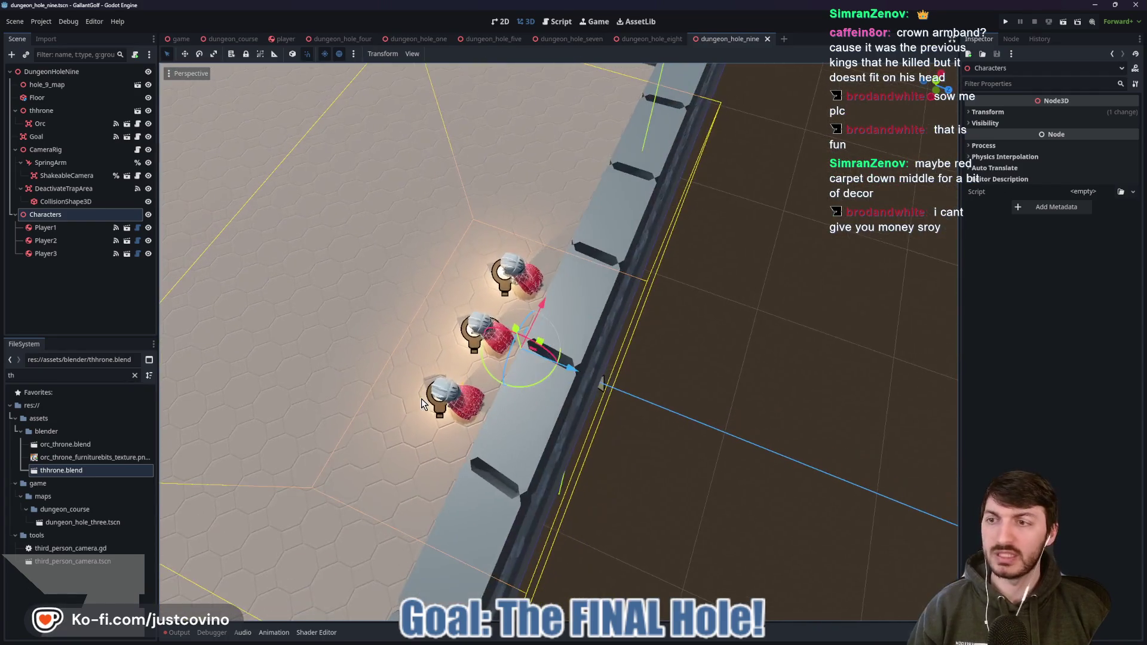
pyautogui.click(42, 240)
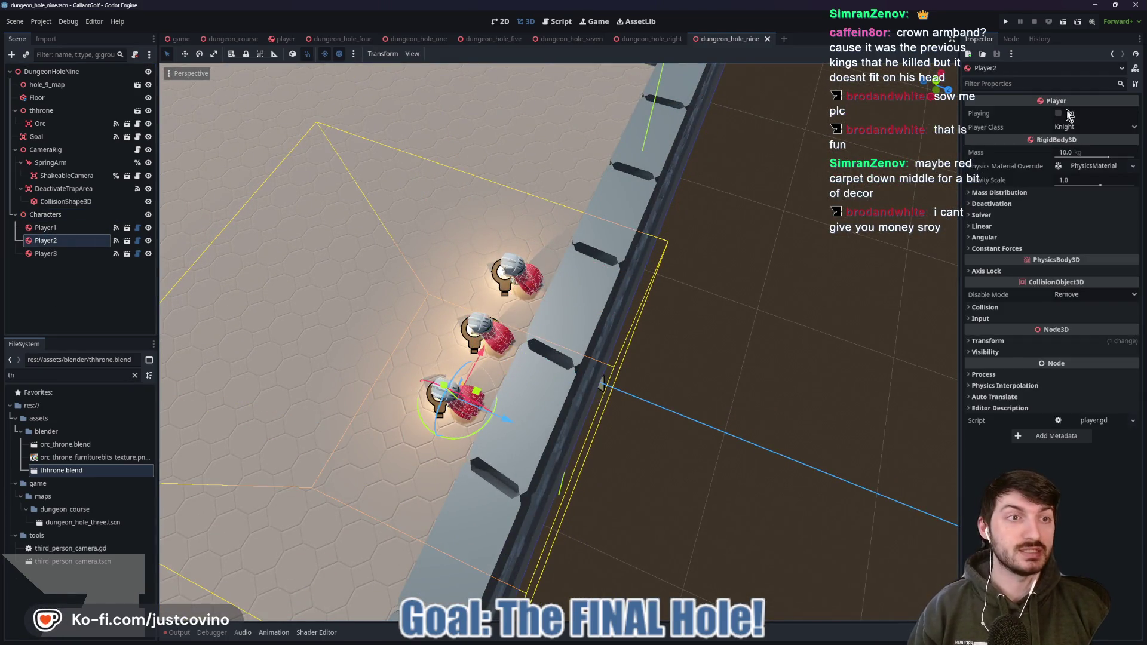
pyautogui.click(1075, 128)
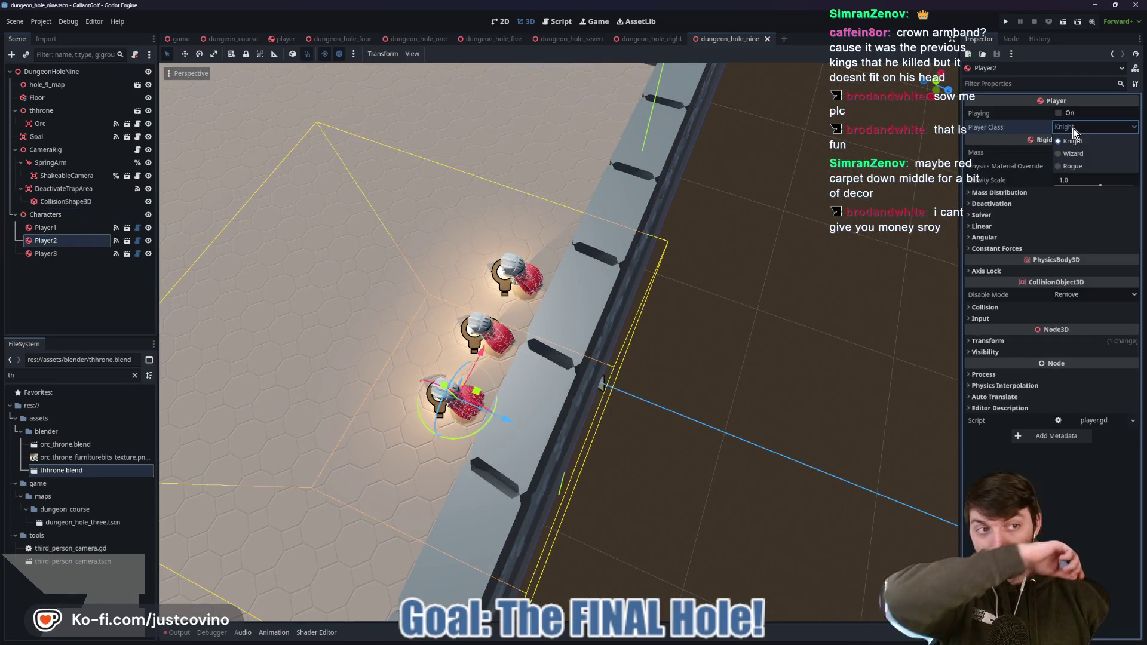
pyautogui.click(1074, 155)
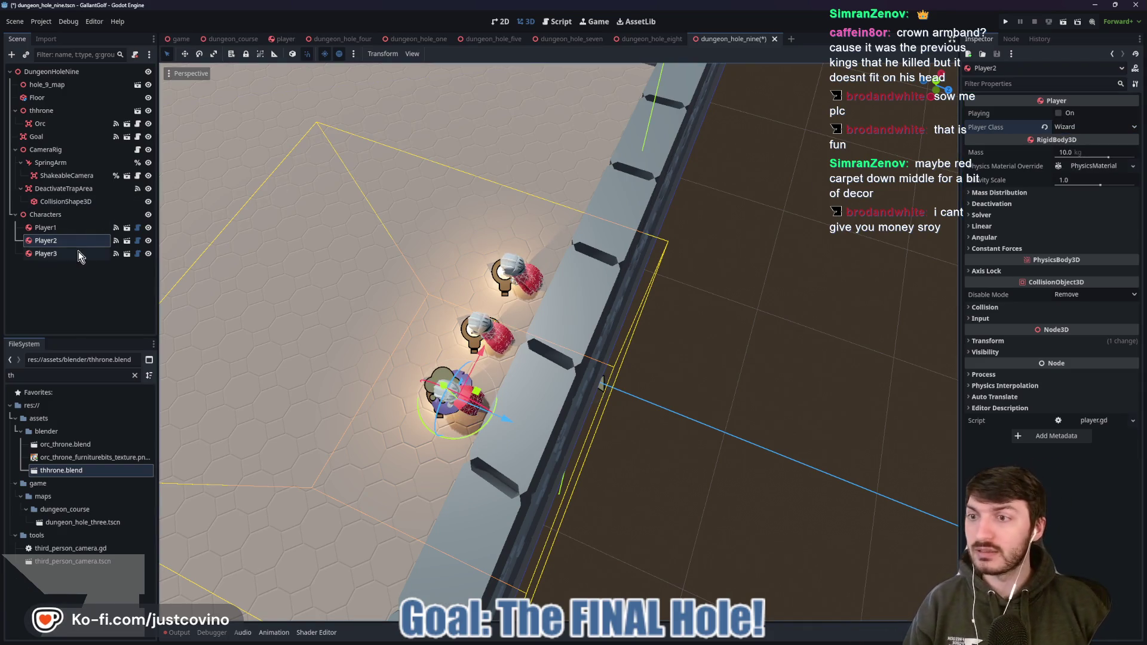
# Set Player3's Player Class to Rogue and save dungeon_hole_nine.
pyautogui.click(46, 253)
pyautogui.click(1059, 129)
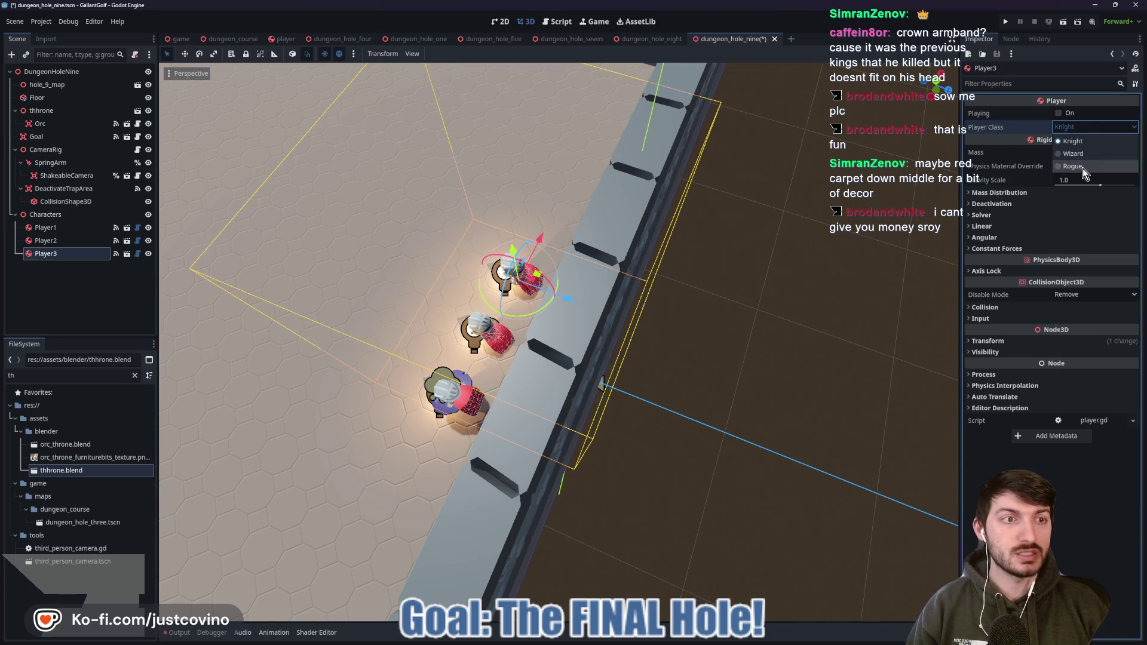
pyautogui.click(1082, 168)
pyautogui.hotkey('ctrl', 's')
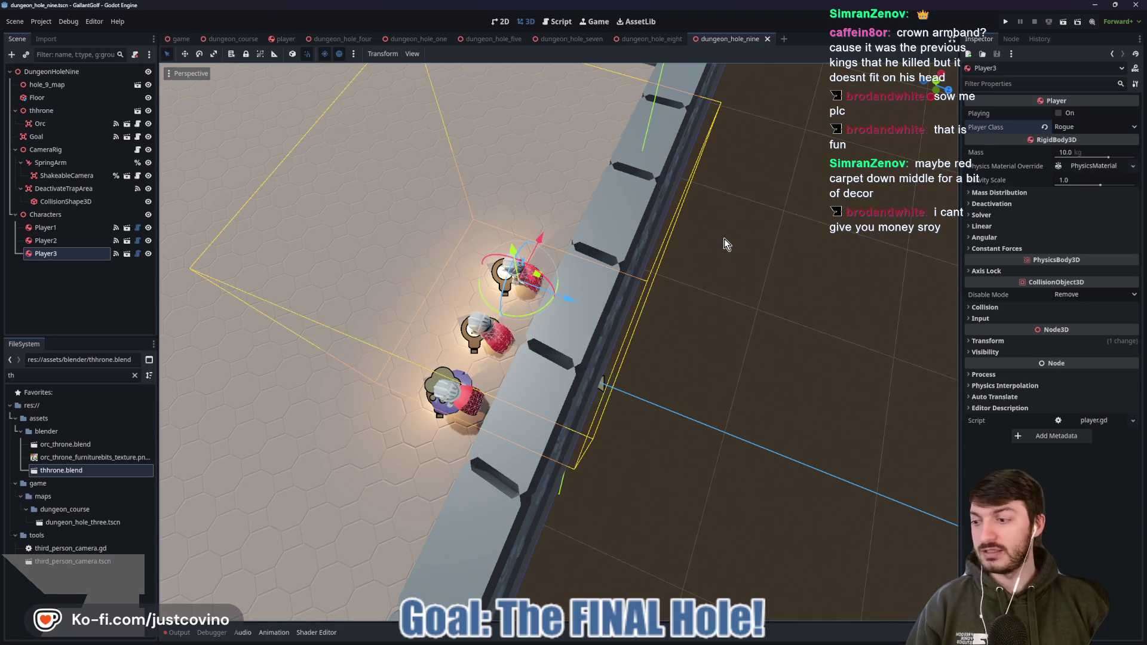
pyautogui.moveTo(697, 238)
pyautogui.mouseDown()
pyautogui.moveTo(663, 275)
pyautogui.moveTo(639, 180)
pyautogui.moveTo(687, 231)
pyautogui.moveTo(738, 236)
pyautogui.moveTo(463, 208)
pyautogui.mouseUp()
pyautogui.hotkey('ctrl', 's')
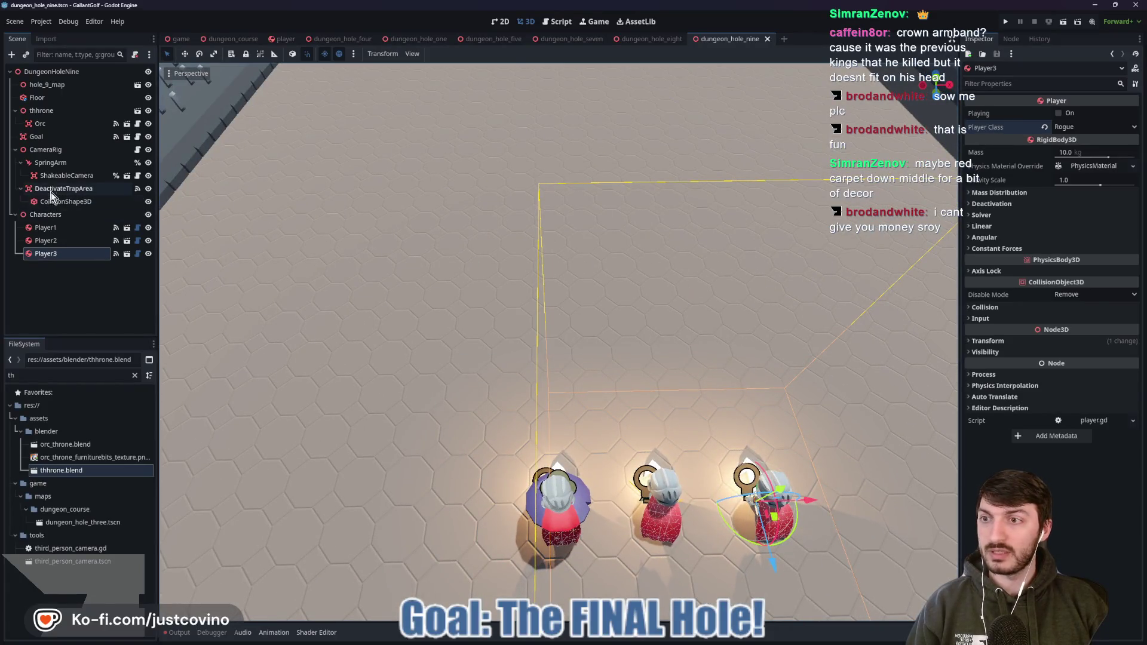
pyautogui.click(46, 150)
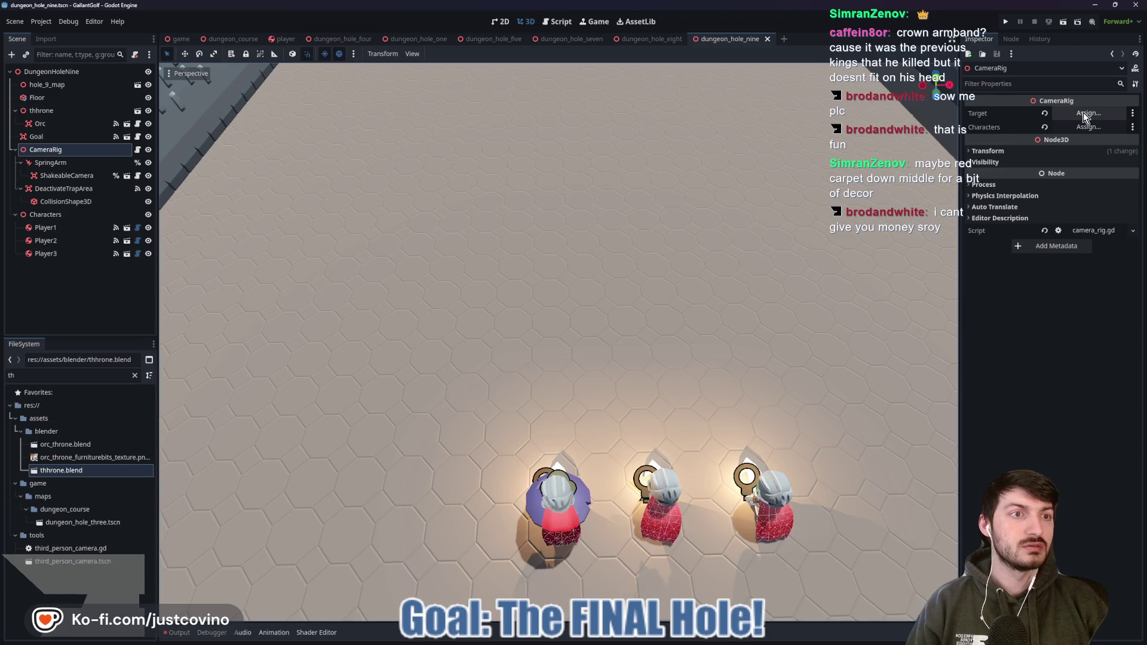
pyautogui.click(1087, 113)
pyautogui.click(539, 364)
pyautogui.click(539, 467)
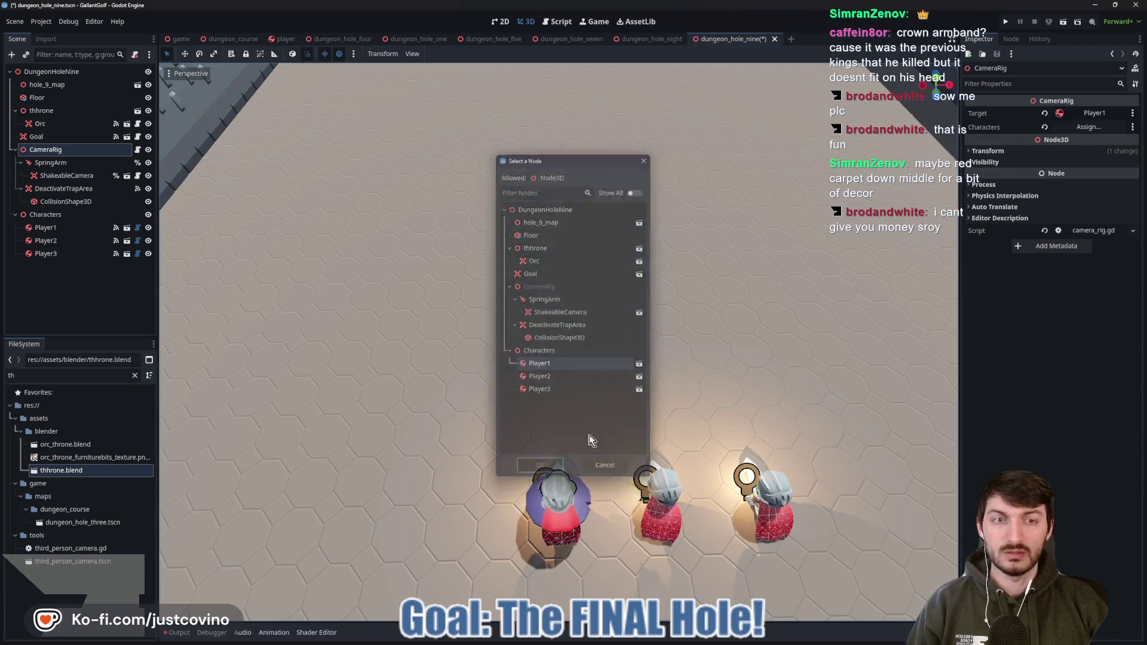
pyautogui.click(1089, 127)
pyautogui.click(540, 351)
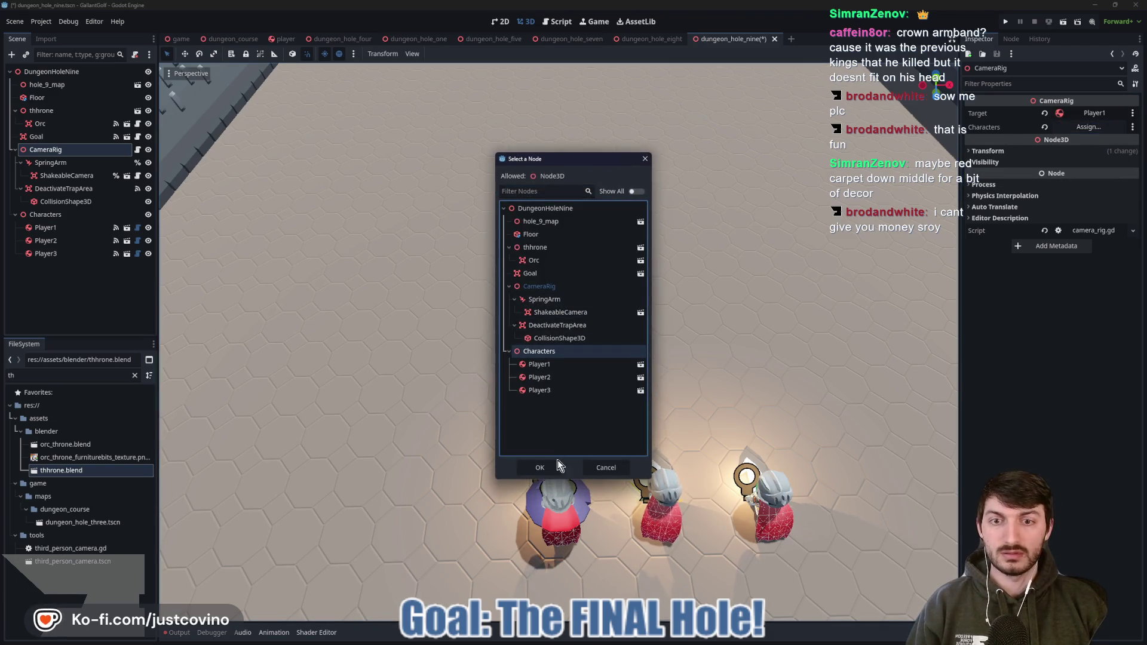
pyautogui.click(540, 469)
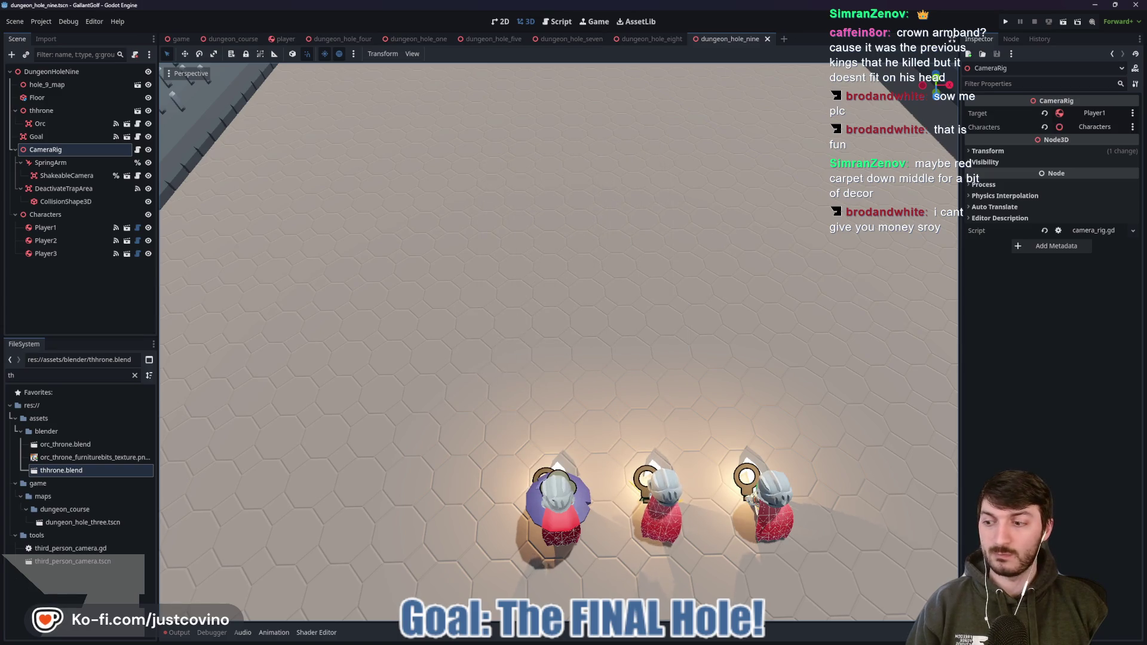
pyautogui.moveTo(335, 227); pyautogui.dragTo(331, 263)
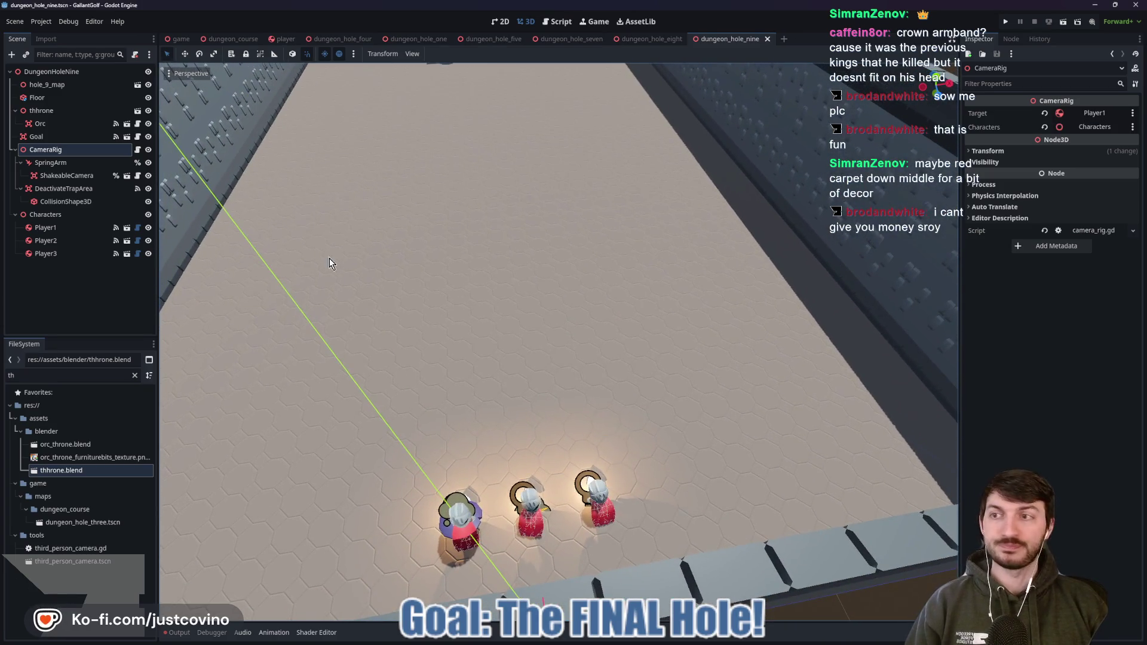
pyautogui.click(37, 98)
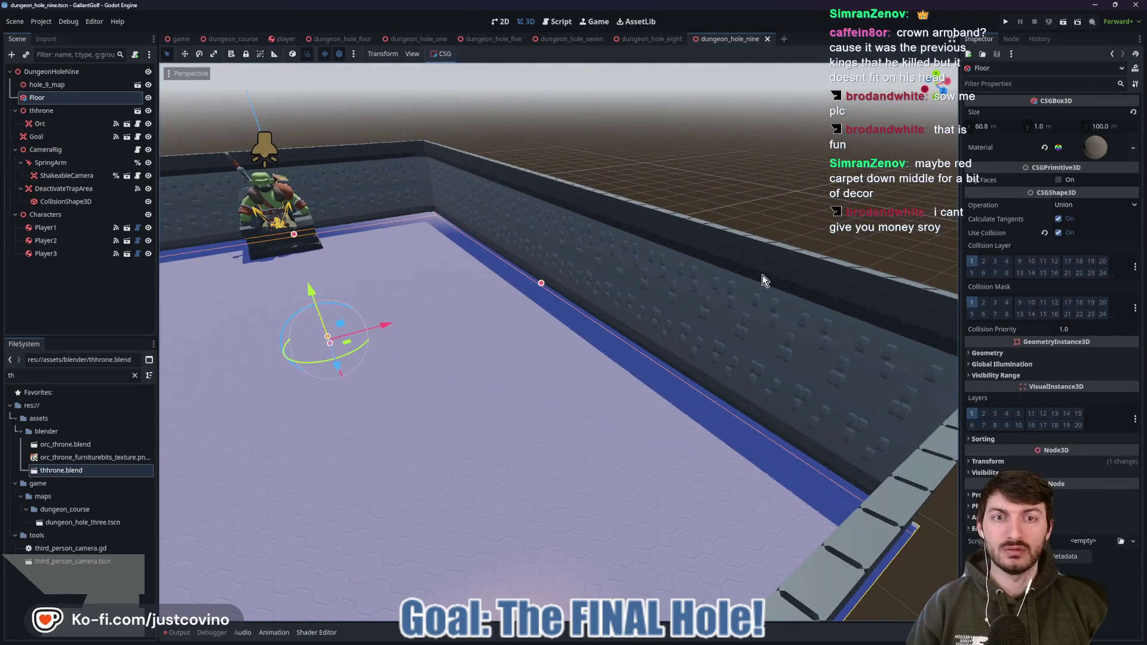
pyautogui.click(762, 275)
pyautogui.press('w')
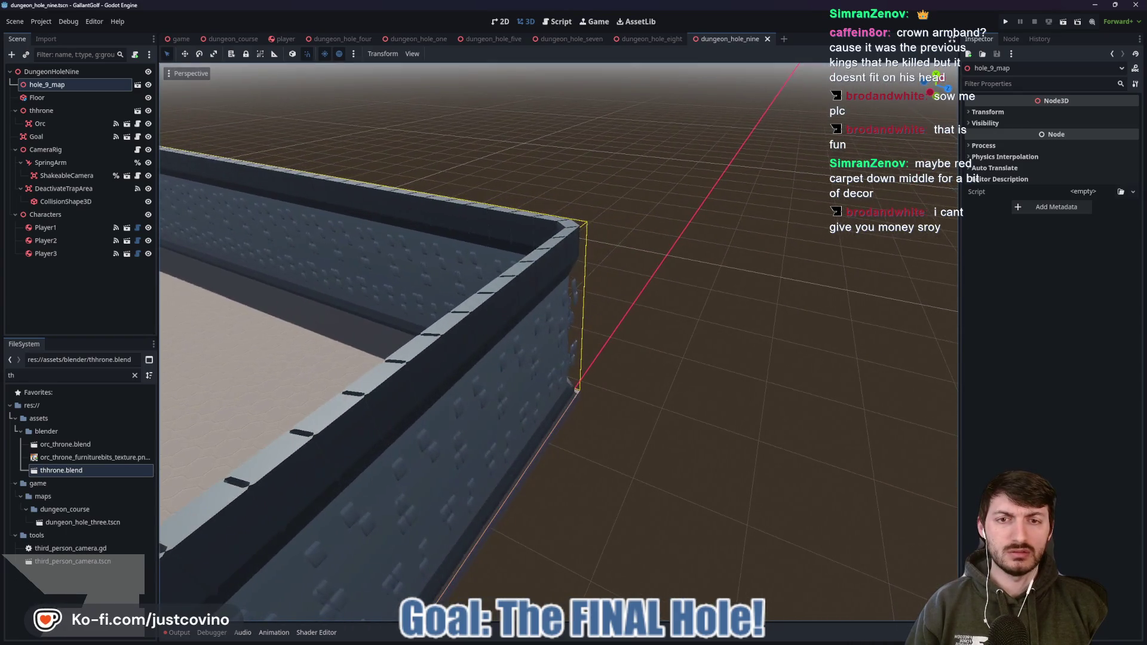
pyautogui.press('f')
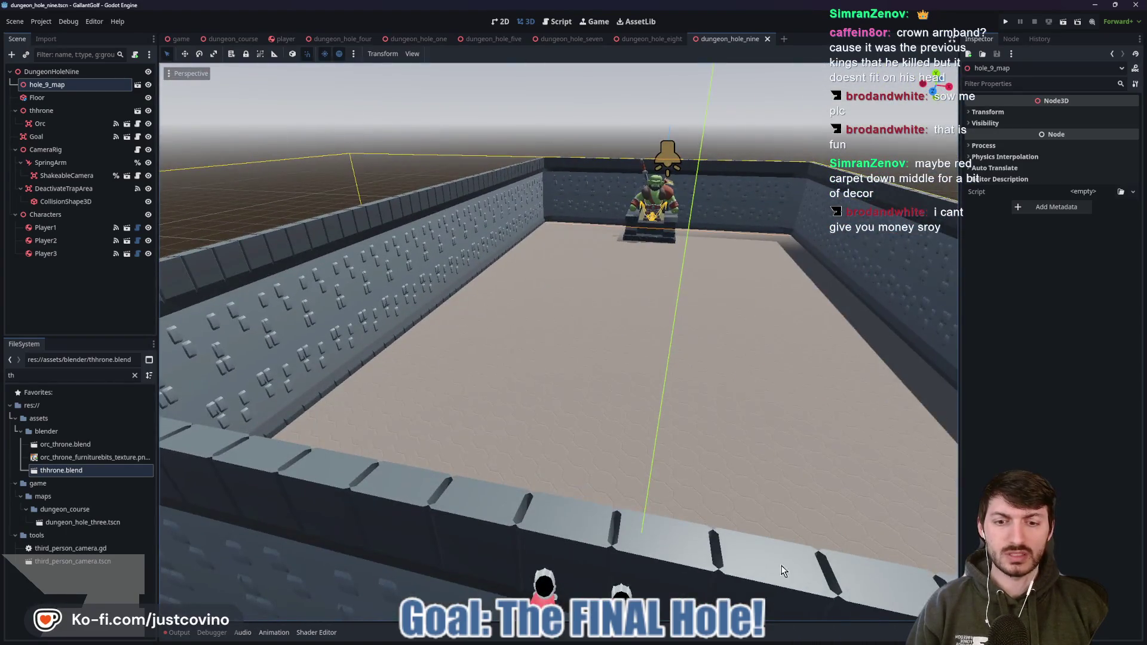
pyautogui.click(685, 642)
pyautogui.hotkey('alt', 'Tab')
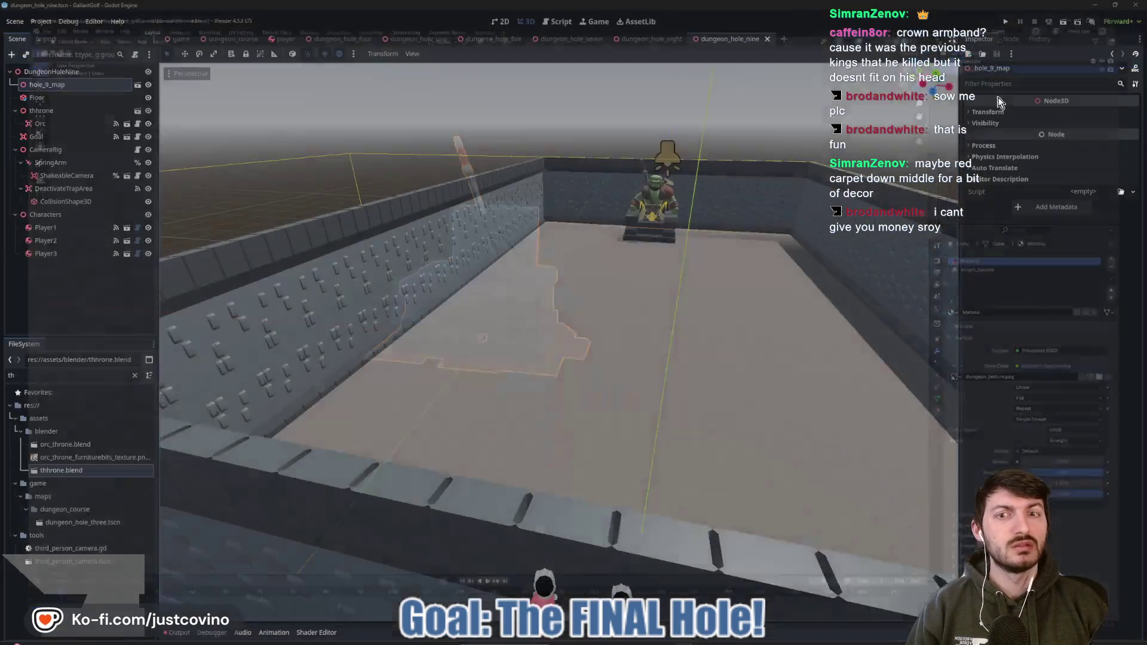
pyautogui.moveTo(658, 374); pyautogui.dragTo(685, 377)
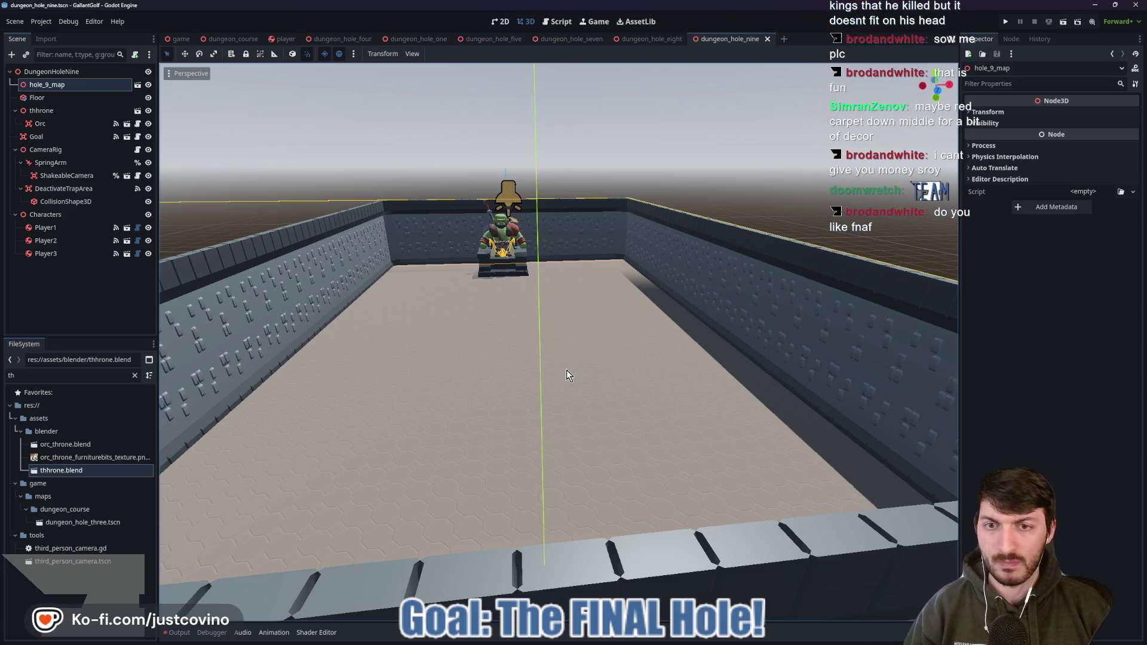
pyautogui.moveTo(566, 376); pyautogui.dragTo(529, 359)
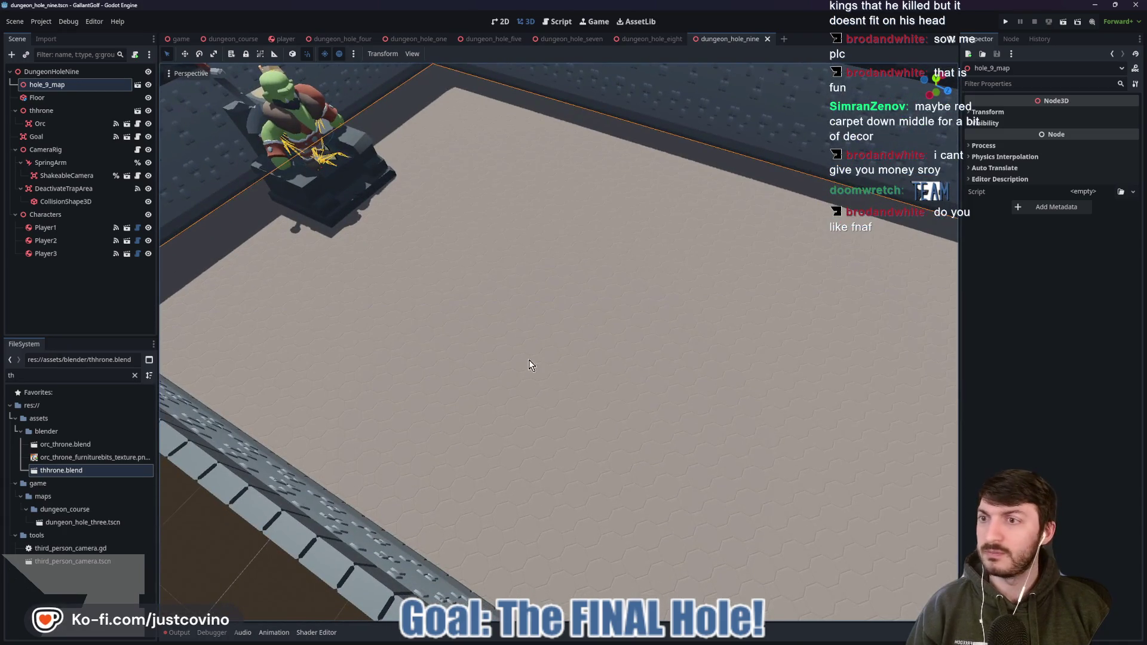
pyautogui.click(44, 99)
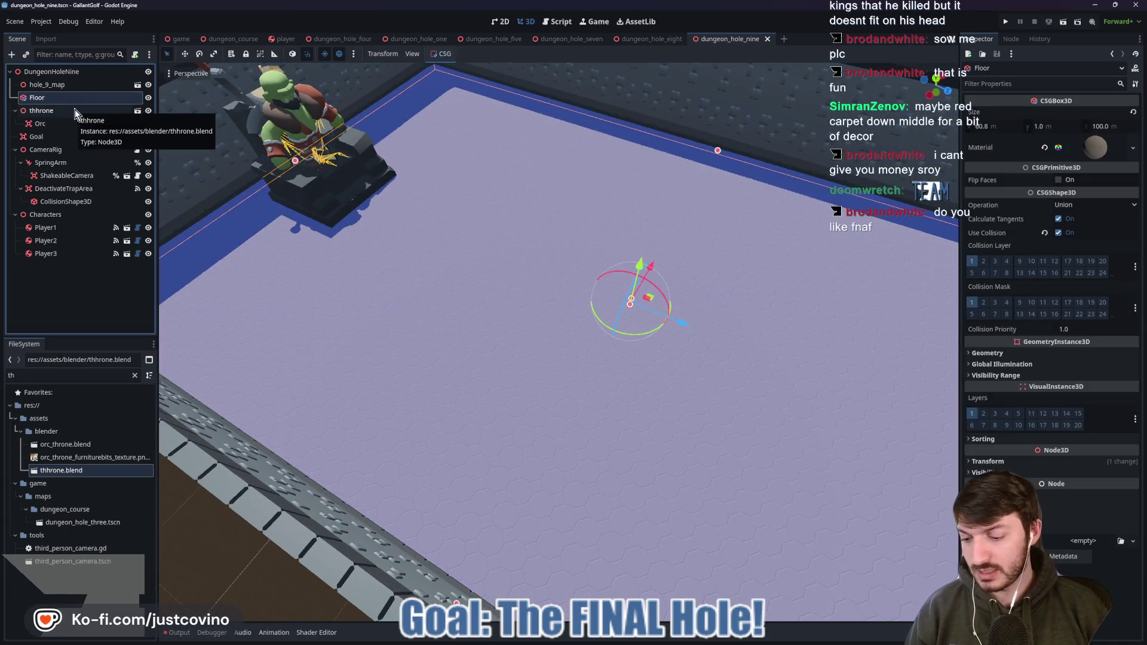
# Add a CSGBox3D under Floor and set its operation to Subtraction.
pyautogui.hotkey('ctrl', 'a')
pyautogui.write('csgbox')
pyautogui.press('Return')
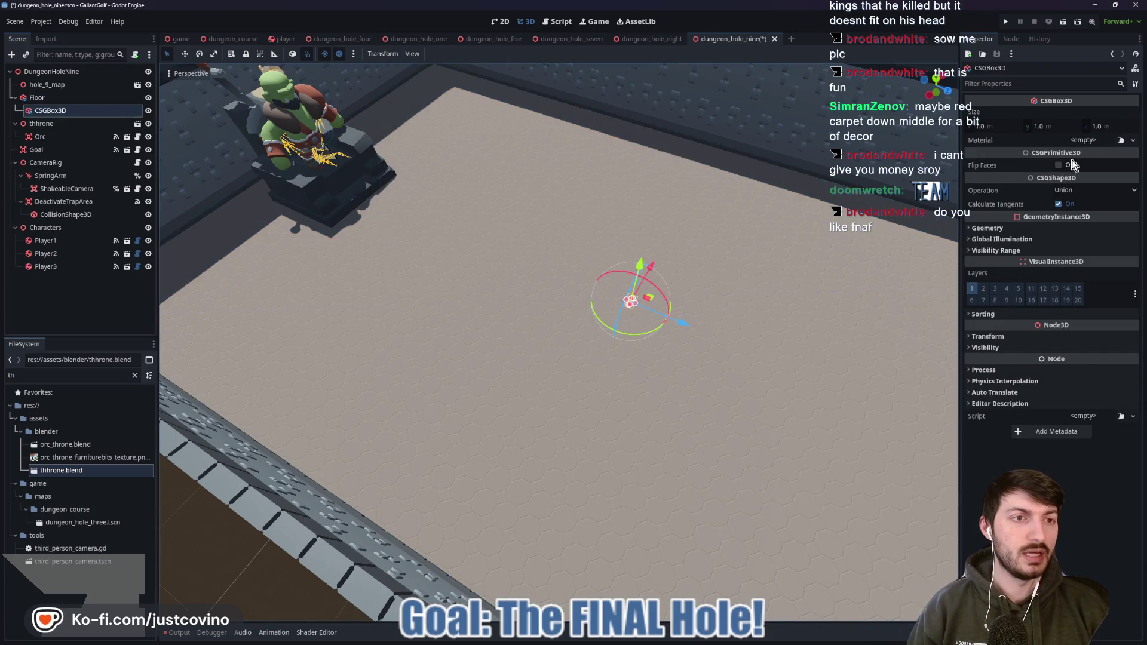
pyautogui.click(1069, 191)
pyautogui.click(1079, 230)
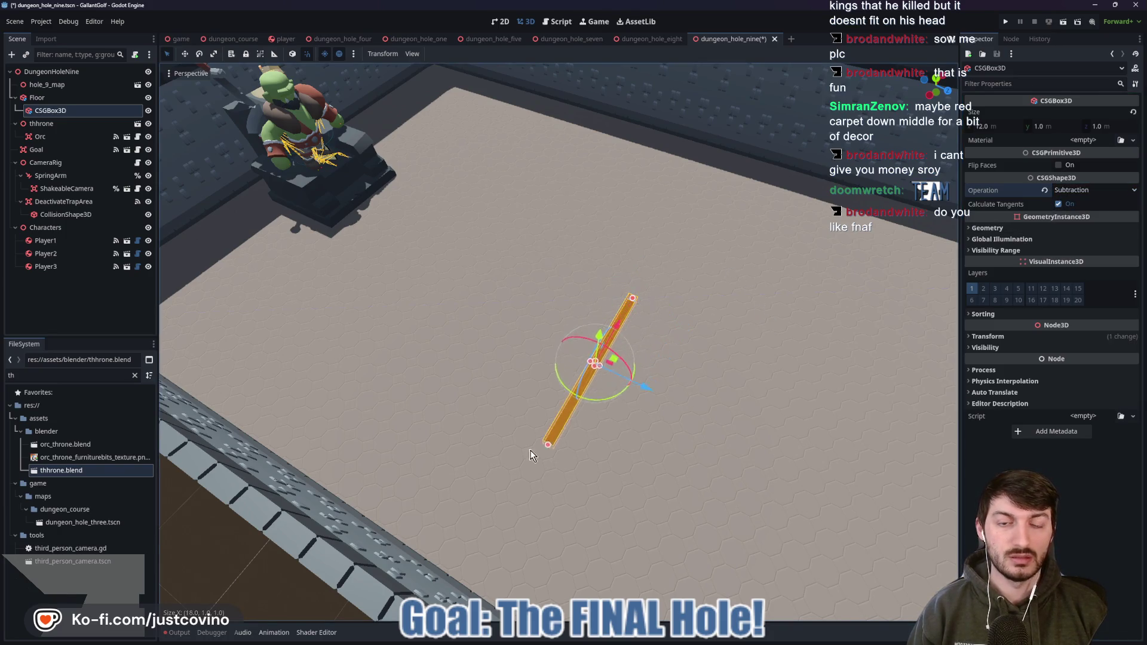
# Stretch the cutting box to 60 x 1 x 18 so it reaches the wall.
pyautogui.moveTo(530, 452); pyautogui.dragTo(436, 552)
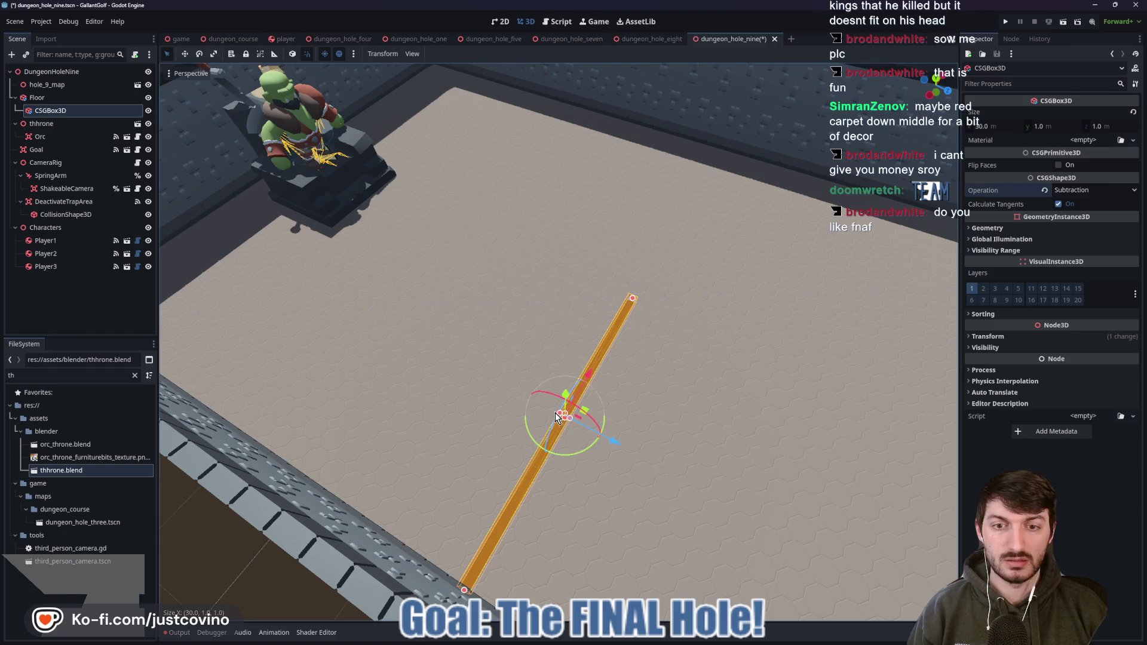
pyautogui.moveTo(556, 417); pyautogui.dragTo(486, 399)
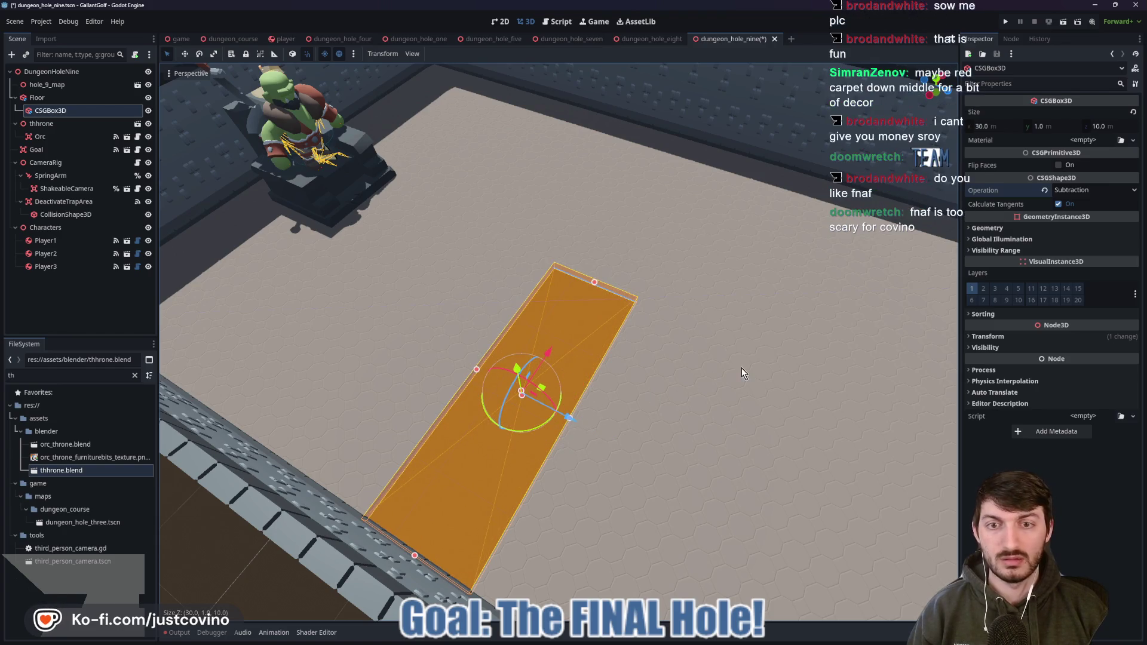
pyautogui.moveTo(755, 389); pyautogui.dragTo(748, 391)
pyautogui.moveTo(845, 389)
pyautogui.mouseDown()
pyautogui.moveTo(568, 417)
pyautogui.moveTo(428, 410)
pyautogui.moveTo(663, 401)
pyautogui.mouseUp()
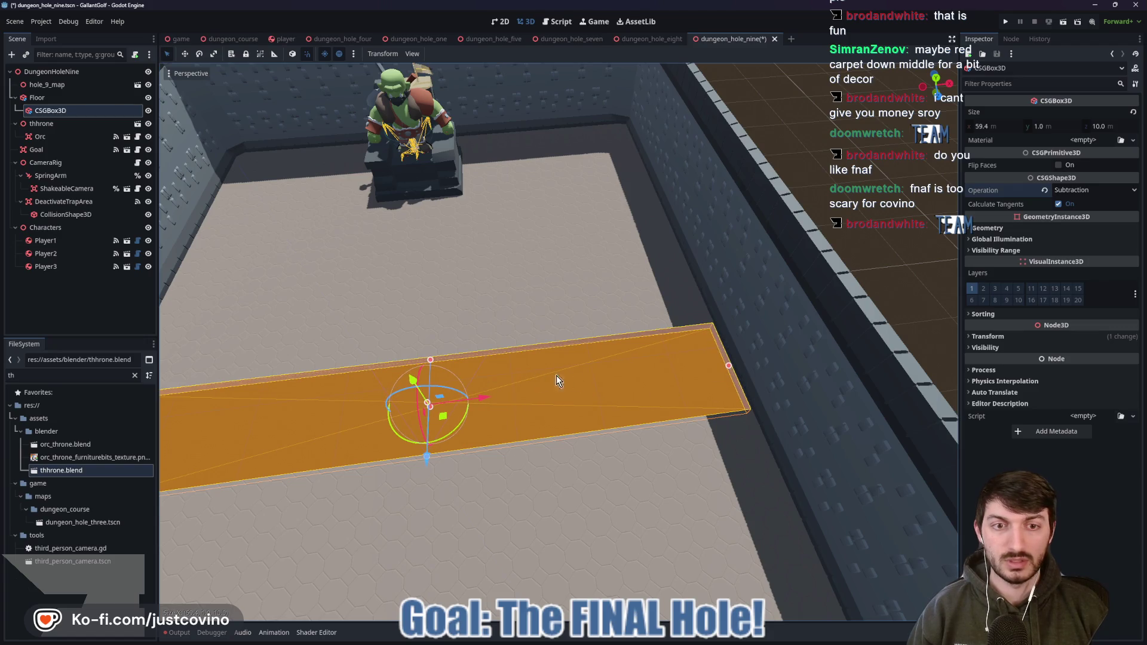
pyautogui.moveTo(586, 397)
pyautogui.mouseDown()
pyautogui.moveTo(686, 342)
pyautogui.moveTo(704, 314)
pyautogui.moveTo(613, 365)
pyautogui.moveTo(502, 351)
pyautogui.mouseUp()
pyautogui.moveTo(401, 368)
pyautogui.mouseDown()
pyautogui.moveTo(747, 477)
pyautogui.moveTo(737, 453)
pyautogui.mouseUp()
pyautogui.scroll(5, 739, 450)
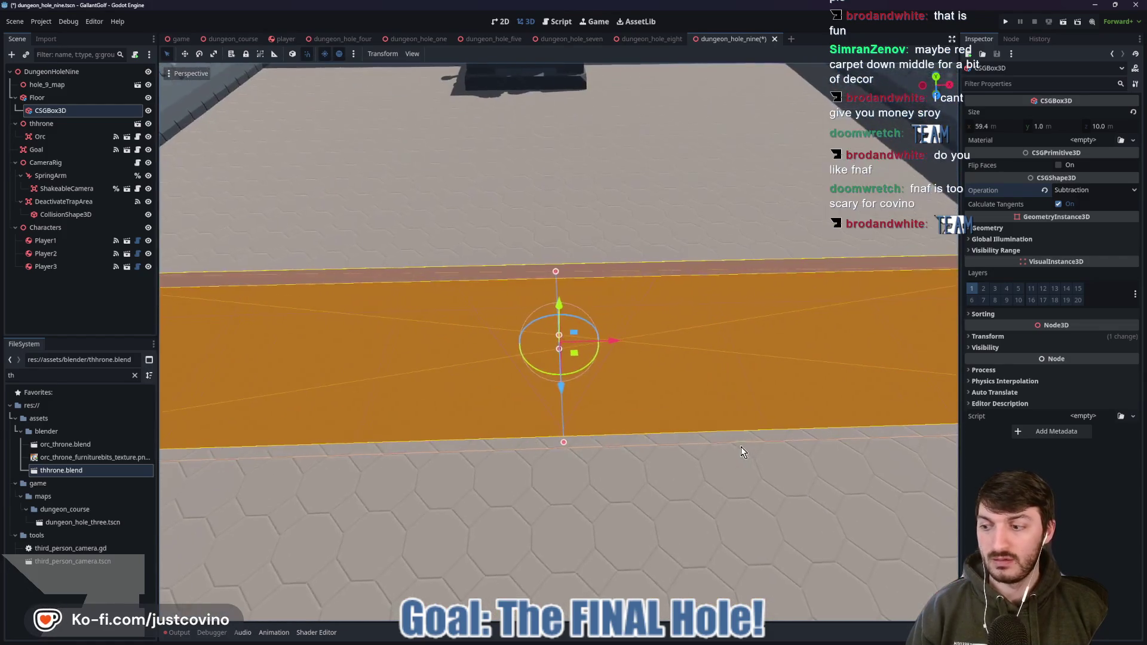
pyautogui.moveTo(371, 367)
pyautogui.mouseDown()
pyautogui.moveTo(597, 263)
pyautogui.moveTo(628, 325)
pyautogui.moveTo(472, 283)
pyautogui.mouseUp()
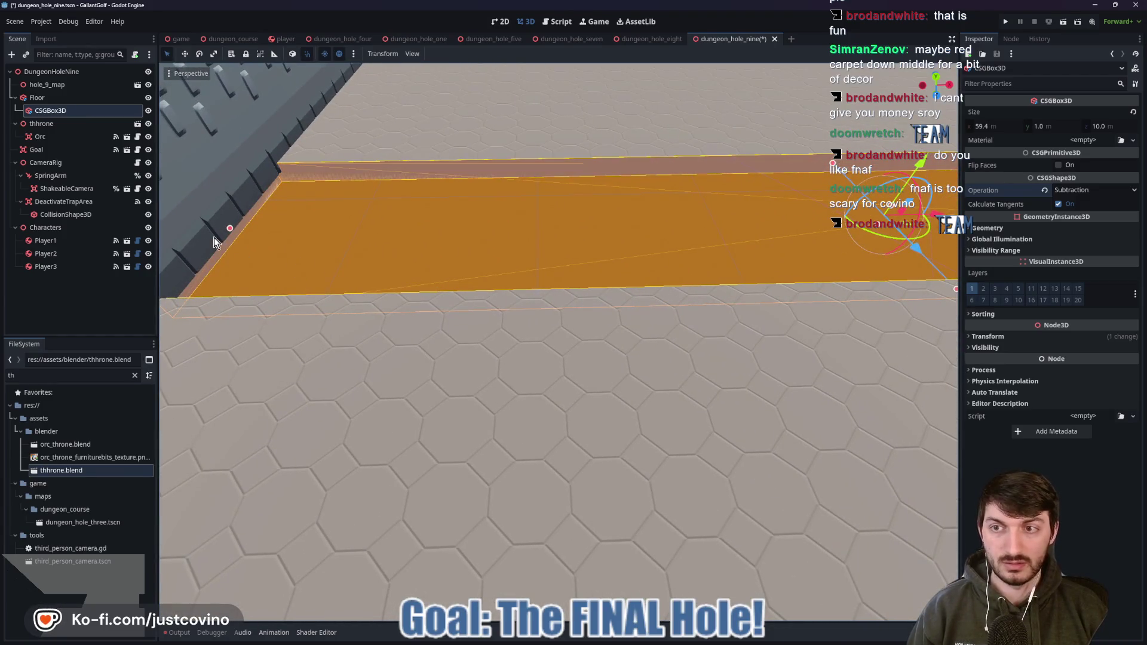
pyautogui.moveTo(225, 229); pyautogui.dragTo(221, 229)
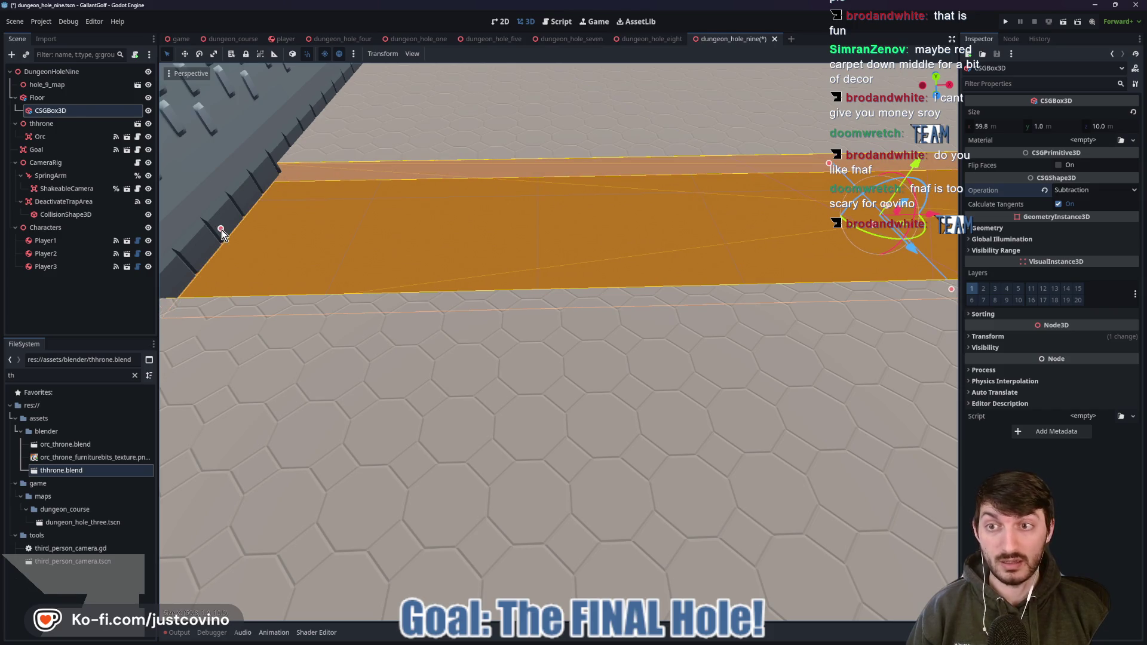
pyautogui.moveTo(617, 248); pyautogui.dragTo(818, 292)
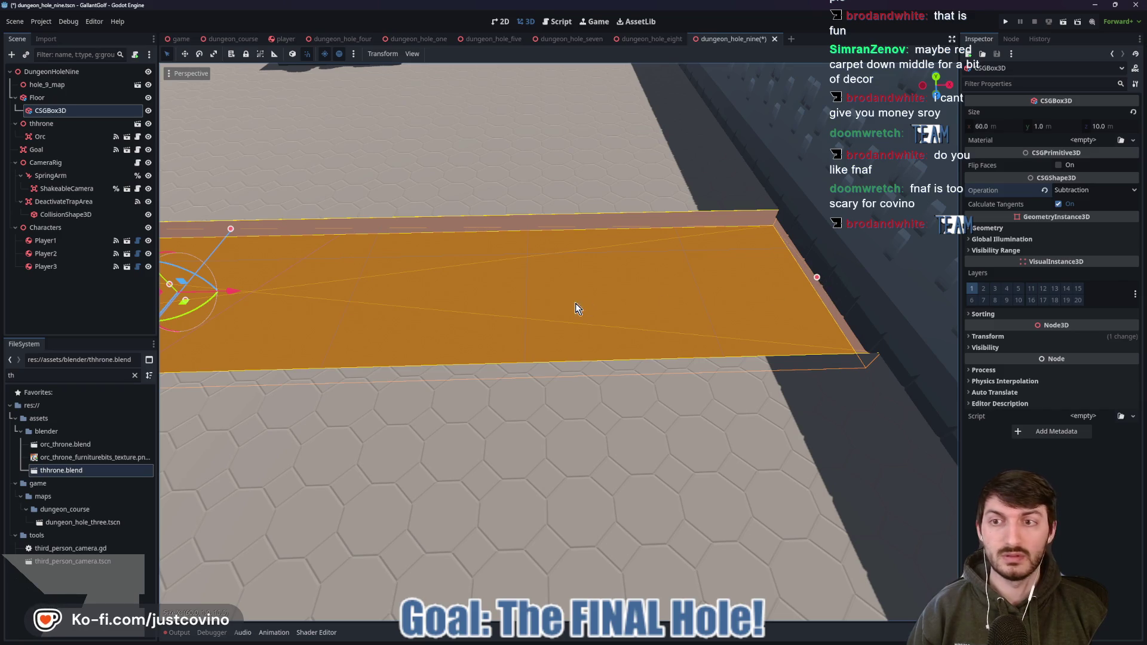
pyautogui.scroll(-3, 538, 323)
pyautogui.moveTo(401, 369)
pyautogui.mouseDown()
pyautogui.moveTo(734, 350)
pyautogui.moveTo(572, 371)
pyautogui.moveTo(643, 399)
pyautogui.moveTo(634, 404)
pyautogui.moveTo(786, 357)
pyautogui.moveTo(704, 383)
pyautogui.moveTo(674, 346)
pyautogui.moveTo(567, 338)
pyautogui.mouseUp()
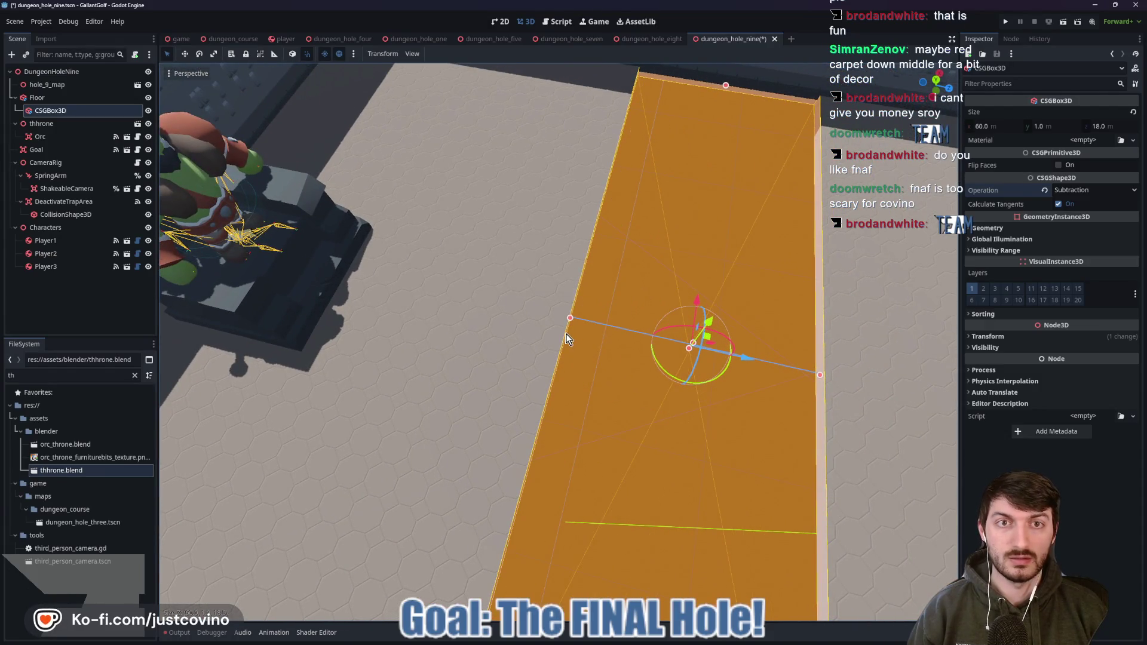
pyautogui.moveTo(854, 346)
pyautogui.mouseDown()
pyautogui.moveTo(707, 262)
pyautogui.moveTo(710, 376)
pyautogui.mouseUp()
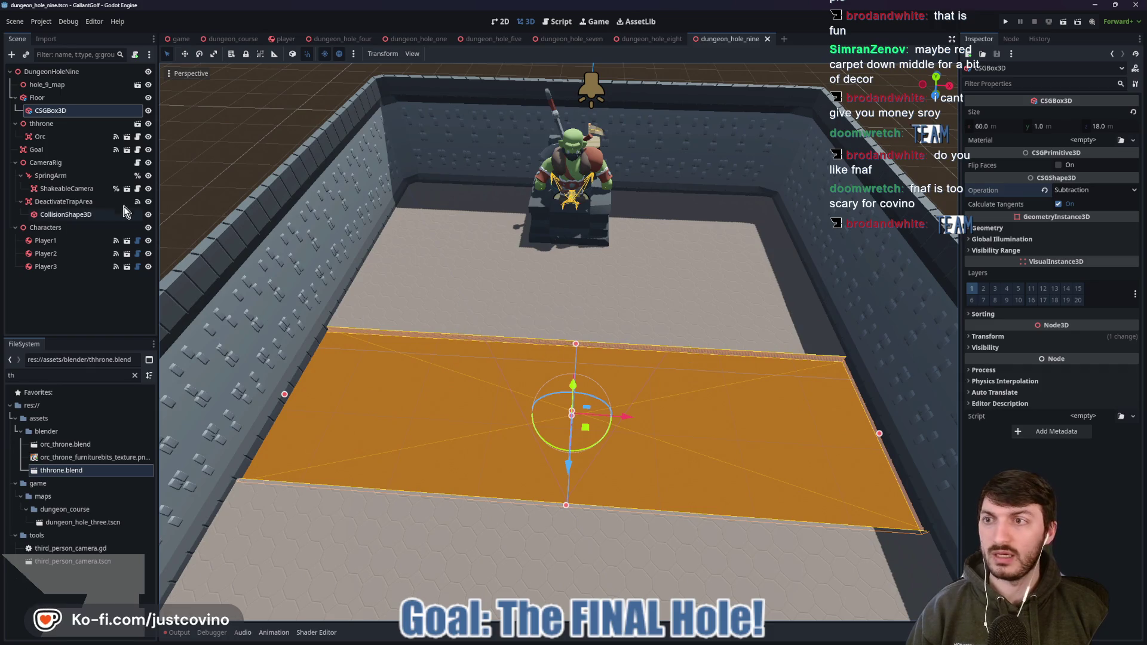
# Deselect the box to view the dark trench from the throne side.
pyautogui.press('Up')
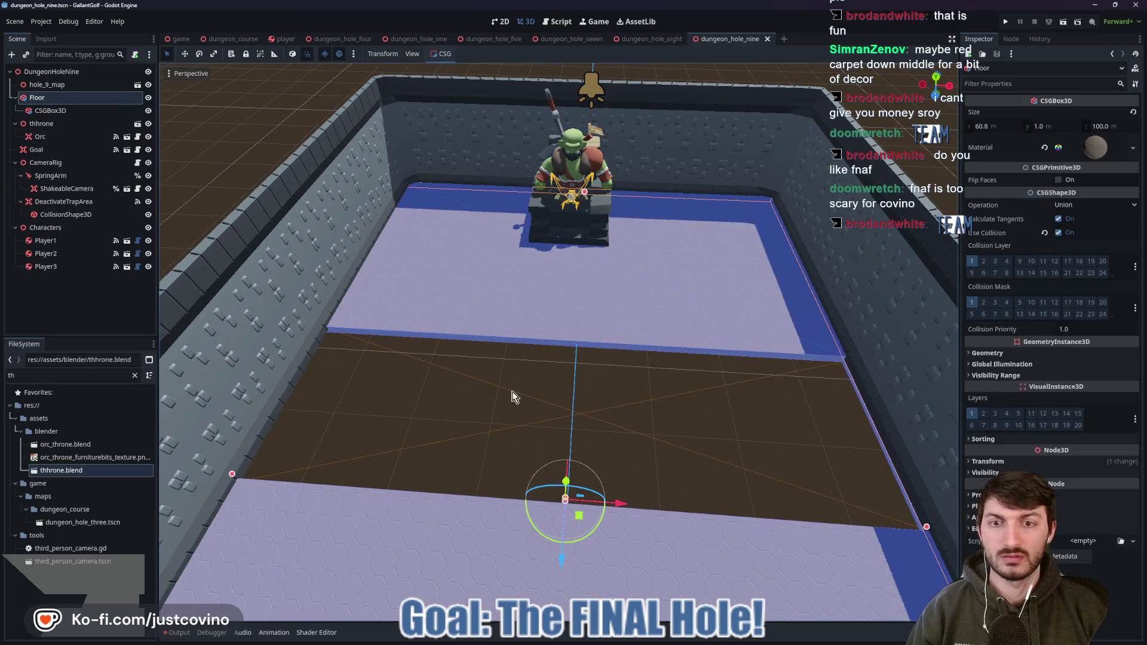
pyautogui.click(511, 423)
pyautogui.moveTo(511, 418)
pyautogui.mouseDown()
pyautogui.moveTo(486, 439)
pyautogui.moveTo(577, 436)
pyautogui.moveTo(692, 410)
pyautogui.moveTo(775, 418)
pyautogui.moveTo(533, 405)
pyautogui.moveTo(474, 371)
pyautogui.moveTo(328, 436)
pyautogui.moveTo(283, 414)
pyautogui.moveTo(315, 460)
pyautogui.mouseUp()
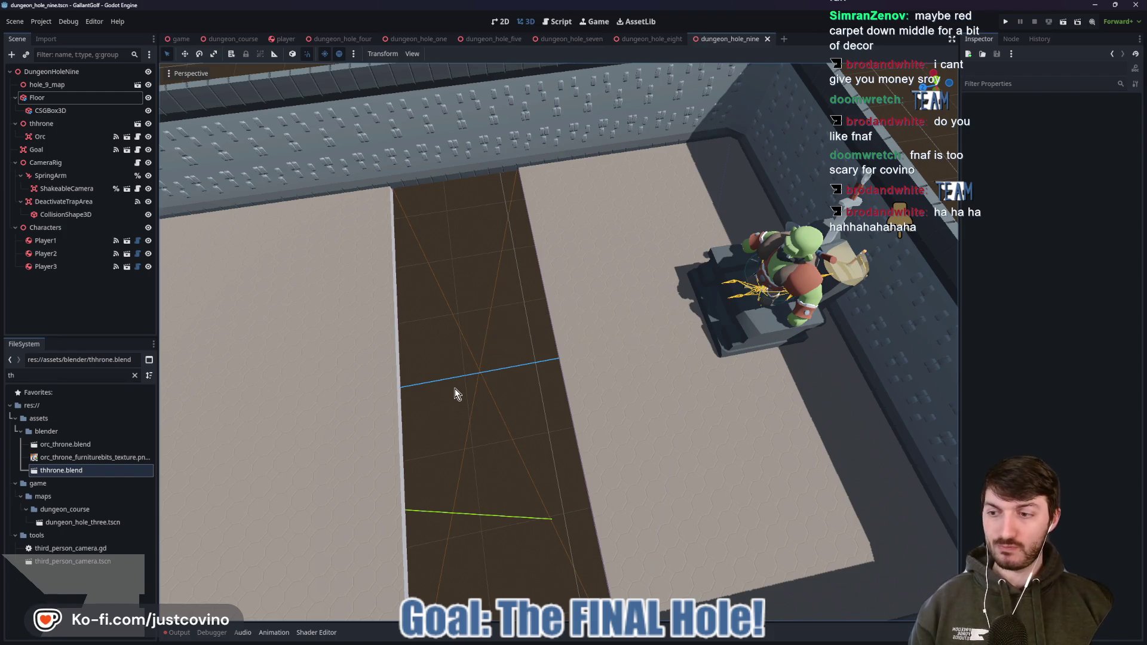
pyautogui.click(85, 73)
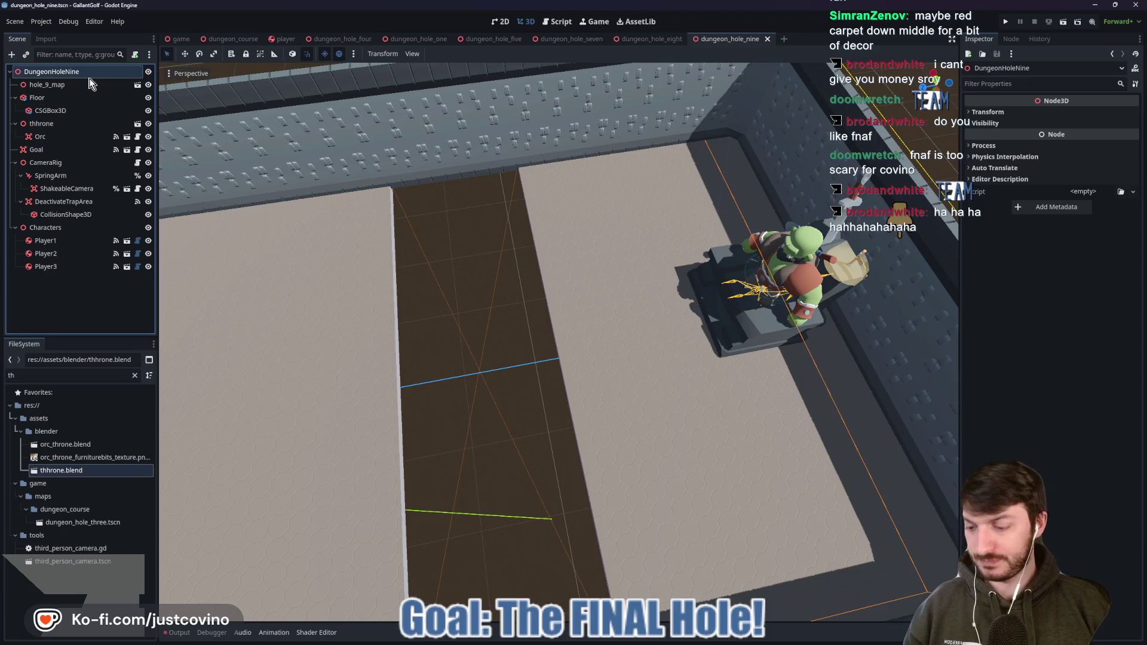
# Instance the lava scene into the dungeon level.
pyautogui.hotkey('ctrl', 'shift', 'a')
pyautogui.write('lav')
pyautogui.press('Return')
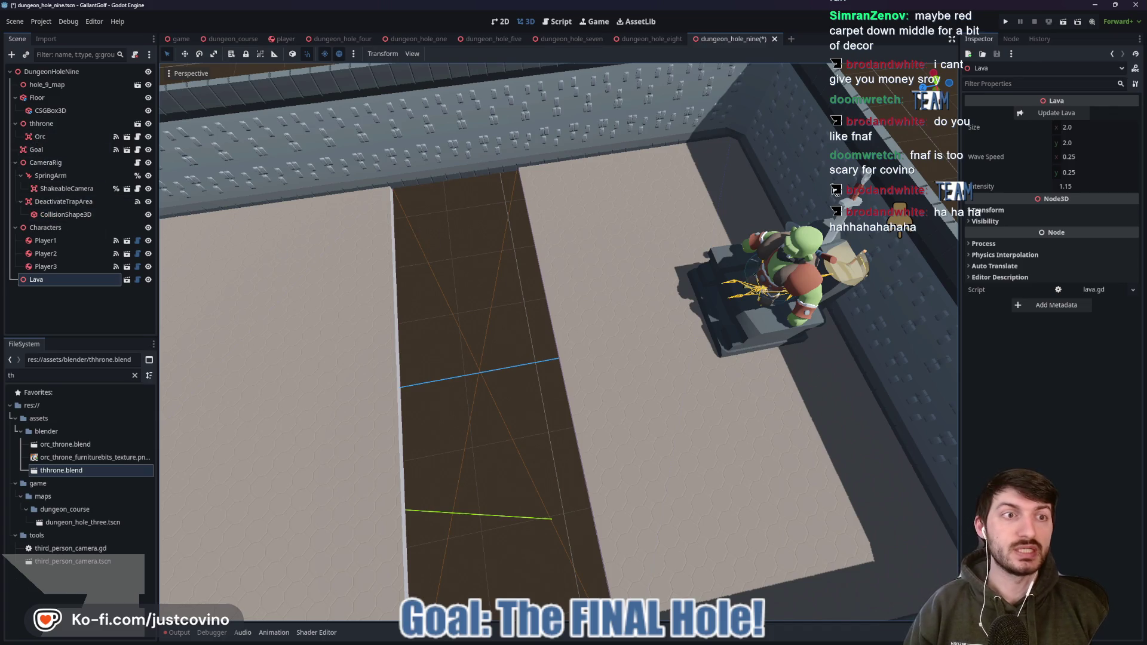
pyautogui.scroll(-10, 340, 401)
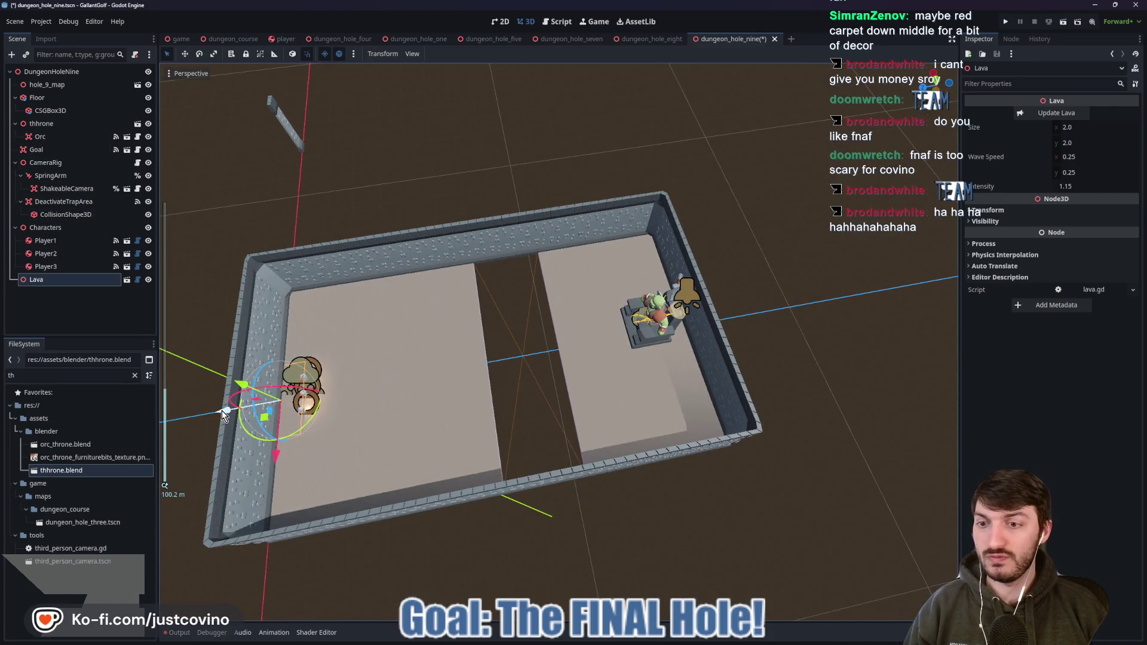
pyautogui.scroll(8, 474, 410)
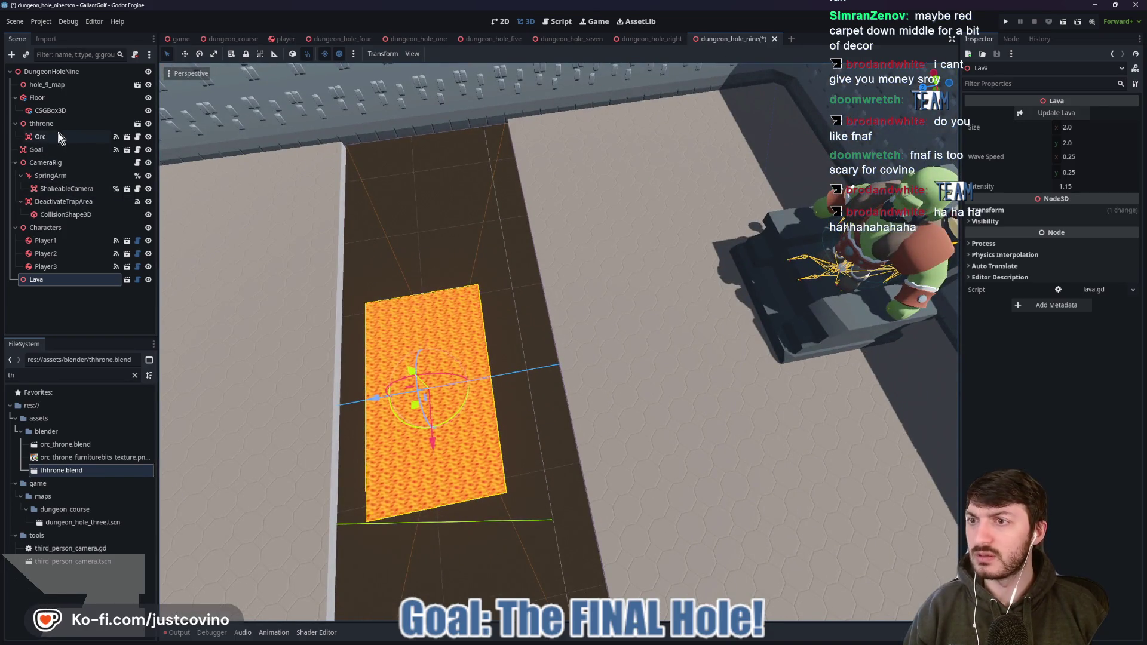
# Size the Lava to 60 by 18 to match the trench and slide it in.
pyautogui.click(50, 110)
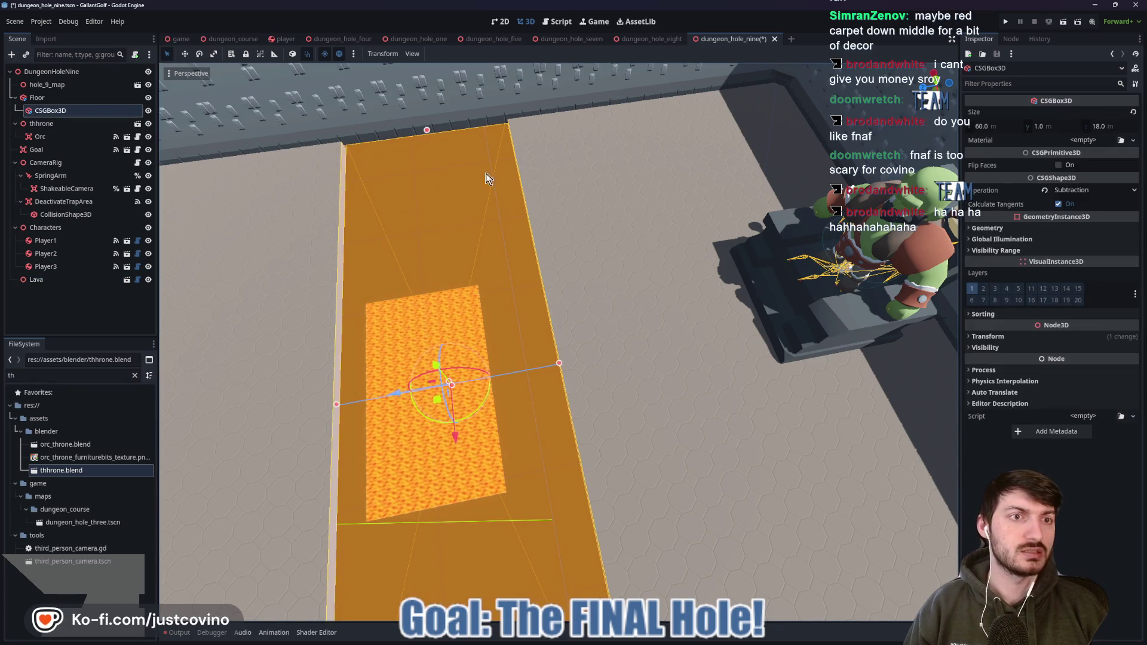
pyautogui.click(48, 282)
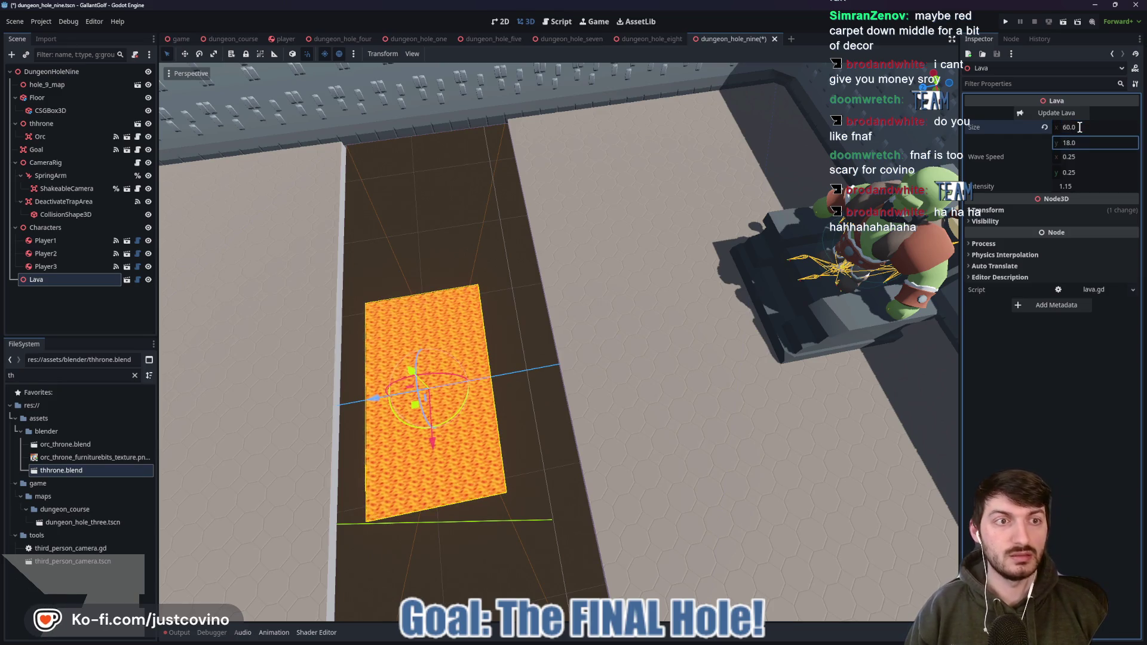
pyautogui.click(1063, 117)
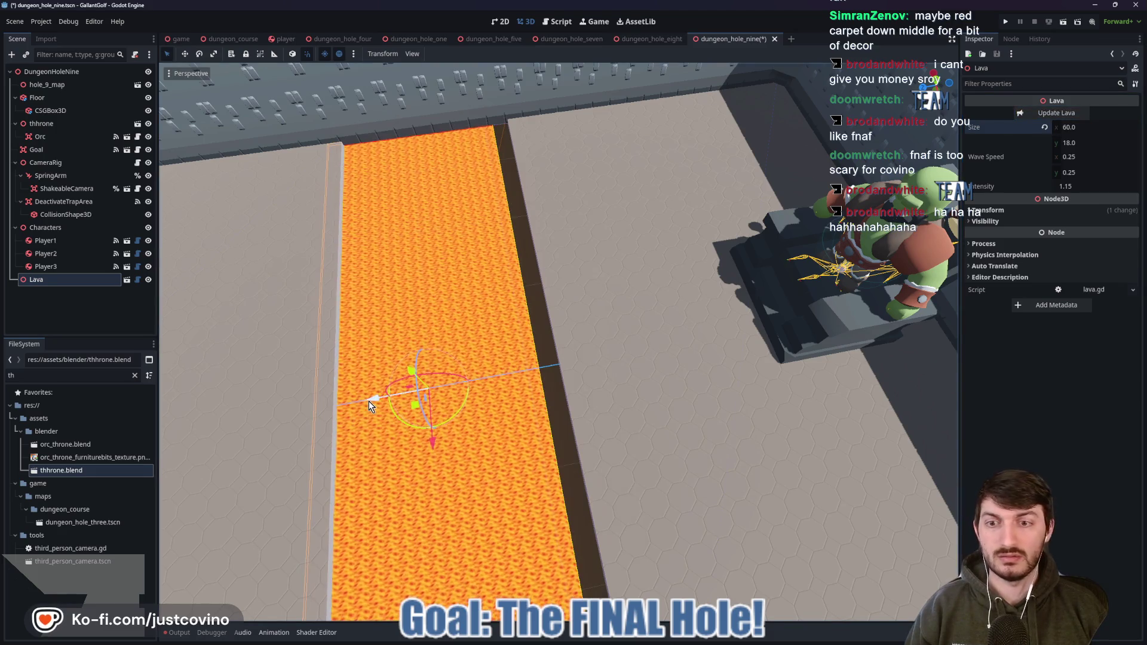
pyautogui.moveTo(368, 407); pyautogui.dragTo(395, 399)
# Save the scene and raise the lava plane 2 units on Y.
pyautogui.moveTo(456, 348); pyautogui.dragTo(693, 367)
pyautogui.scroll(5, 707, 435)
pyautogui.moveTo(708, 435)
pyautogui.mouseDown()
pyautogui.moveTo(705, 246)
pyautogui.moveTo(647, 285)
pyautogui.moveTo(601, 354)
pyautogui.moveTo(608, 346)
pyautogui.mouseUp()
pyautogui.hotkey('ctrl', 's')
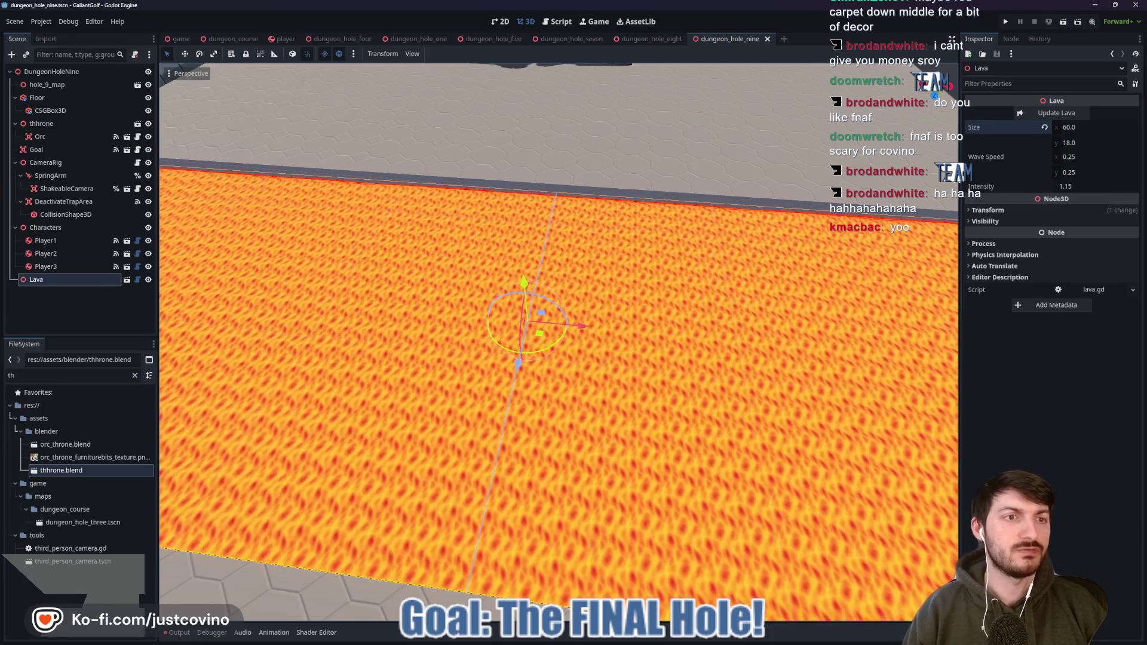
pyautogui.moveTo(702, 384); pyautogui.dragTo(707, 359)
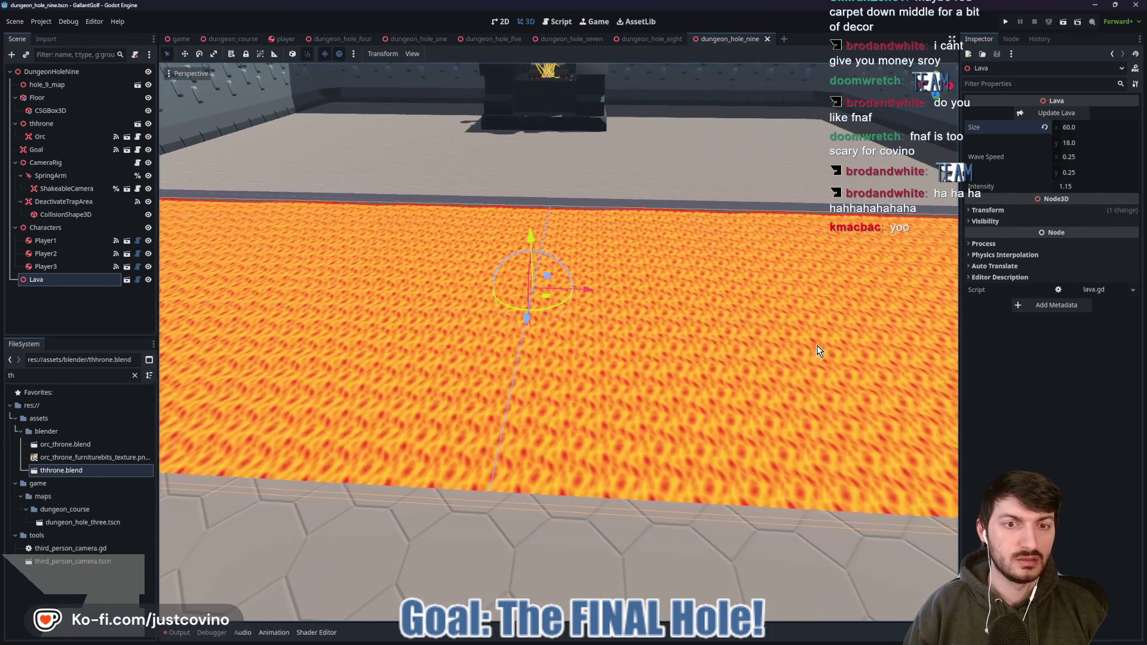
pyautogui.moveTo(822, 351); pyautogui.dragTo(822, 335)
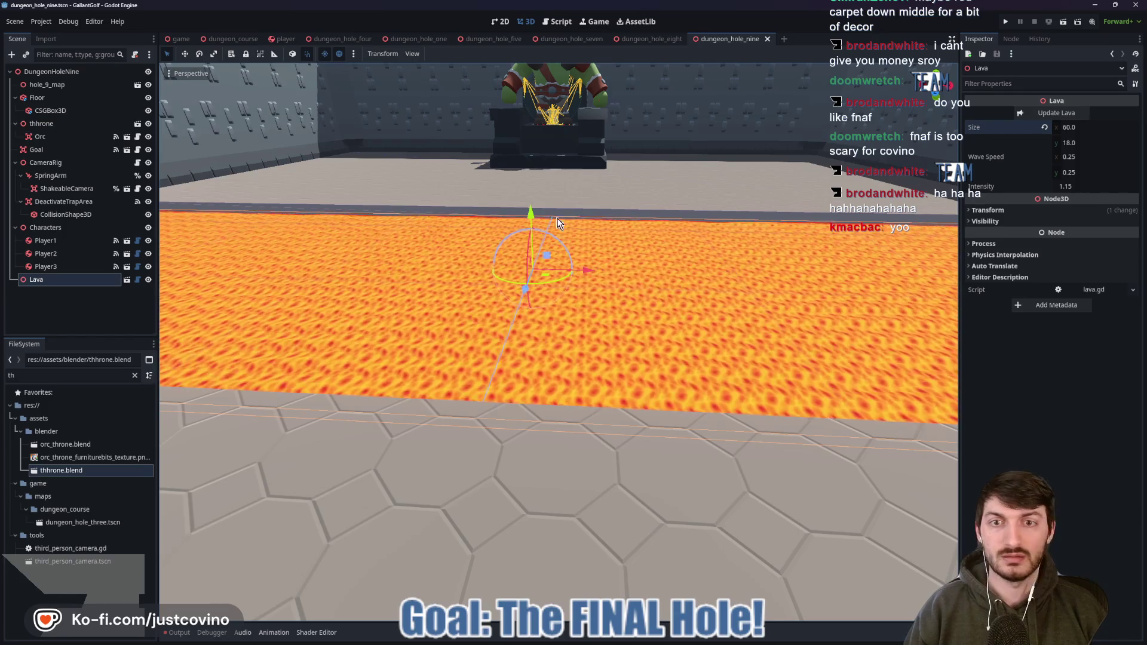
pyautogui.moveTo(531, 212); pyautogui.dragTo(533, 248)
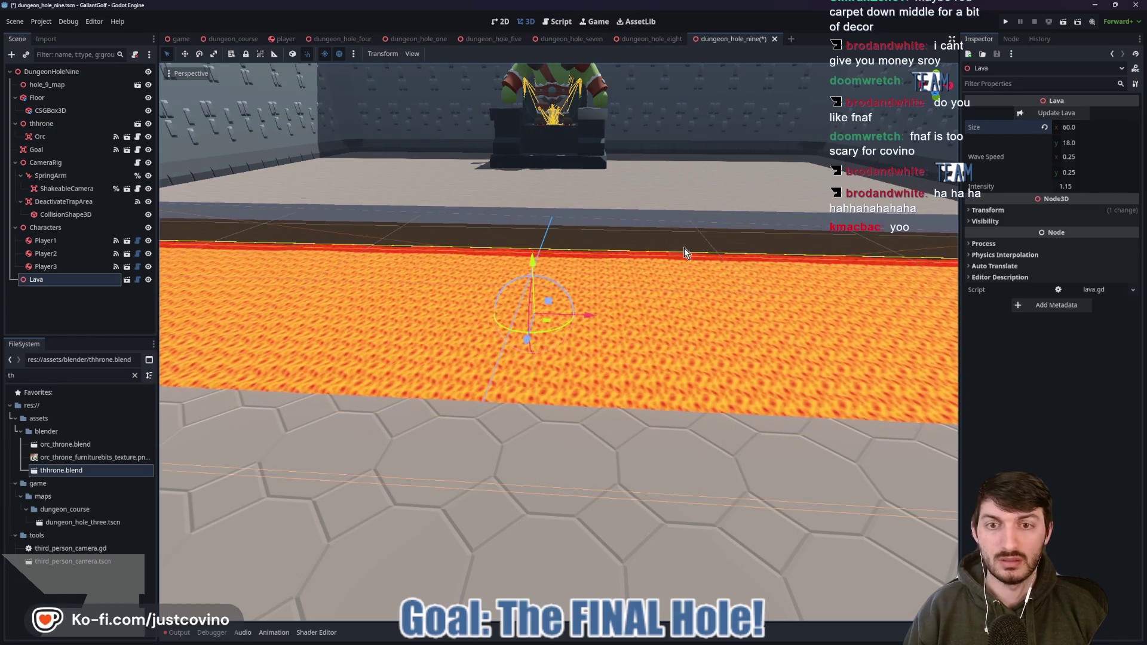
# Set the lava's Intensity to 2.5, refresh the lava, and save.
pyautogui.click(1086, 185)
pyautogui.write('2.5')
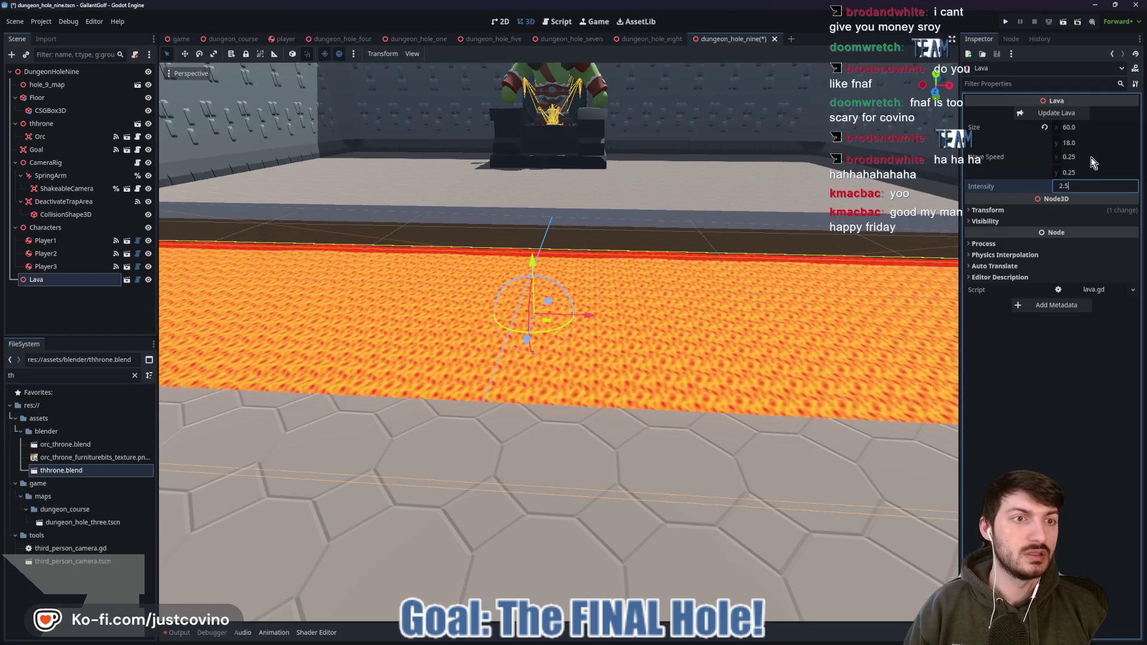
pyautogui.click(1072, 119)
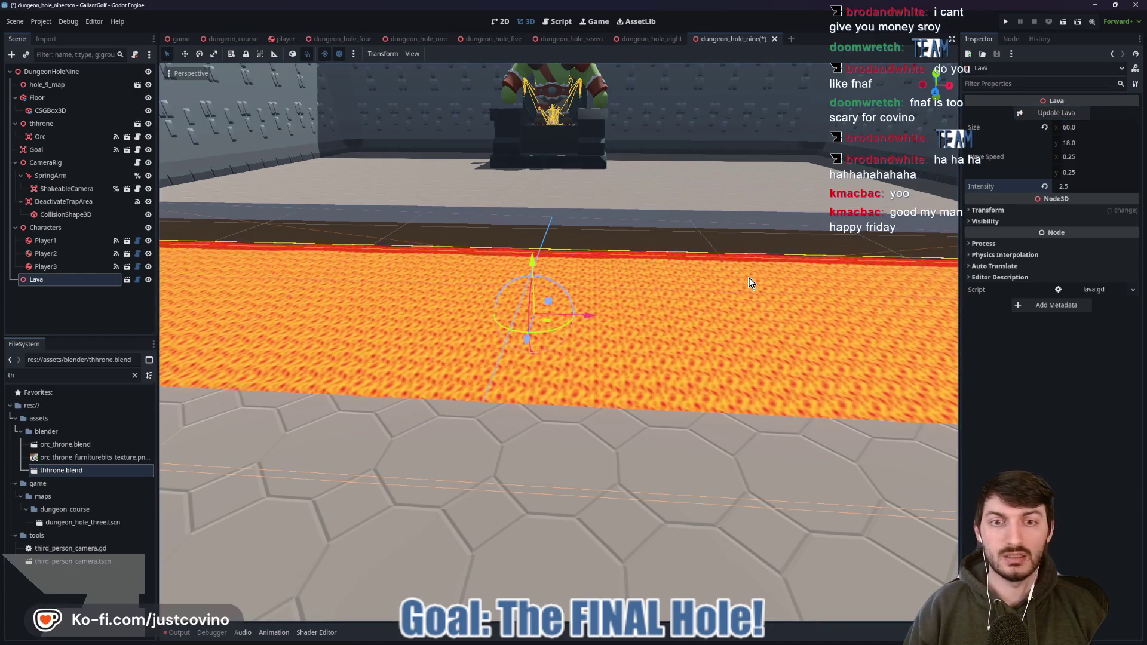
pyautogui.scroll(-3, 723, 283)
pyautogui.hotkey('ctrl', 's')
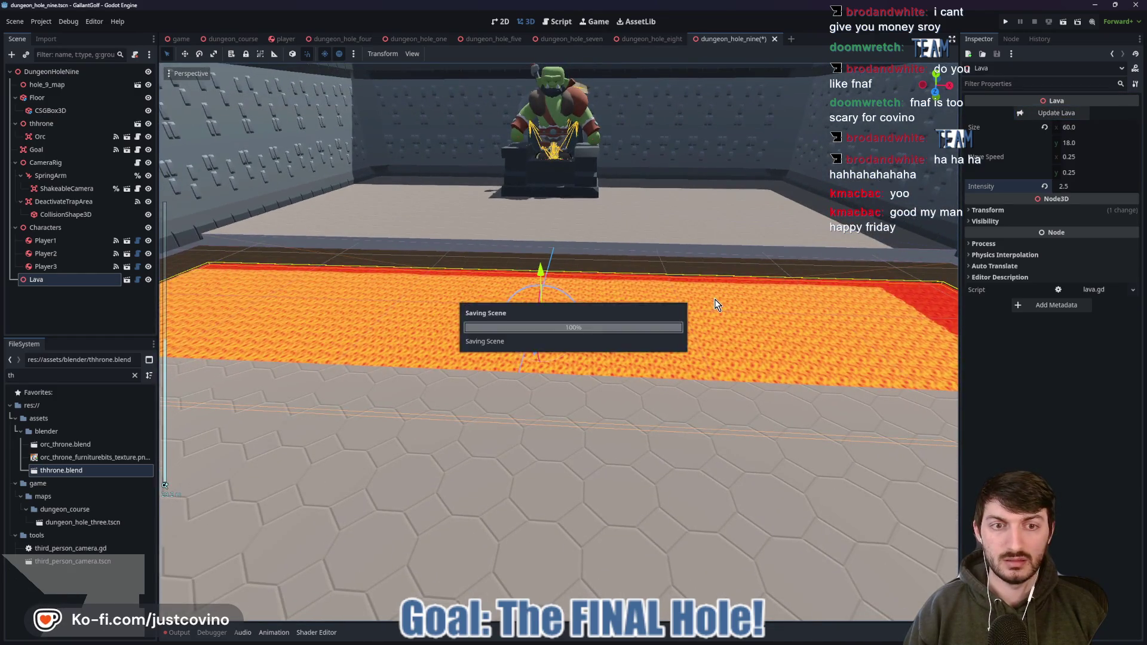
# Orbit around the lava pool to inspect it lengthwise, then save again.
pyautogui.moveTo(716, 299)
pyautogui.mouseDown()
pyautogui.moveTo(607, 363)
pyautogui.moveTo(604, 378)
pyautogui.mouseUp()
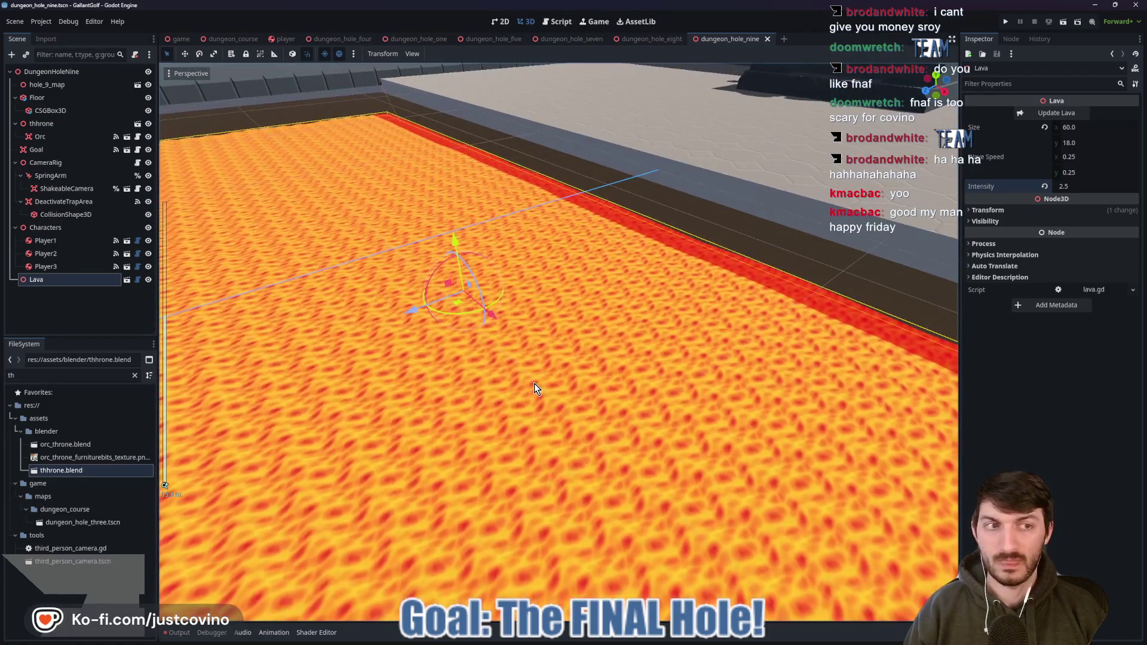
pyautogui.scroll(-2, 436, 394)
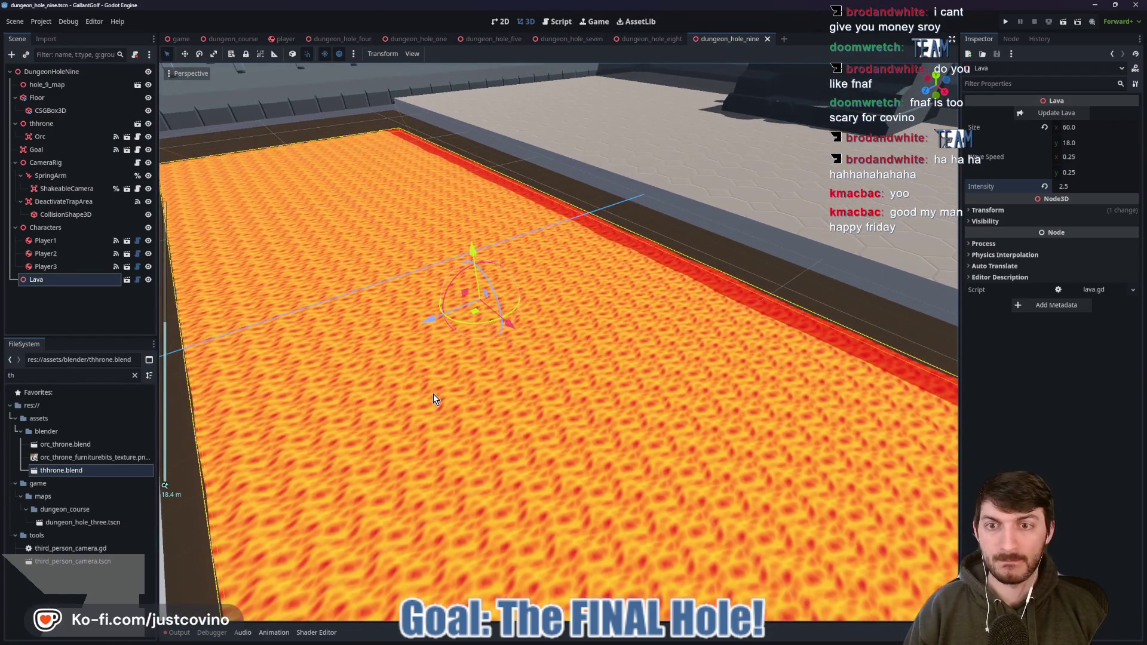
pyautogui.moveTo(433, 393); pyautogui.dragTo(538, 397)
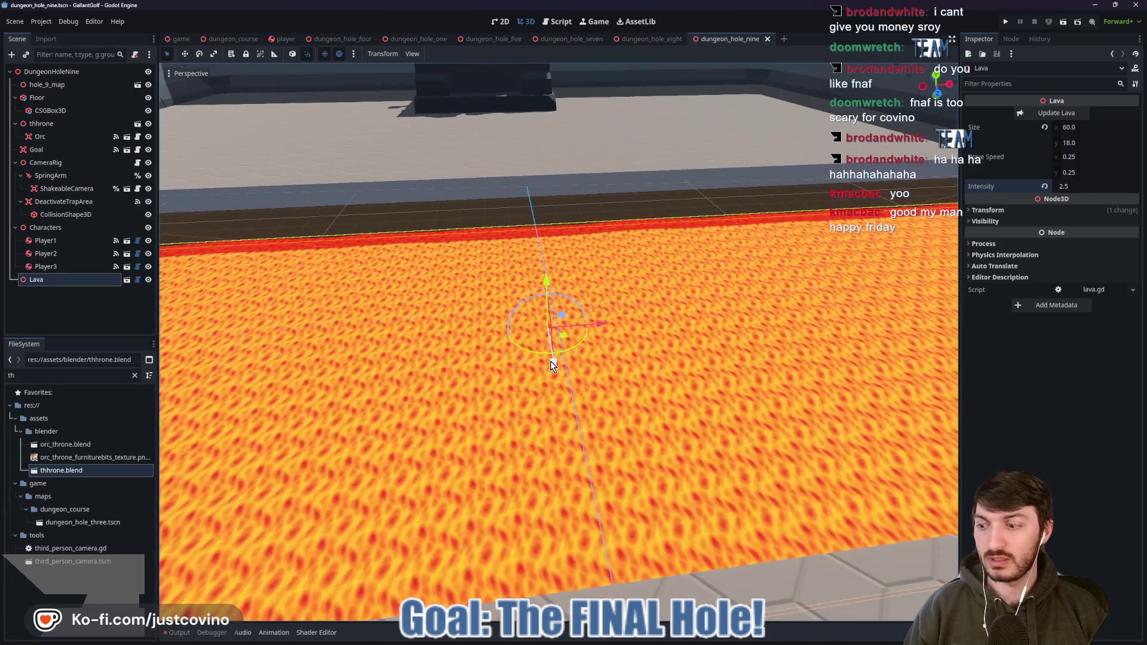
pyautogui.scroll(-3, 569, 351)
pyautogui.moveTo(569, 351)
pyautogui.mouseDown()
pyautogui.moveTo(694, 369)
pyautogui.moveTo(776, 352)
pyautogui.mouseUp()
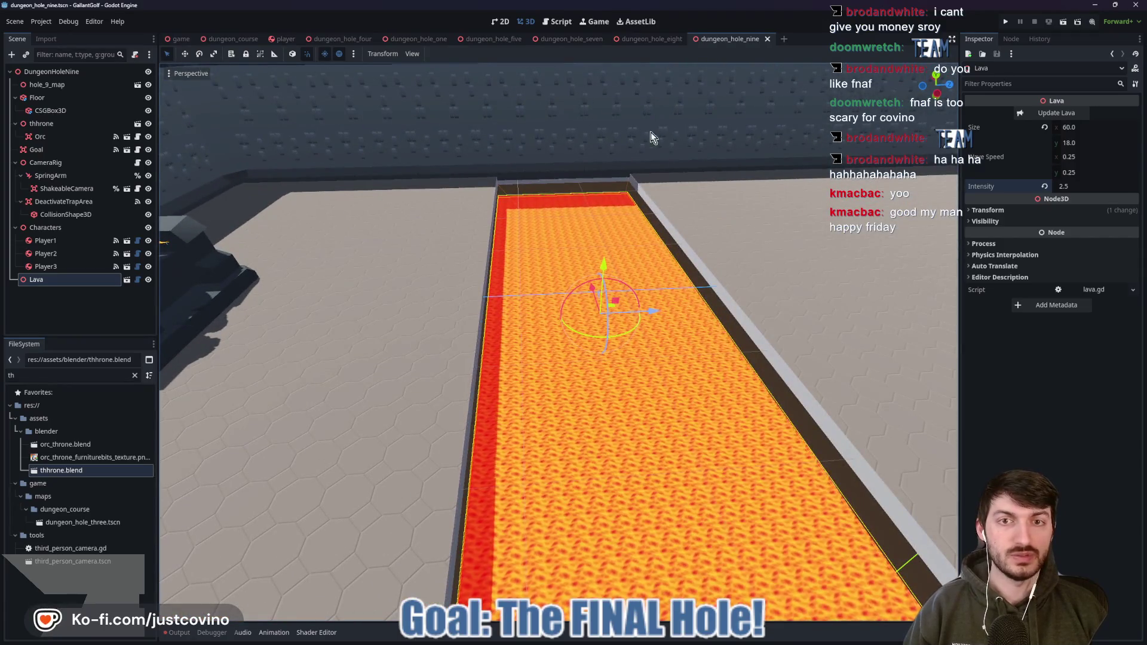
pyautogui.moveTo(711, 296); pyautogui.dragTo(486, 302)
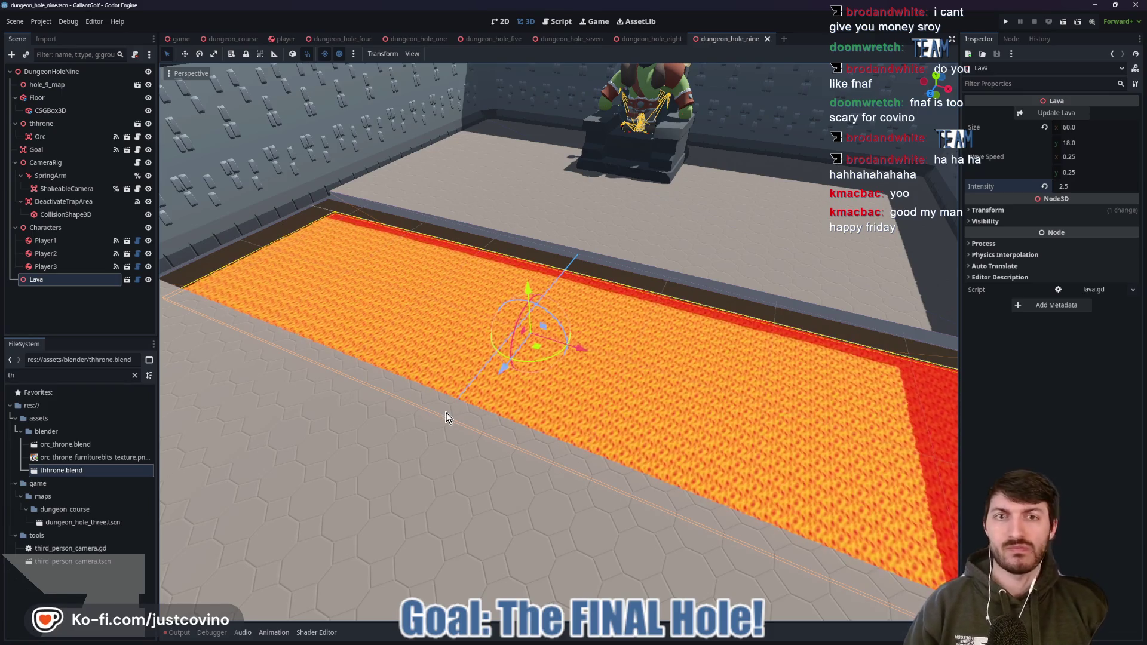
pyautogui.moveTo(451, 412)
pyautogui.mouseDown()
pyautogui.moveTo(623, 318)
pyautogui.moveTo(787, 309)
pyautogui.moveTo(484, 339)
pyautogui.mouseUp()
pyautogui.hotkey('ctrl', 's')
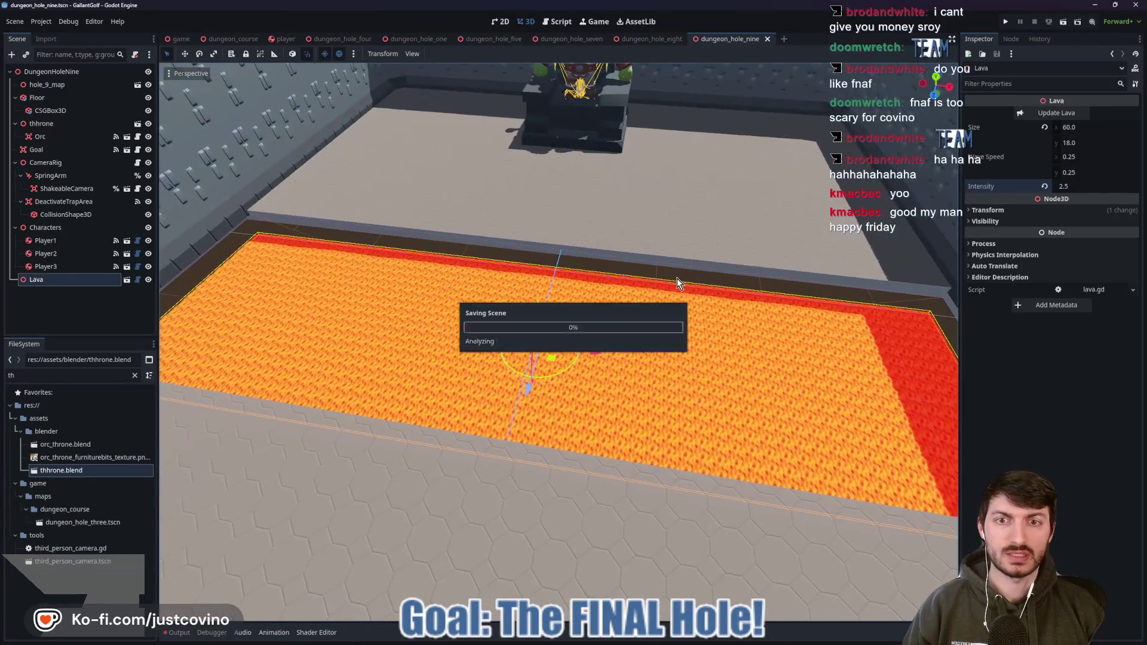
# Select the root node and bring up the scene picker to instance another scene.
pyautogui.scroll(-5, 661, 289)
pyautogui.moveTo(663, 306); pyautogui.dragTo(664, 315)
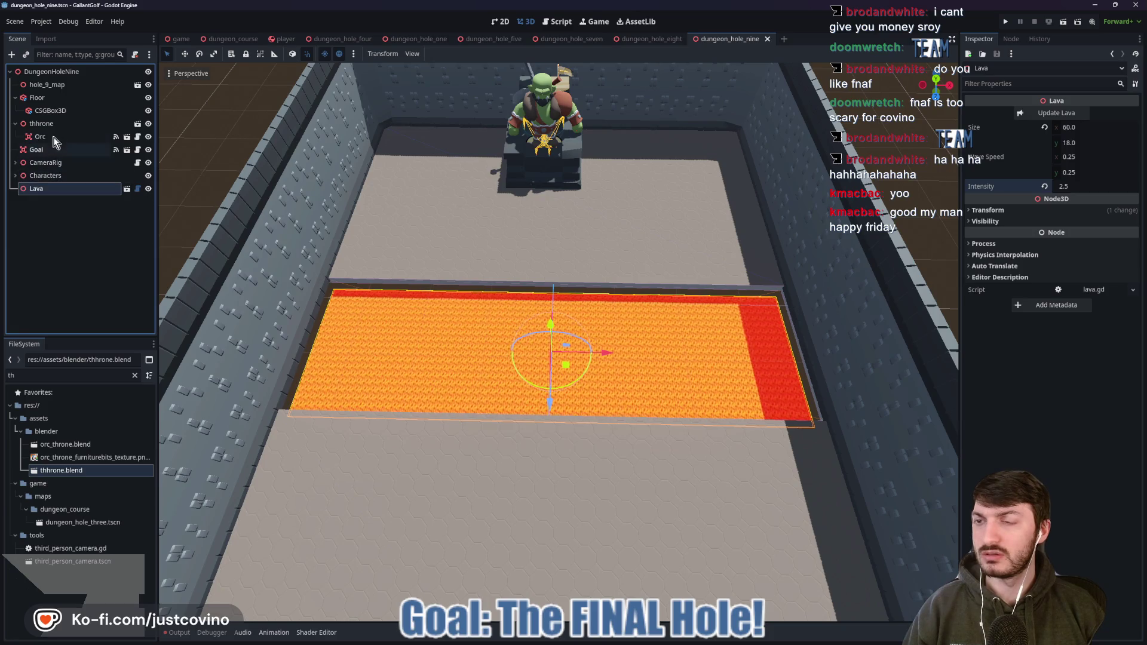
pyautogui.click(48, 72)
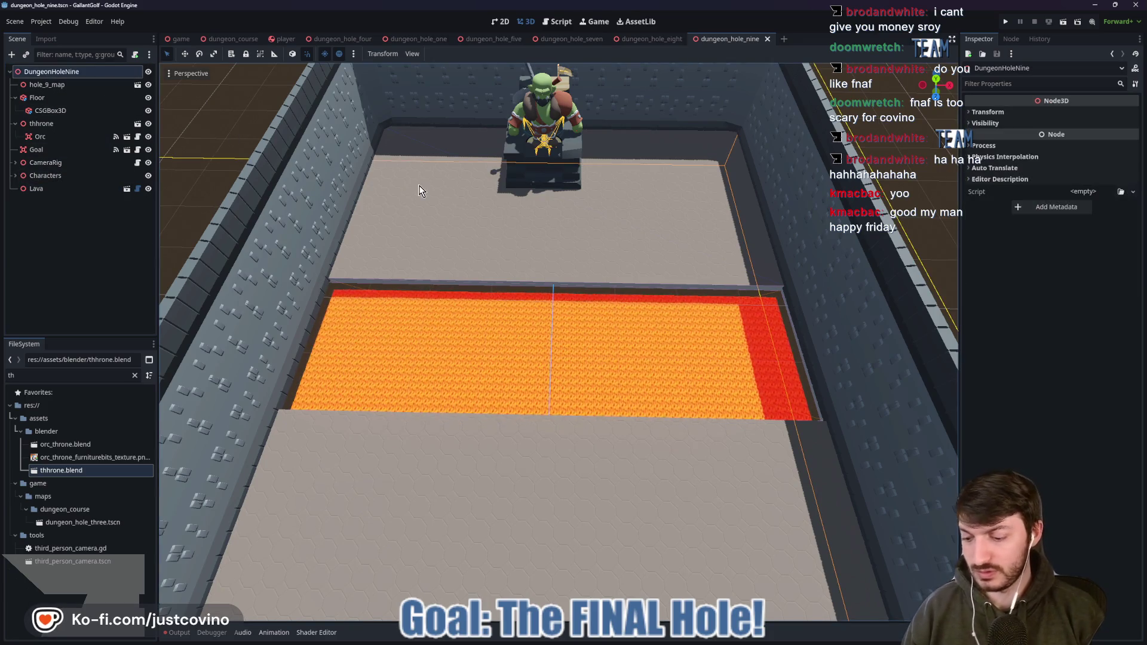
pyautogui.hotkey('ctrl', 'shift', 'a')
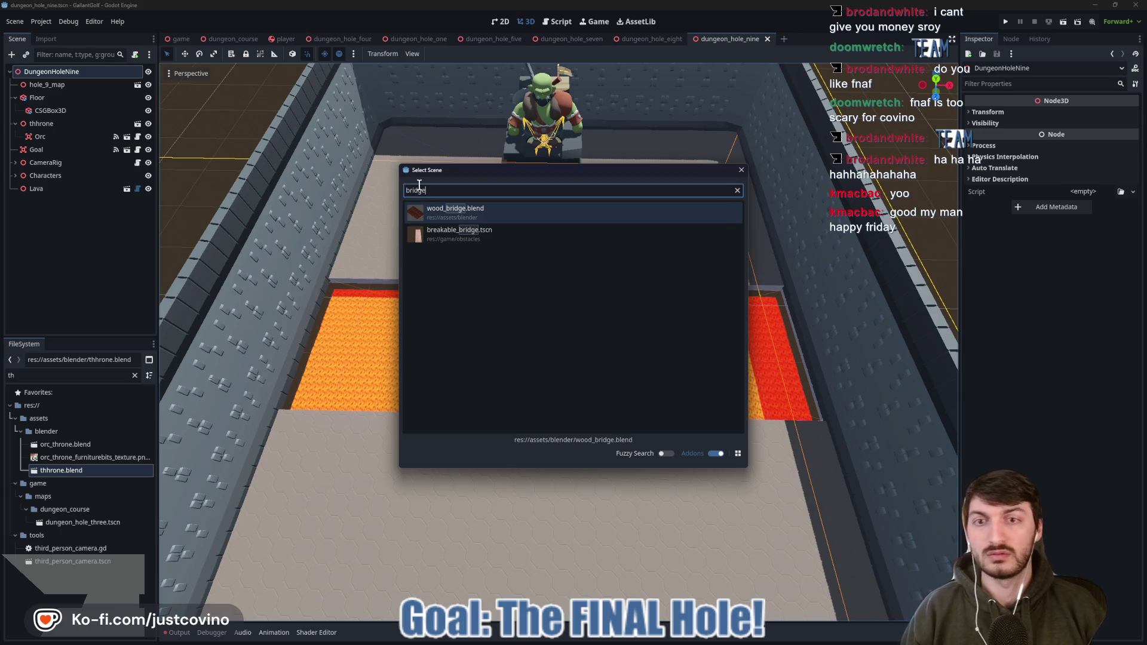
# Instance the breakable bridge over the lava and scale it wider and deeper.
pyautogui.click(525, 235)
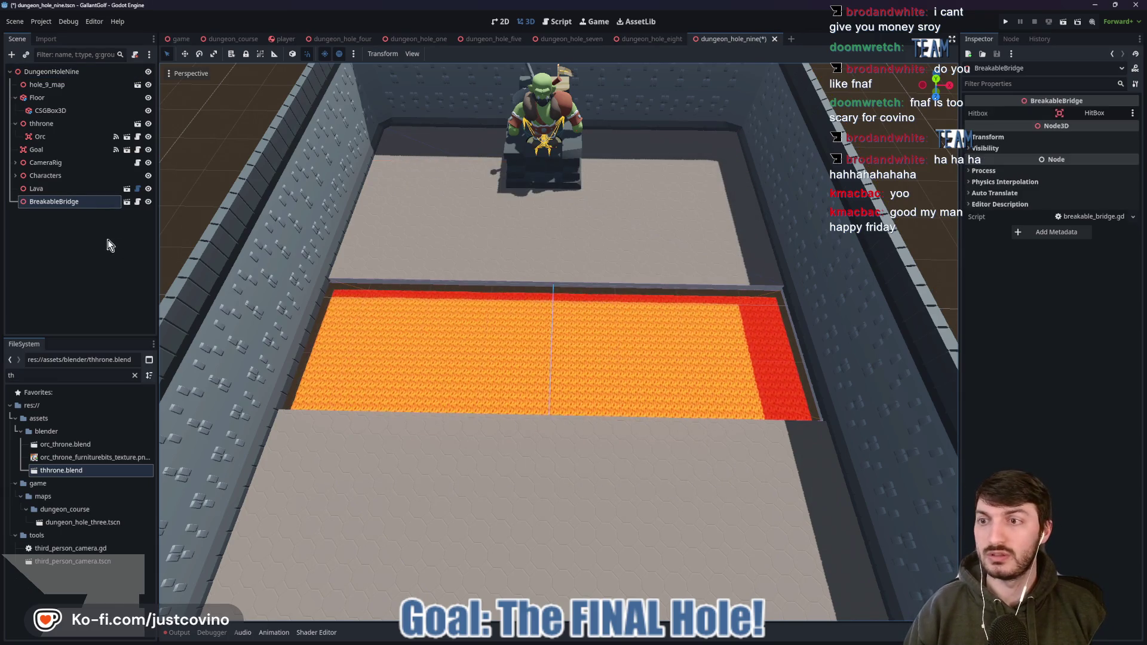
pyautogui.scroll(-10, 534, 259)
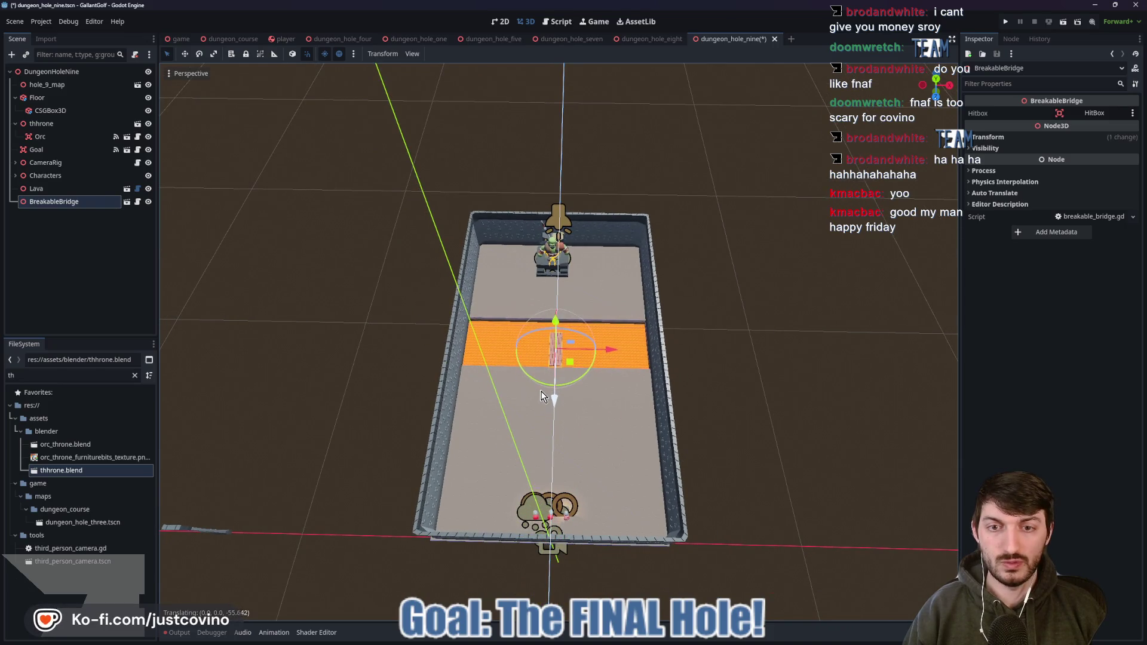
pyautogui.scroll(10, 543, 395)
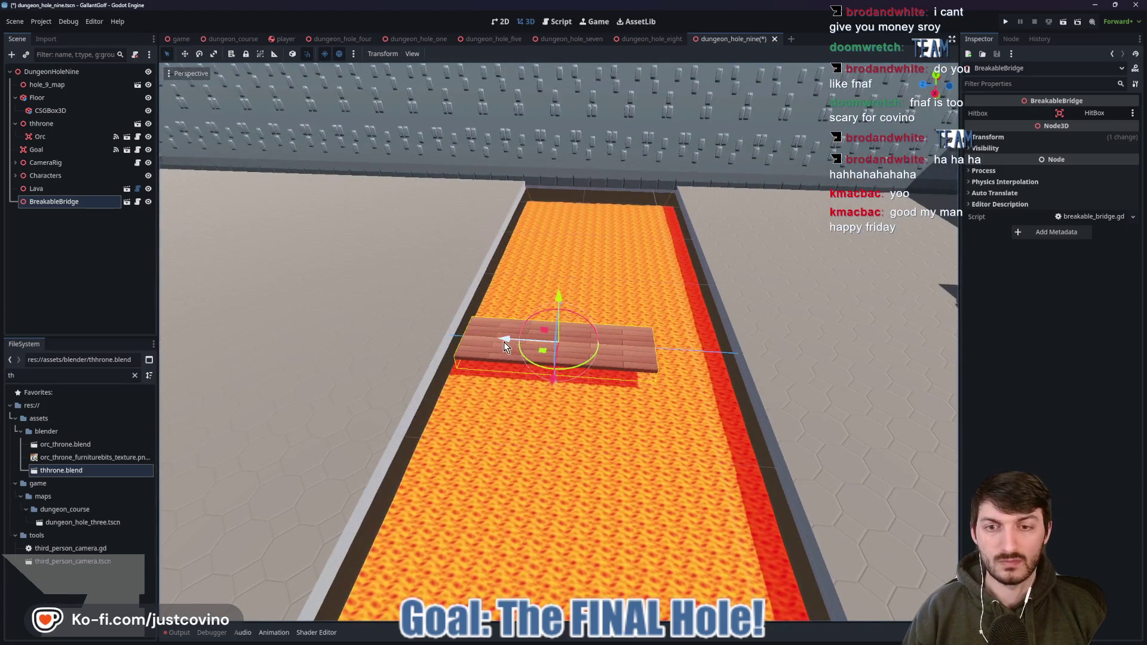
pyautogui.moveTo(518, 344)
pyautogui.mouseDown()
pyautogui.moveTo(536, 340)
pyautogui.moveTo(512, 337)
pyautogui.mouseUp()
pyautogui.press('r')
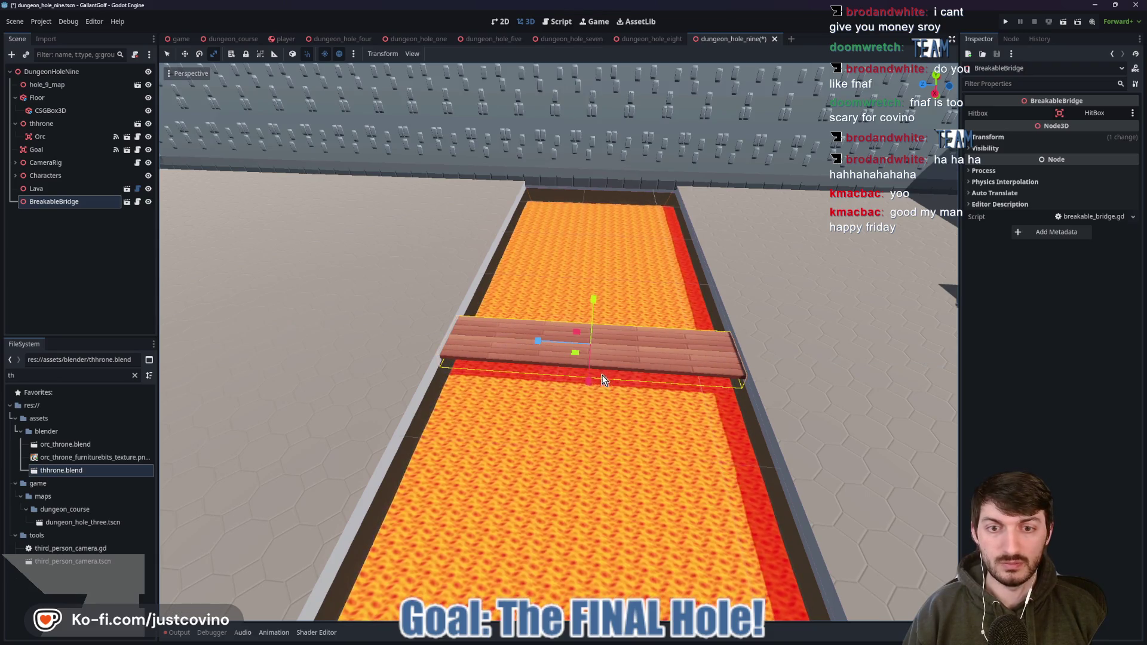
pyautogui.moveTo(588, 381)
pyautogui.mouseDown()
pyautogui.moveTo(595, 459)
pyautogui.moveTo(637, 455)
pyautogui.moveTo(631, 415)
pyautogui.moveTo(511, 419)
pyautogui.moveTo(443, 386)
pyautogui.moveTo(481, 374)
pyautogui.moveTo(475, 354)
pyautogui.mouseUp()
pyautogui.press('q')
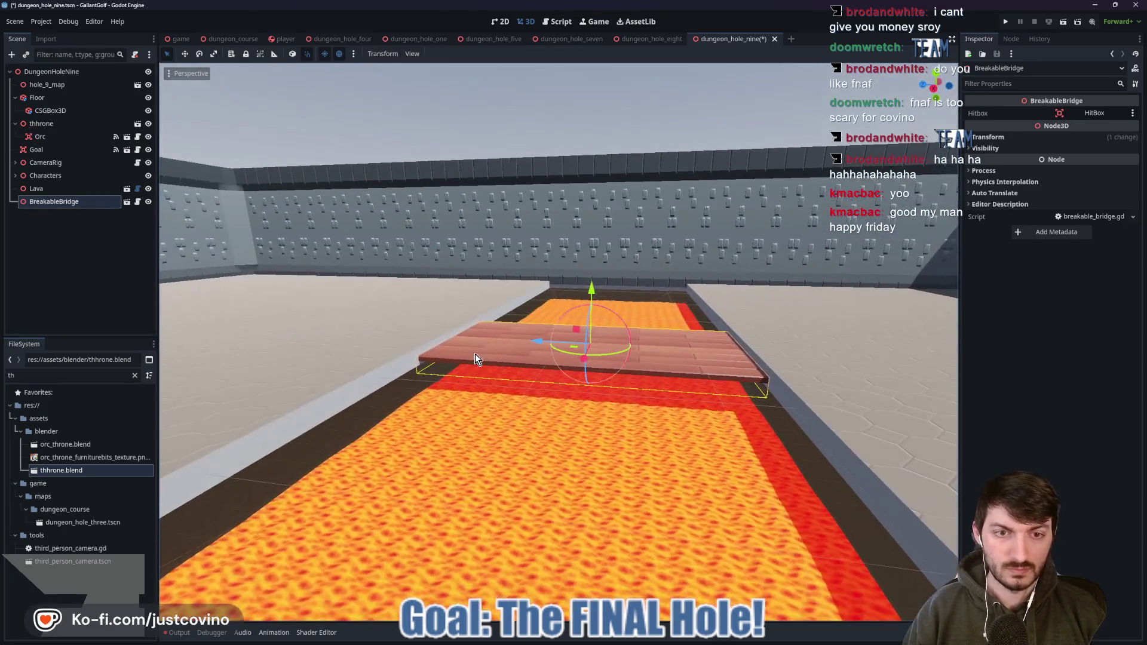
# Lower the bridge to just above the lava and save the scene.
pyautogui.moveTo(597, 288); pyautogui.dragTo(706, 338)
pyautogui.click(937, 87)
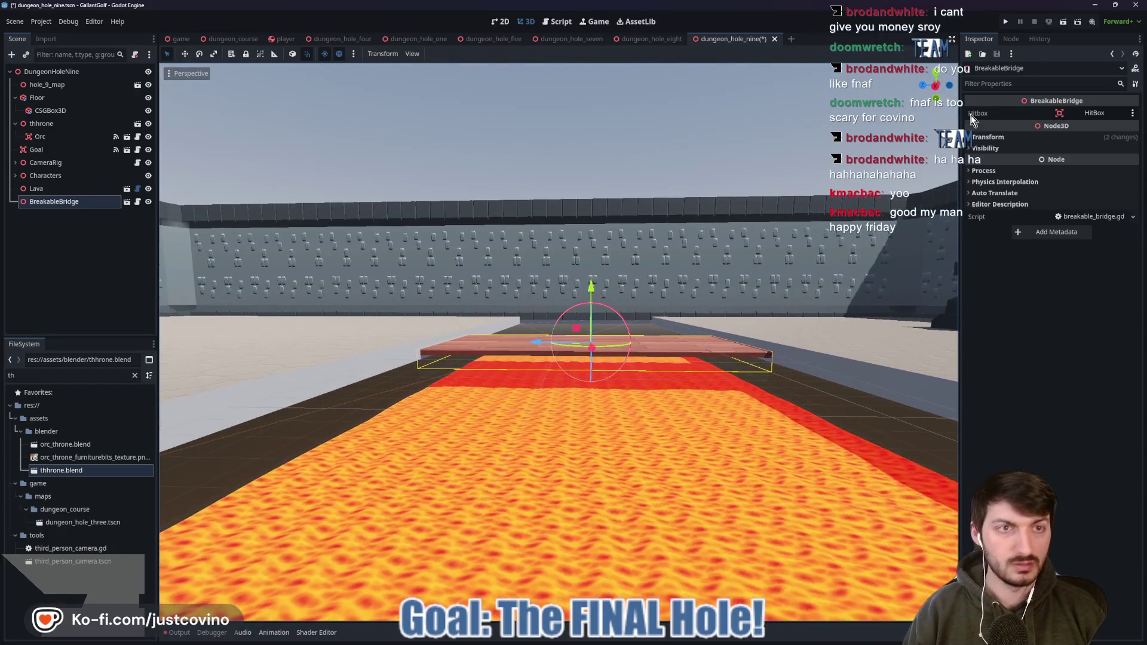
pyautogui.click(937, 87)
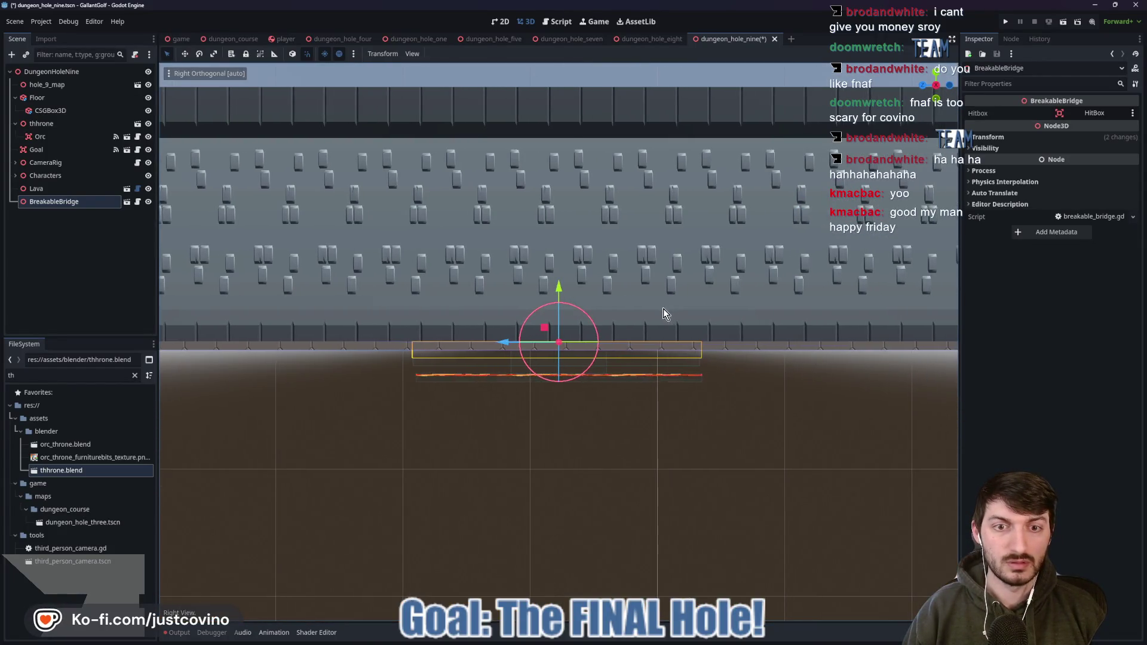
pyautogui.moveTo(559, 285)
pyautogui.mouseDown()
pyautogui.moveTo(667, 361)
pyautogui.moveTo(658, 318)
pyautogui.mouseUp()
pyautogui.scroll(4, 669, 365)
pyautogui.moveTo(532, 249); pyautogui.dragTo(532, 220)
pyautogui.moveTo(668, 252); pyautogui.dragTo(662, 275)
pyautogui.hotkey('ctrl', 's')
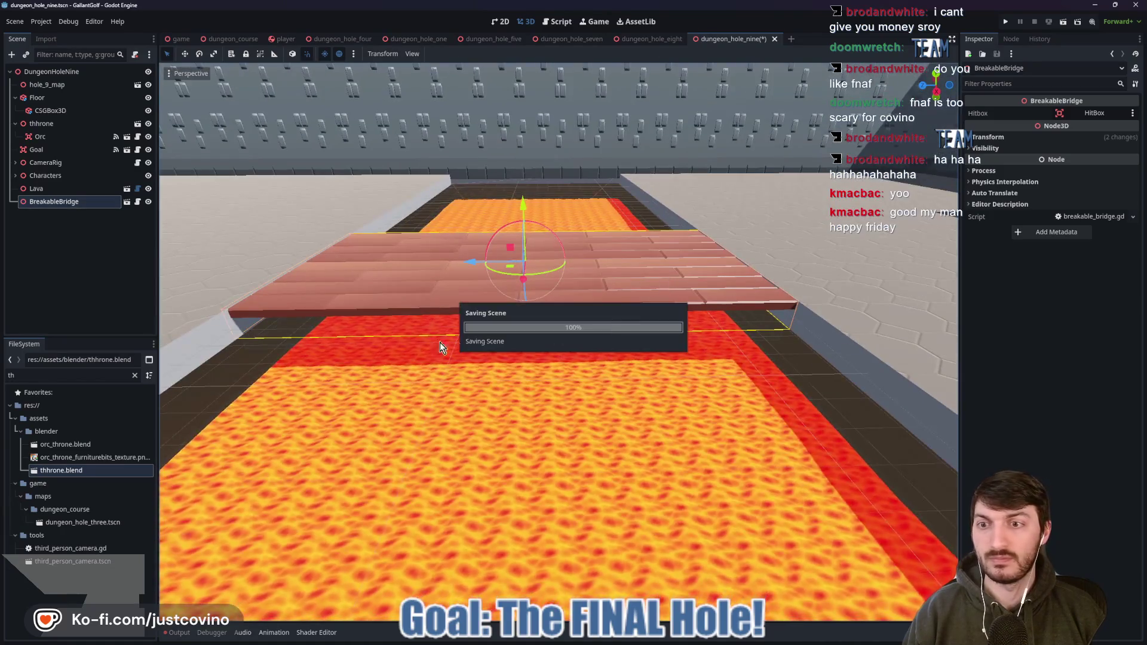
# Fine-tune the bridge's height on the Y axis and save the scene.
pyautogui.moveTo(440, 342)
pyautogui.mouseDown()
pyautogui.moveTo(480, 322)
pyautogui.moveTo(622, 346)
pyautogui.moveTo(676, 321)
pyautogui.mouseUp()
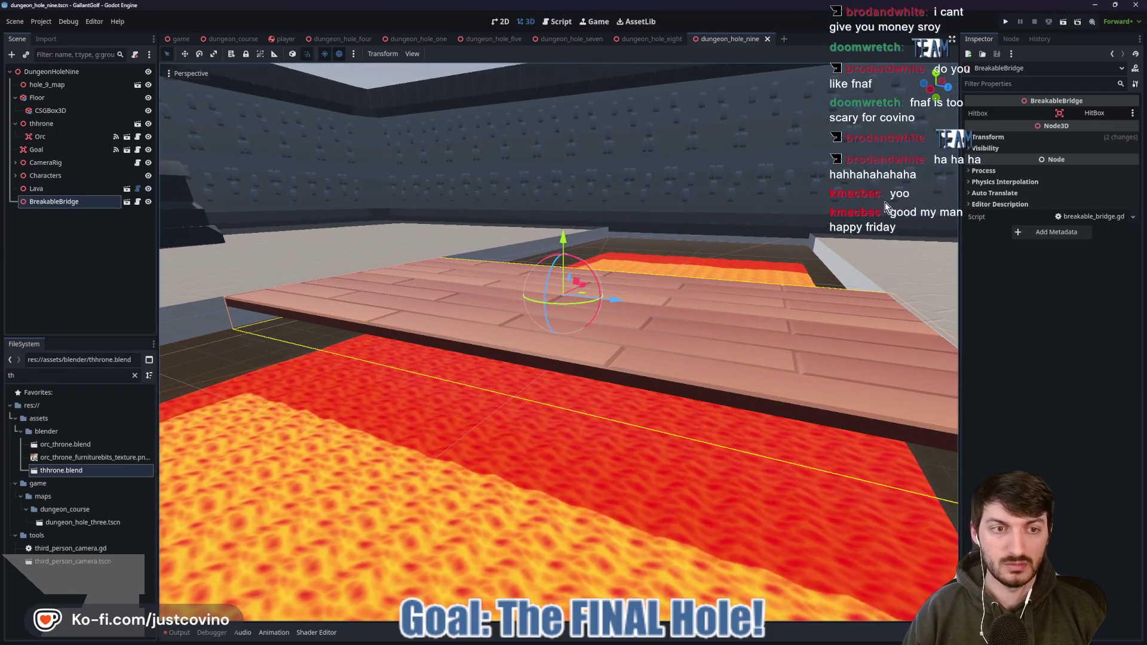
pyautogui.click(912, 205)
pyautogui.moveTo(913, 205)
pyautogui.mouseDown()
pyautogui.moveTo(843, 267)
pyautogui.moveTo(734, 303)
pyautogui.moveTo(675, 360)
pyautogui.moveTo(590, 339)
pyautogui.mouseUp()
pyautogui.click(598, 339)
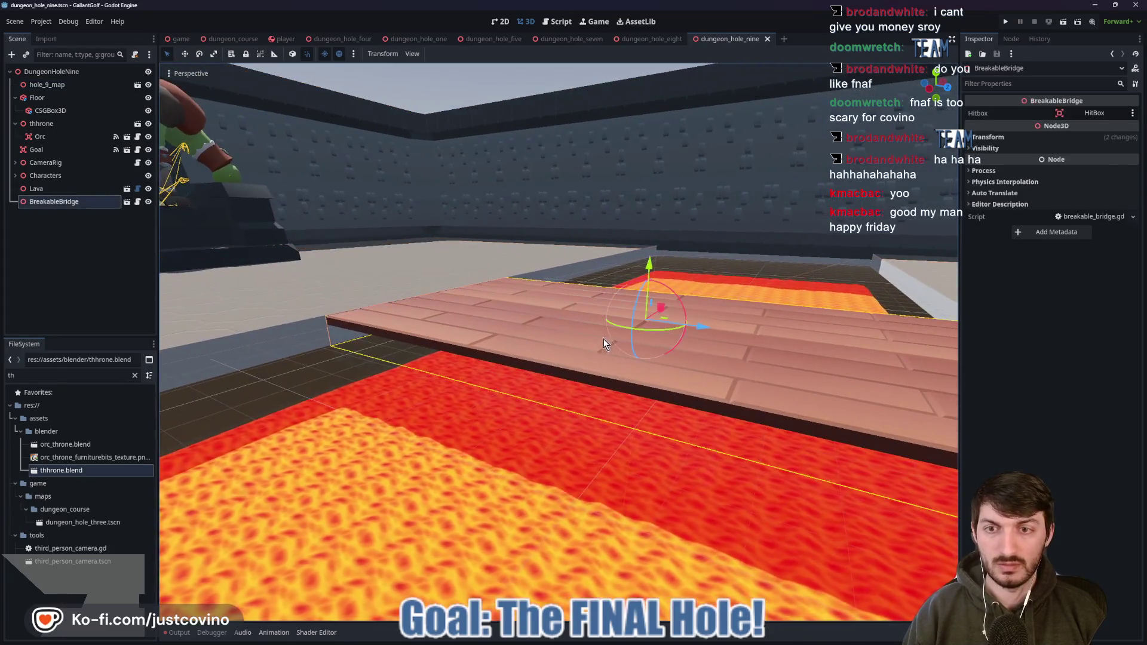
pyautogui.press('g')
pyautogui.press('y')
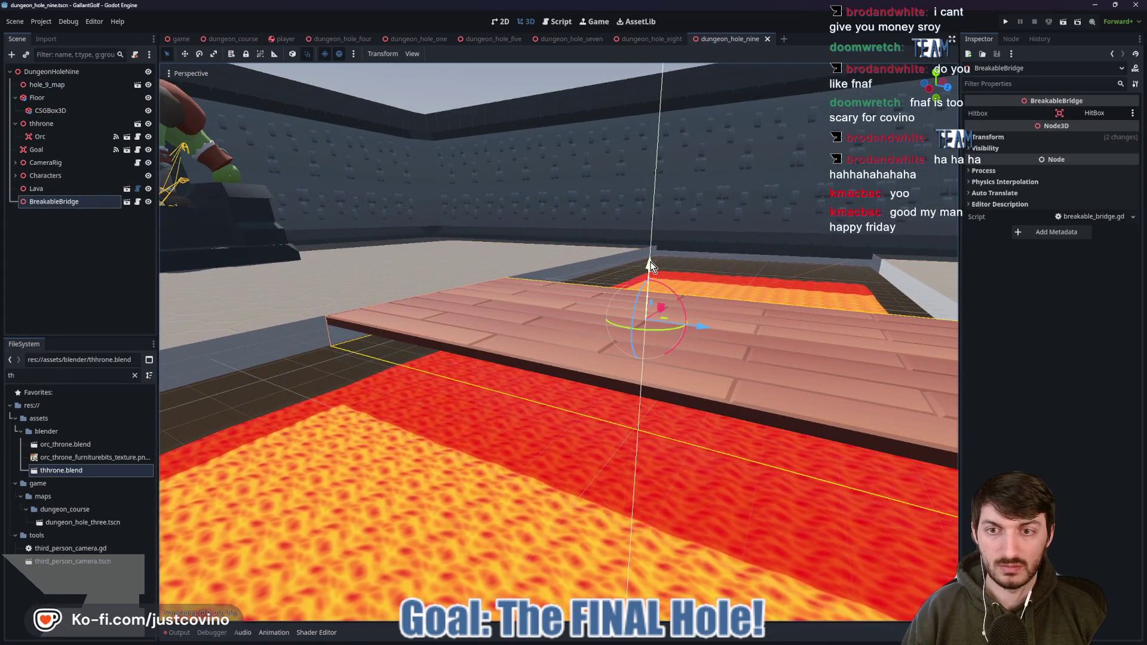
pyautogui.click(650, 261)
pyautogui.moveTo(752, 303)
pyautogui.mouseDown()
pyautogui.moveTo(593, 321)
pyautogui.moveTo(598, 332)
pyautogui.moveTo(455, 423)
pyautogui.moveTo(427, 468)
pyautogui.mouseUp()
pyautogui.hotkey('ctrl', 's')
pyautogui.click(455, 423)
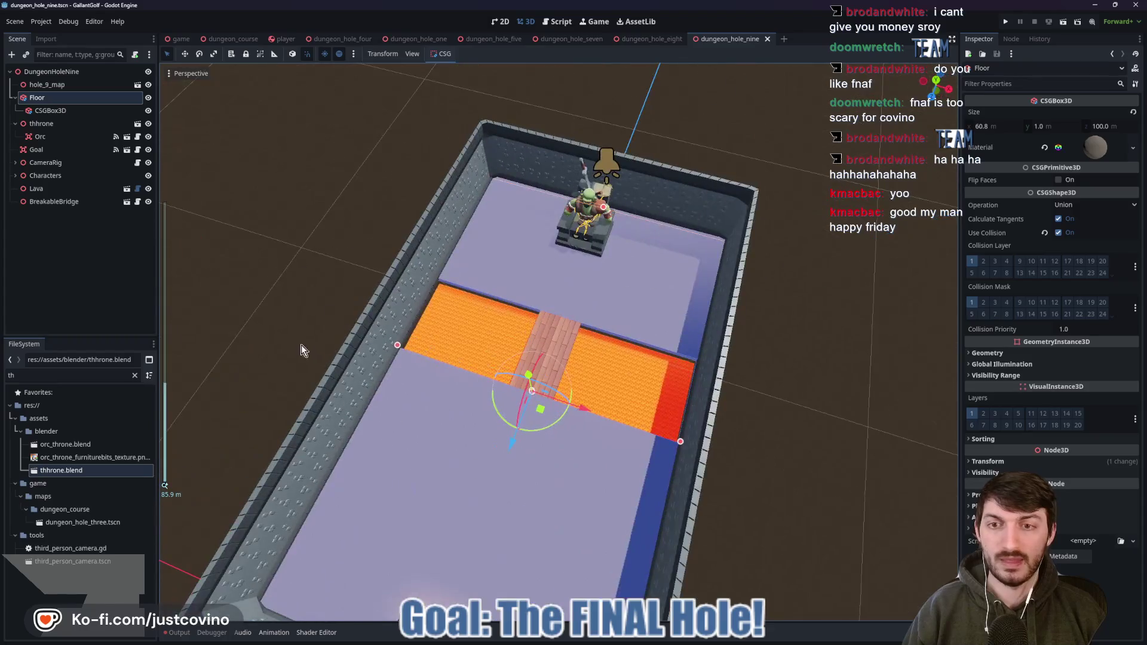
pyautogui.click(257, 289)
pyautogui.scroll(-3, 622, 393)
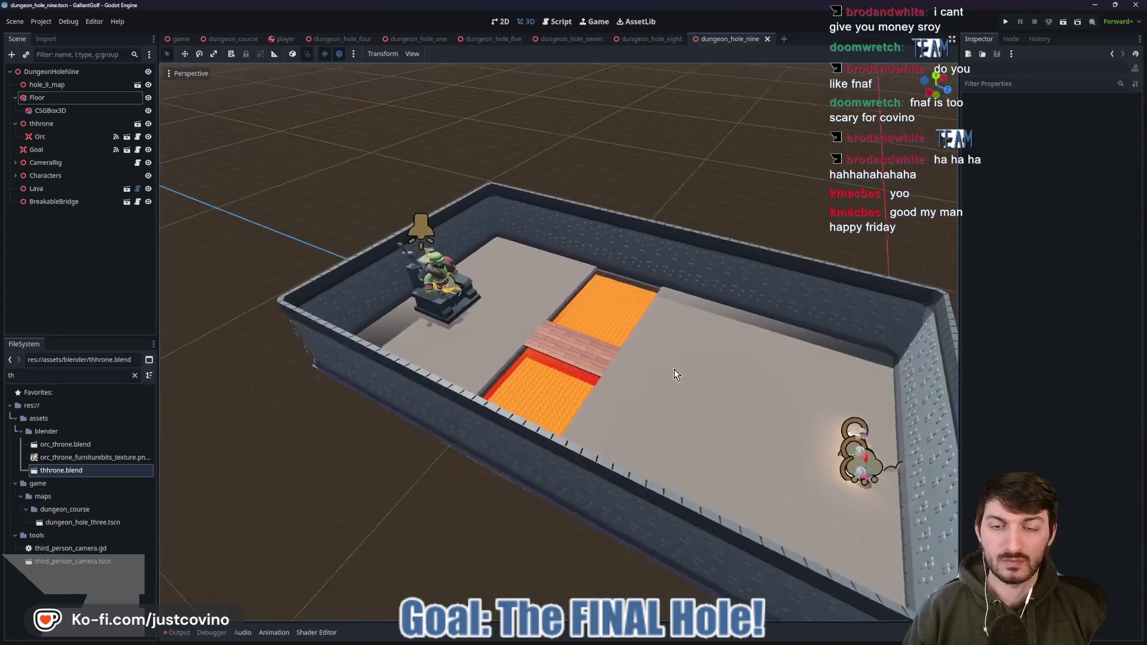
pyautogui.scroll(3, 600, 372)
pyautogui.scroll(4, 607, 411)
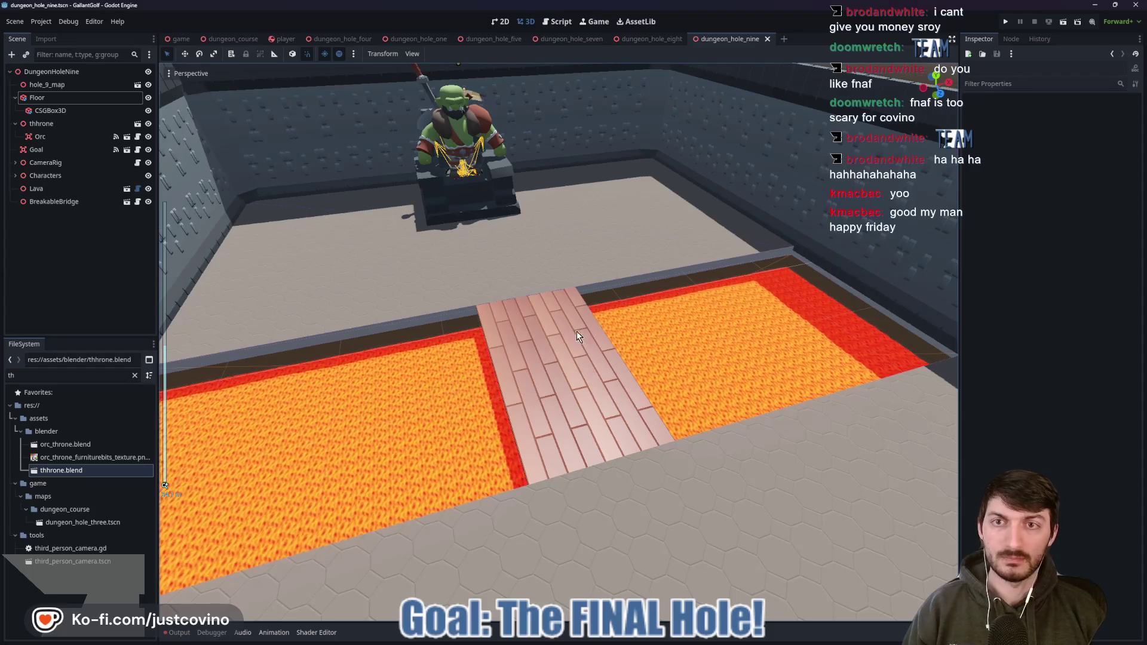
pyautogui.moveTo(577, 342)
pyautogui.mouseDown()
pyautogui.moveTo(503, 299)
pyautogui.moveTo(739, 340)
pyautogui.moveTo(563, 349)
pyautogui.moveTo(594, 482)
pyautogui.moveTo(526, 341)
pyautogui.moveTo(525, 406)
pyautogui.moveTo(498, 439)
pyautogui.moveTo(514, 422)
pyautogui.moveTo(554, 439)
pyautogui.moveTo(543, 434)
pyautogui.mouseUp()
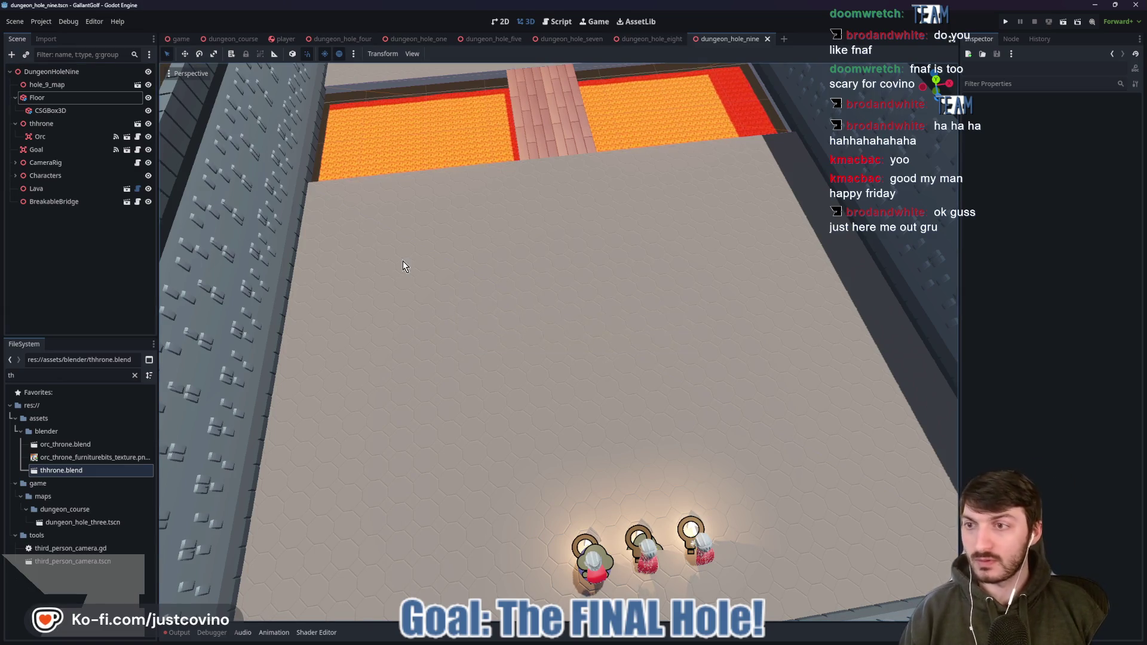
pyautogui.scroll(-5, 592, 287)
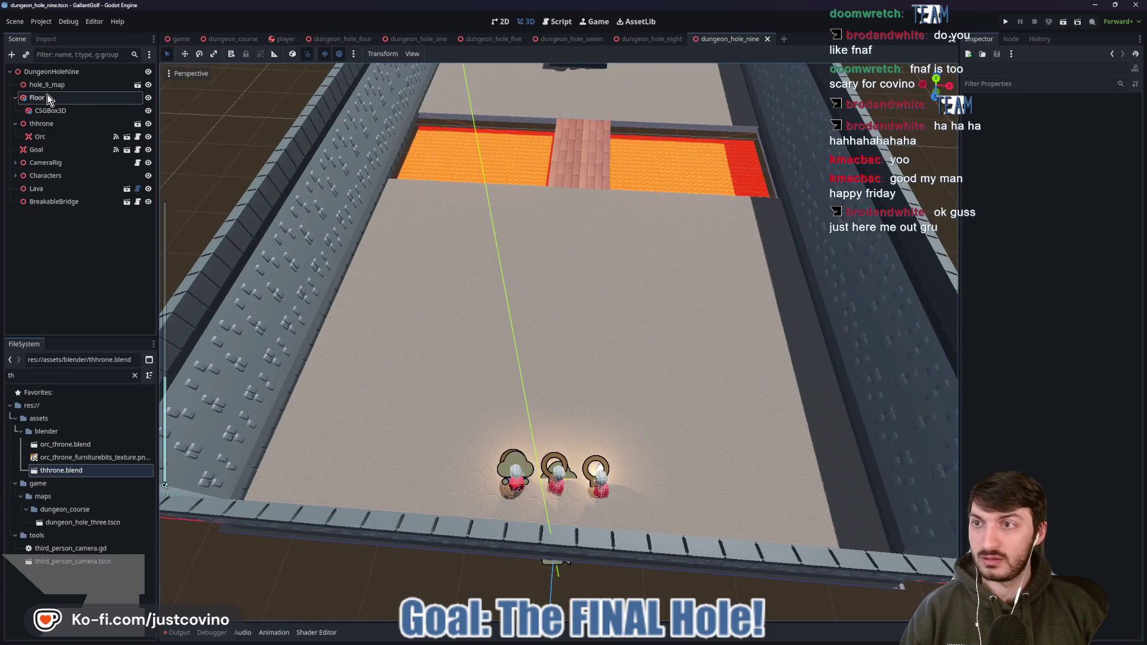
pyautogui.click(51, 71)
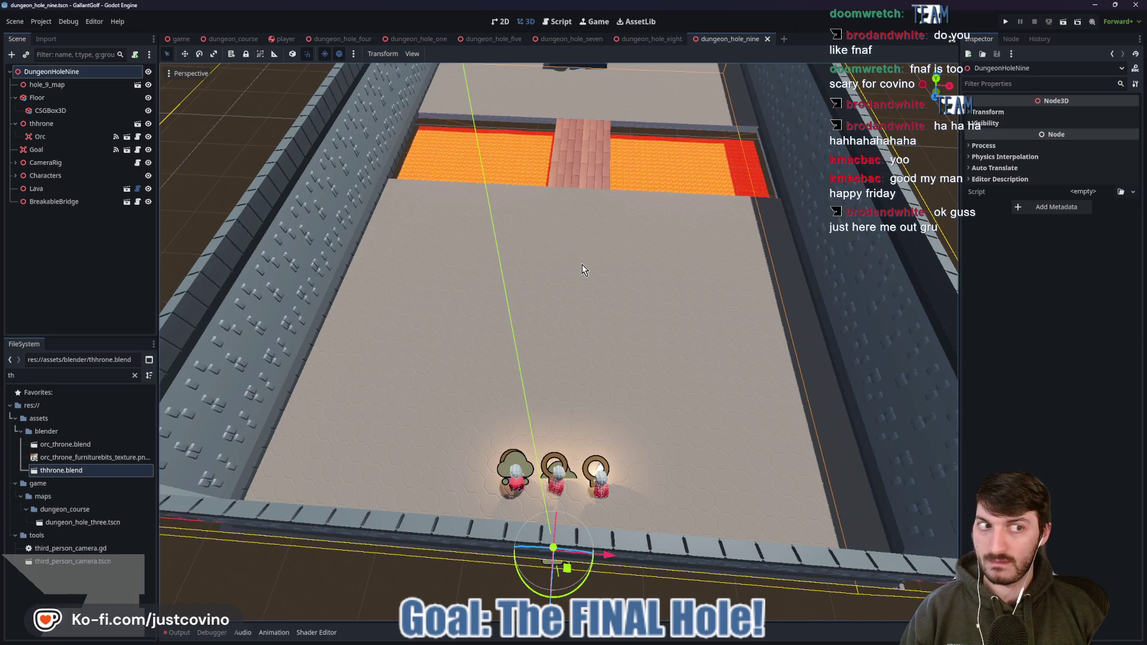
pyautogui.hotkey('ctrl', 'a')
# Add an Area3D node and browse the game folders for a script location.
pyautogui.write('area3d')
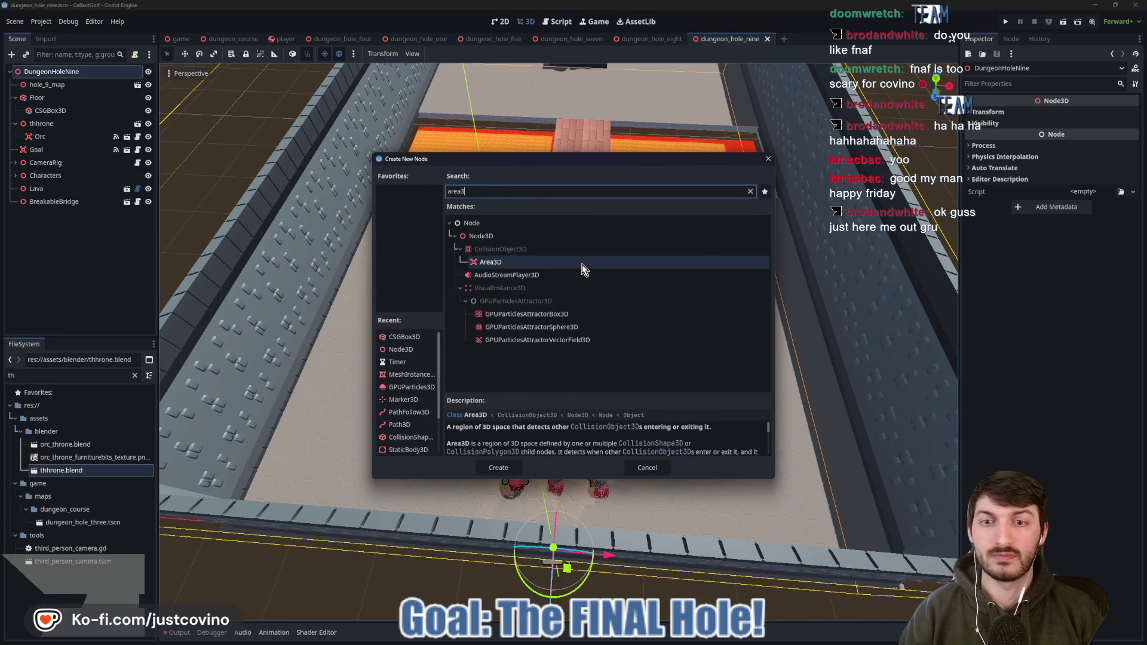
pyautogui.press('Return')
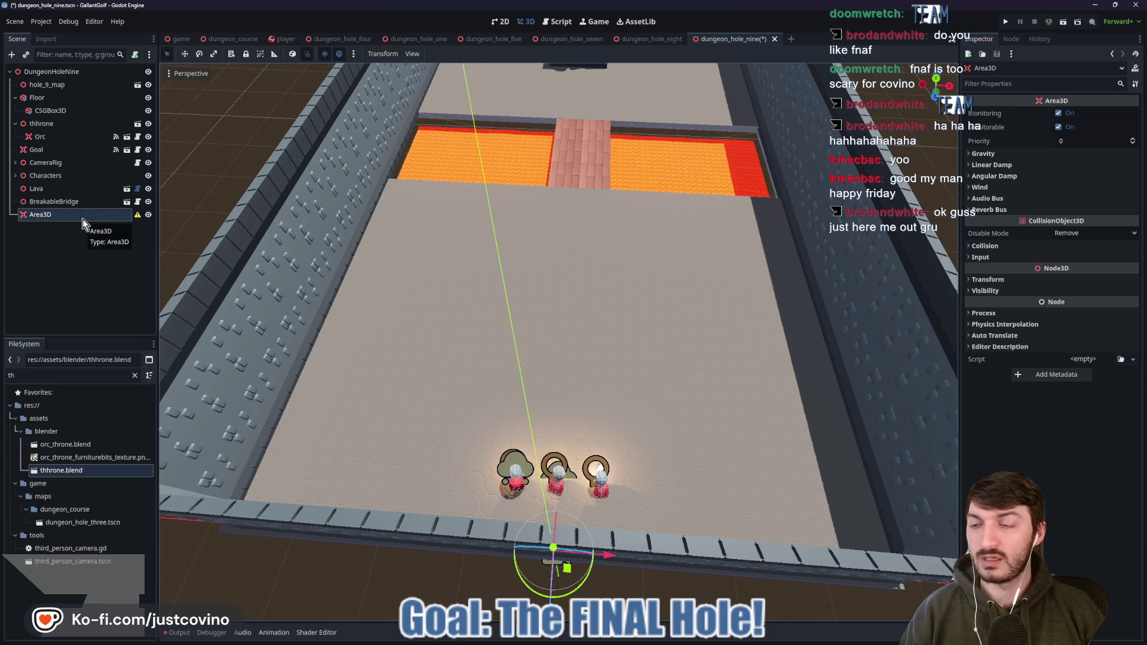
pyautogui.click(135, 55)
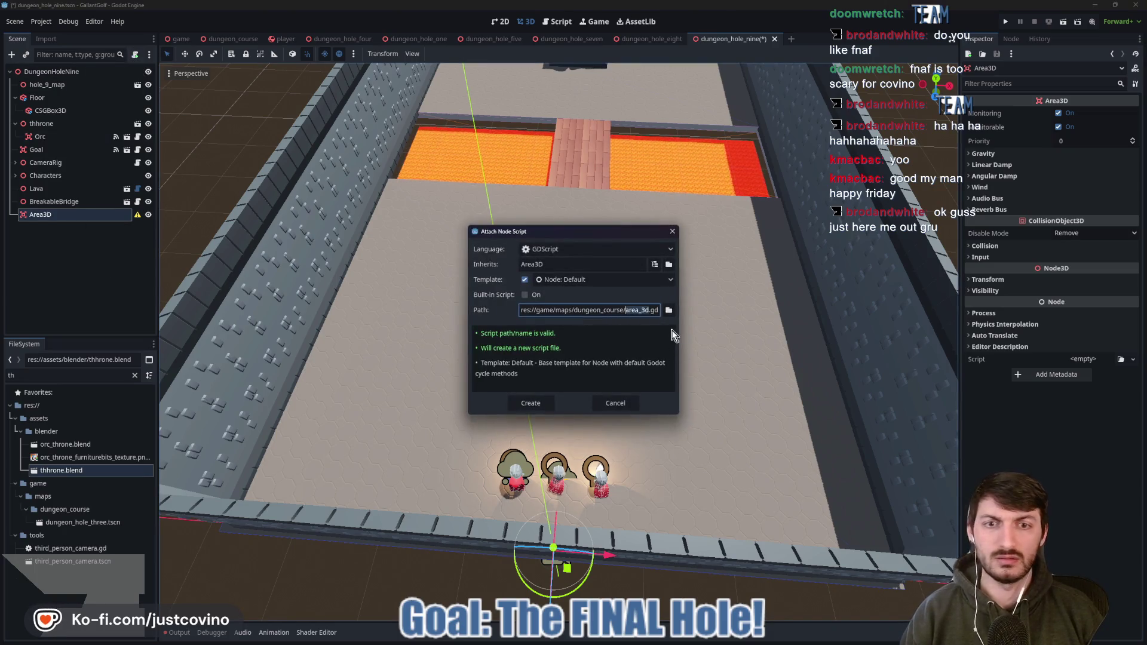
pyautogui.click(671, 311)
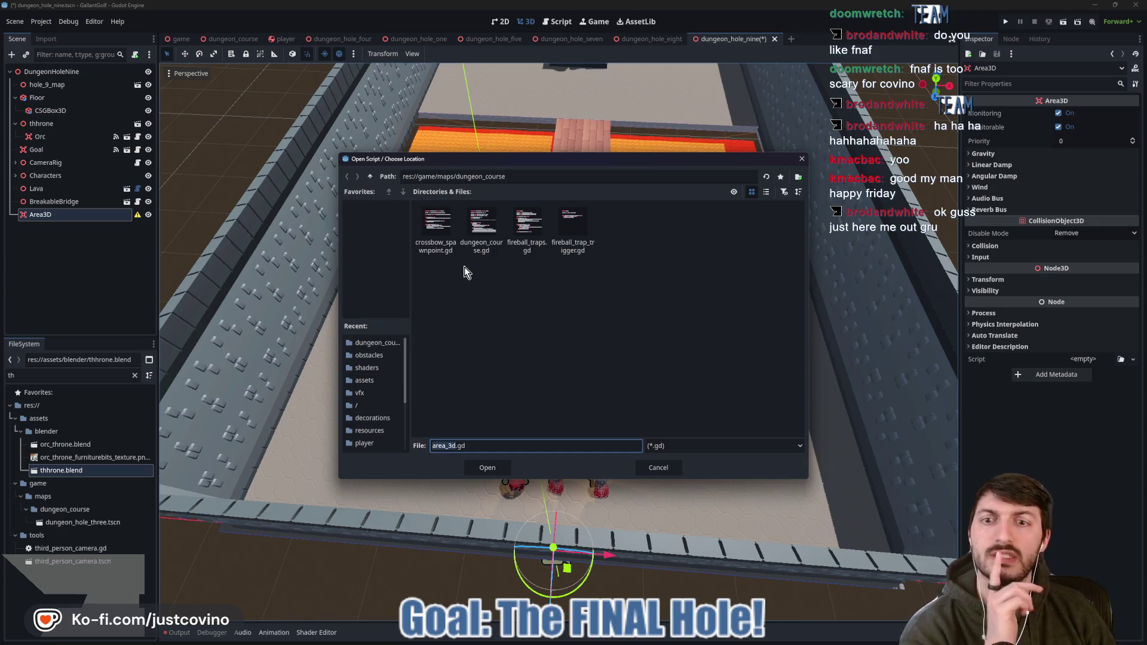
pyautogui.click(370, 176)
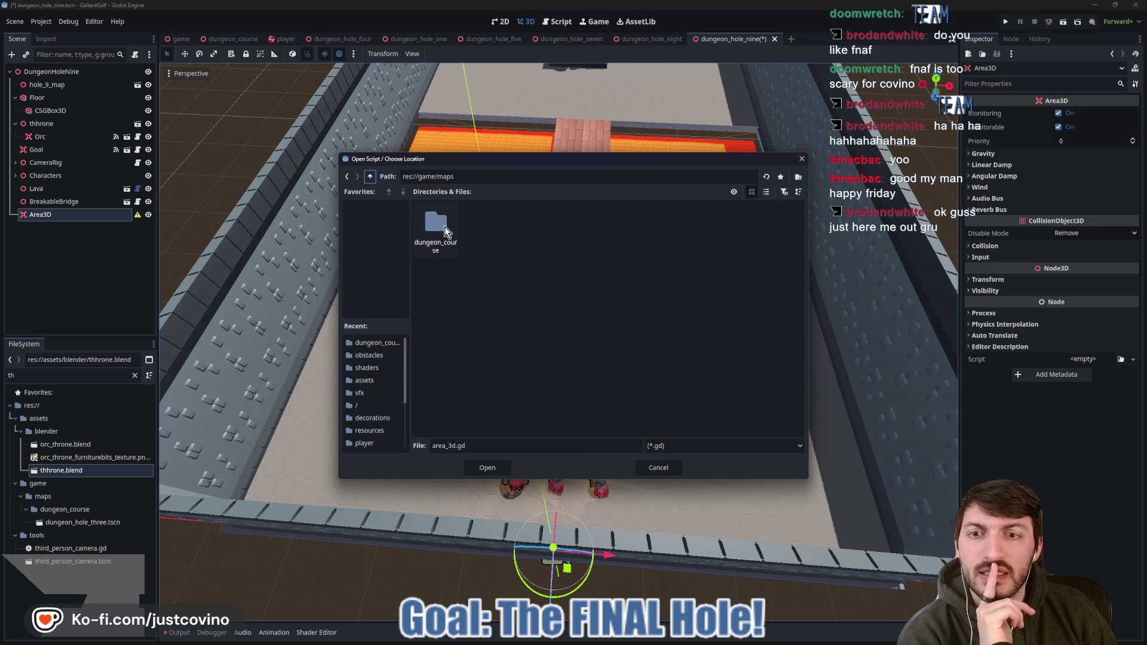
pyautogui.click(370, 177)
pyautogui.doubleClick(527, 225)
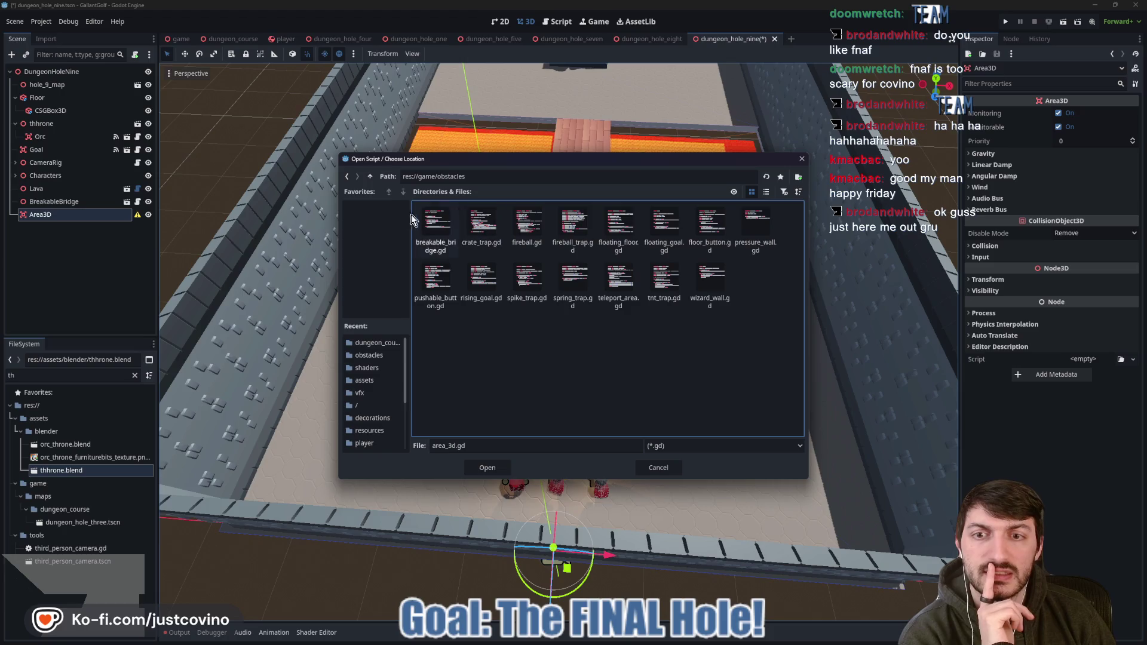
pyautogui.click(371, 177)
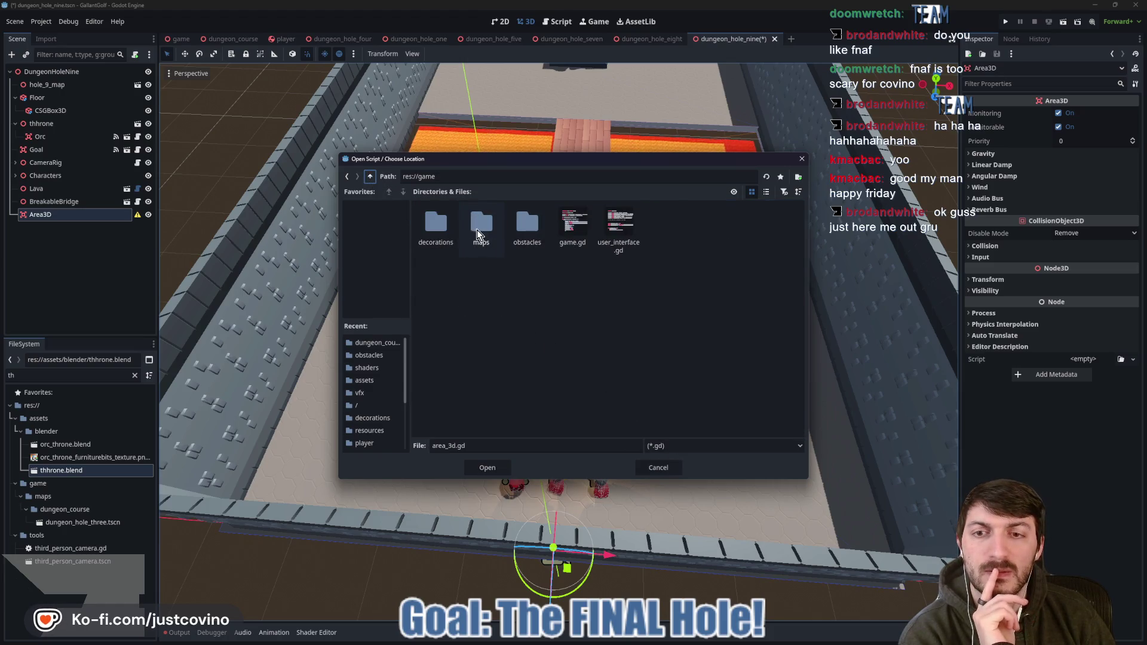
pyautogui.doubleClick(477, 230)
pyautogui.doubleClick(433, 220)
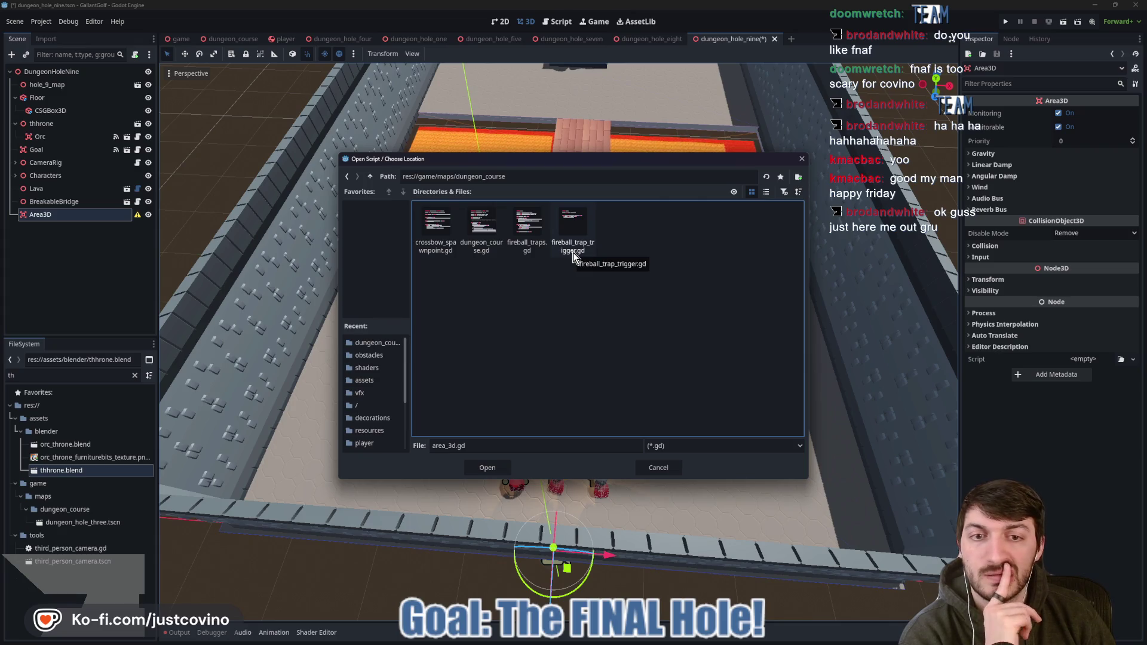
pyautogui.click(660, 468)
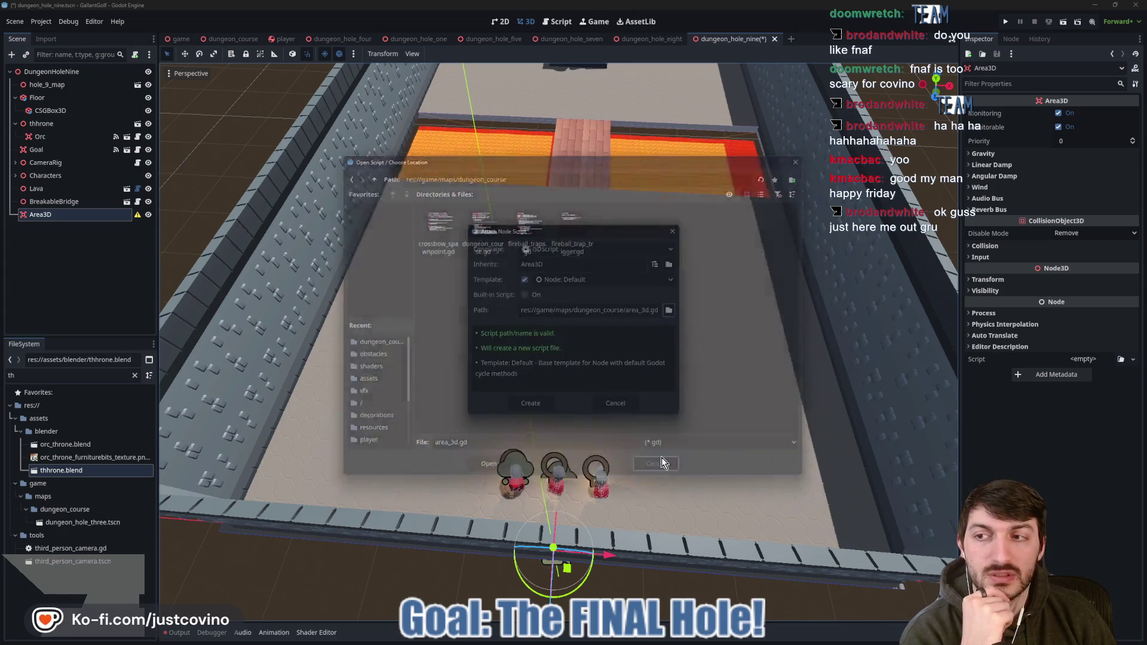
# Create the script as area_trigger.gd in res://game/obstacles and attach it.
pyautogui.click(669, 310)
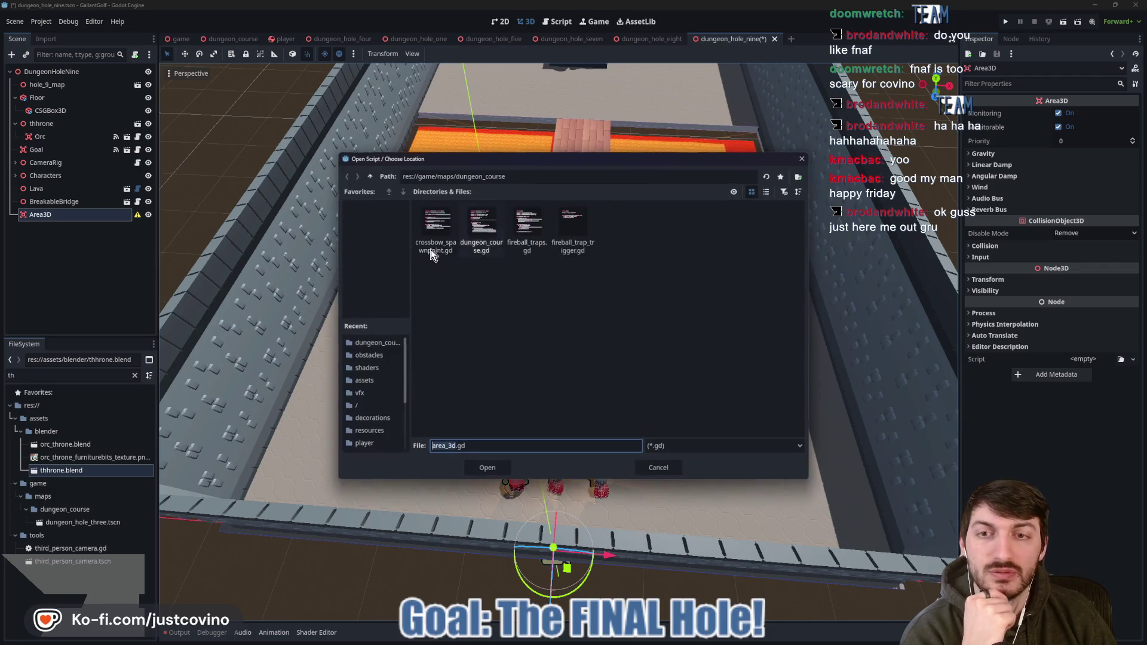
pyautogui.click(370, 176)
pyautogui.click(370, 177)
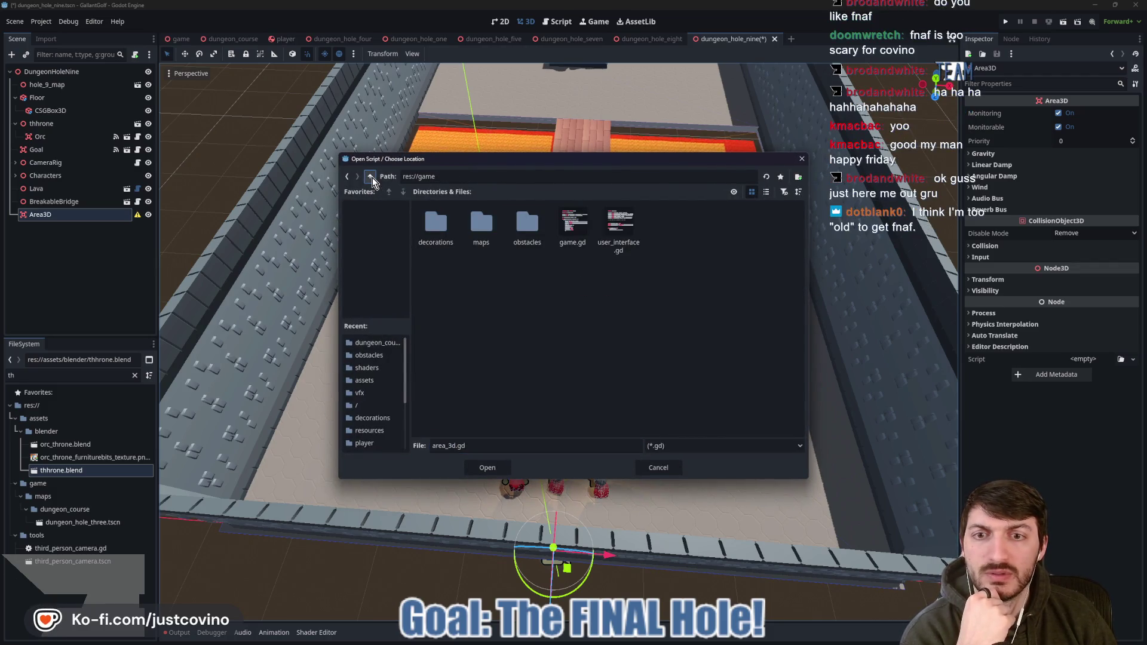
pyautogui.doubleClick(527, 224)
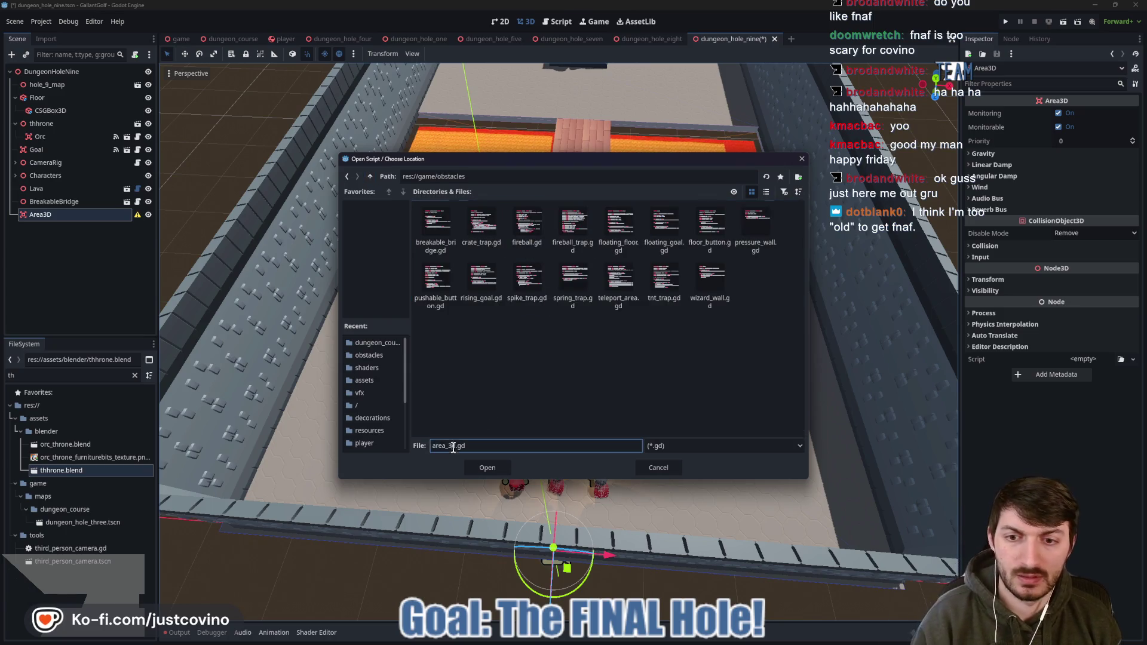
pyautogui.press('BackSpace')
pyautogui.write('tri')
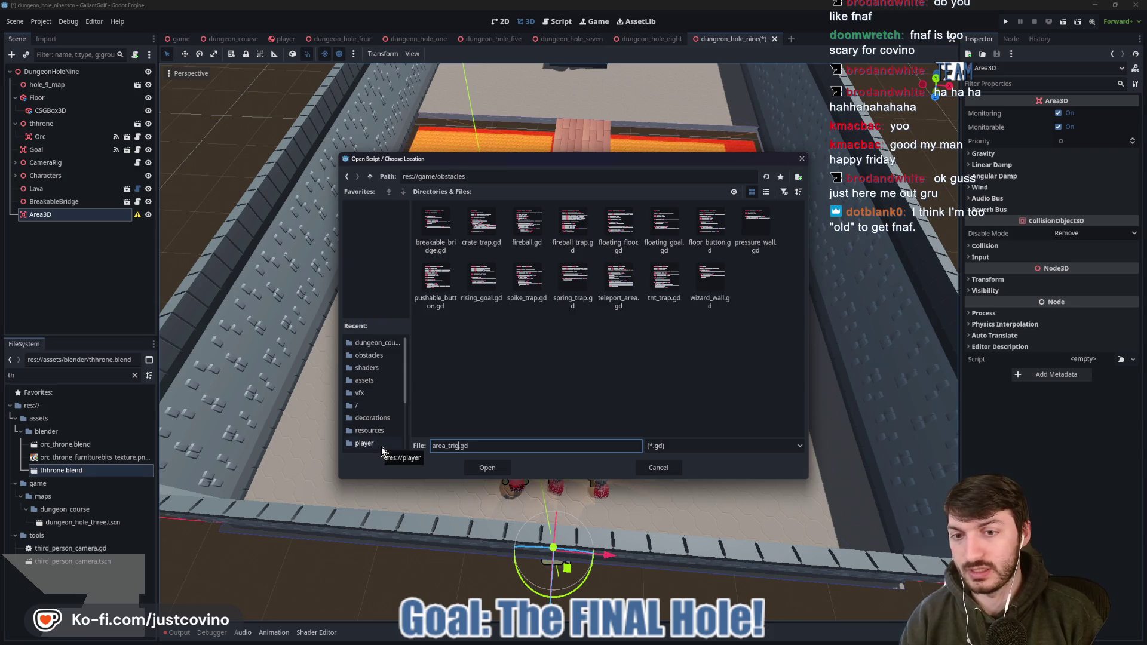
pyautogui.write('ger')
pyautogui.click(497, 468)
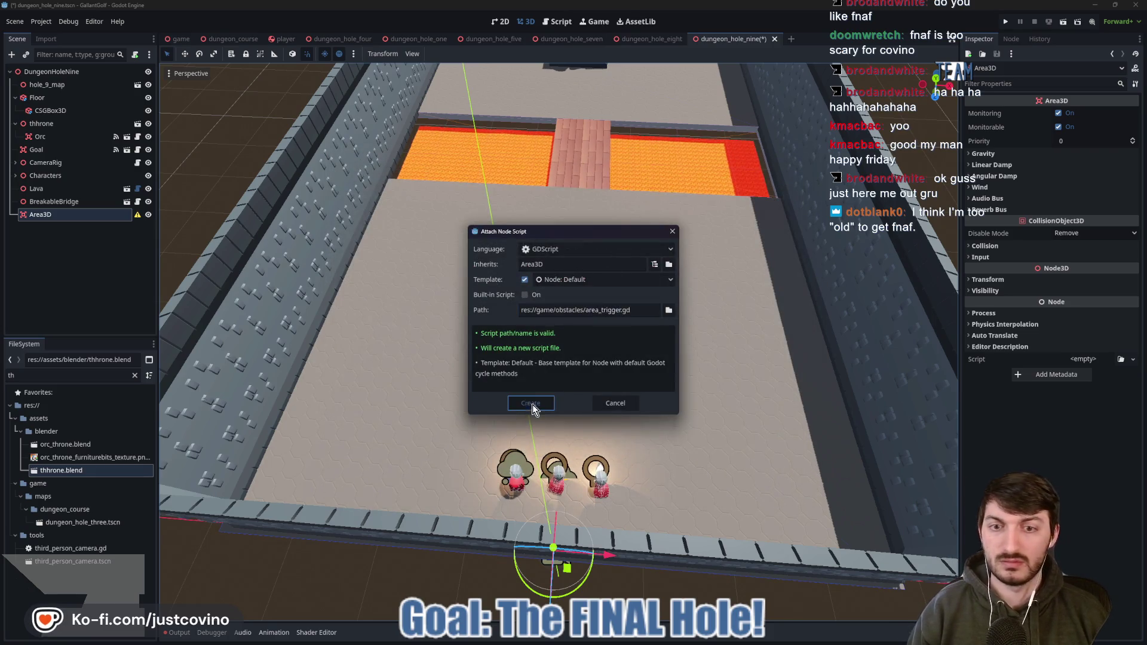
pyautogui.click(514, 413)
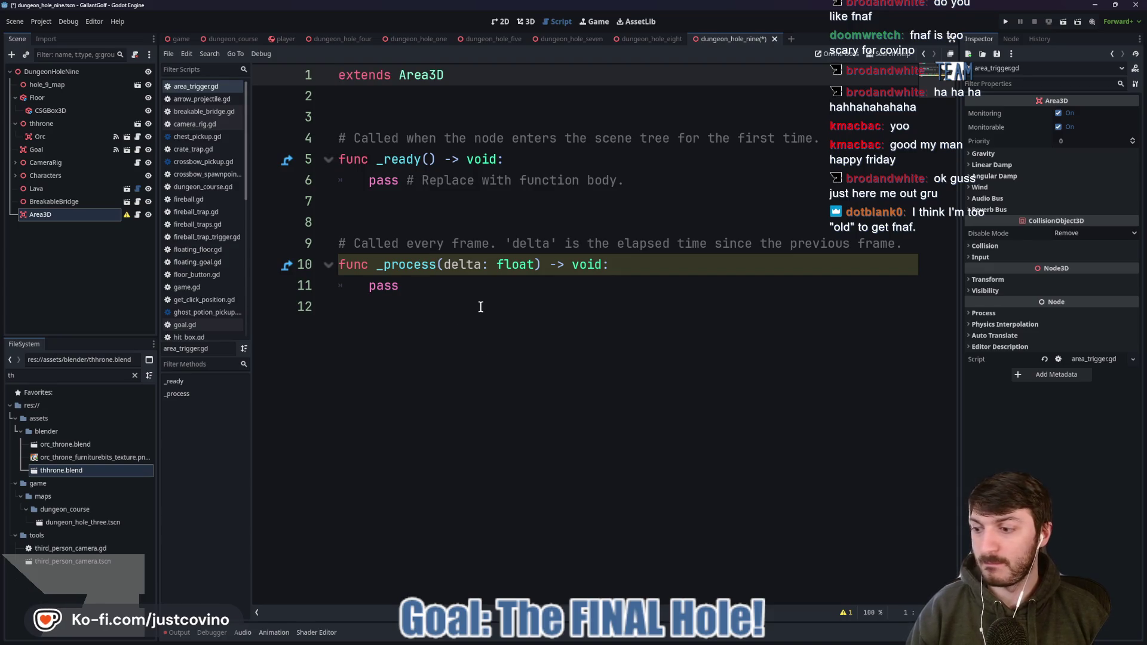
# Replace the template code with 'class_name TriggerArea' above extends Area3D and save the script.
pyautogui.click(481, 326)
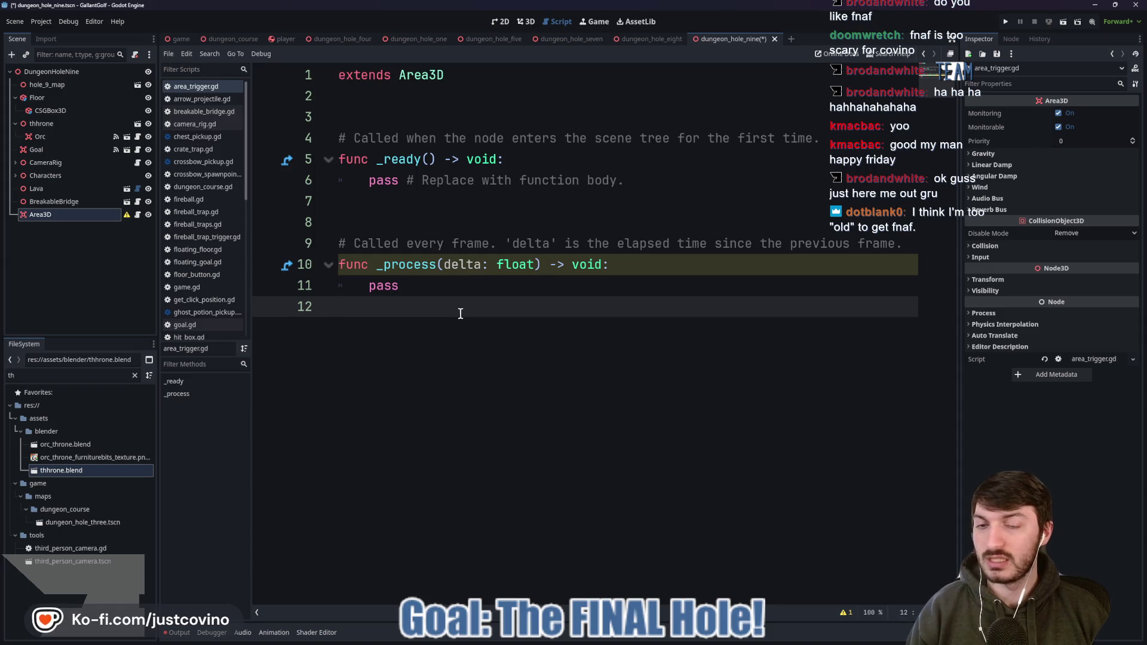
pyautogui.keyDown('shift'); pyautogui.click(325, 136); pyautogui.keyUp('shift')
pyautogui.press('BackSpace')
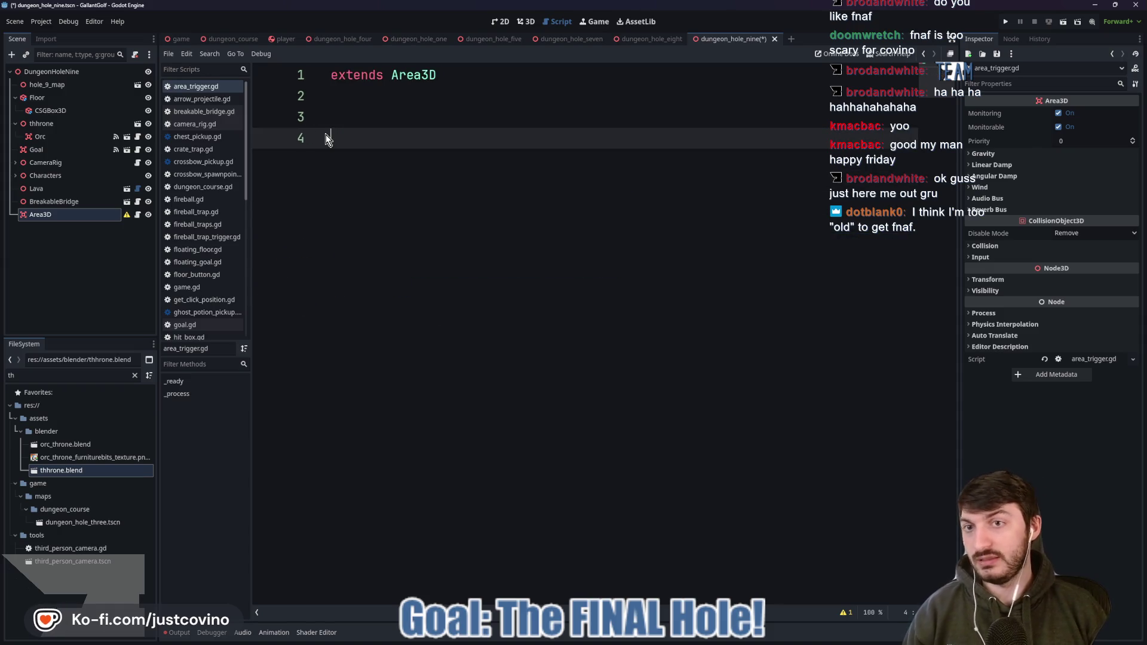
pyautogui.click(331, 74)
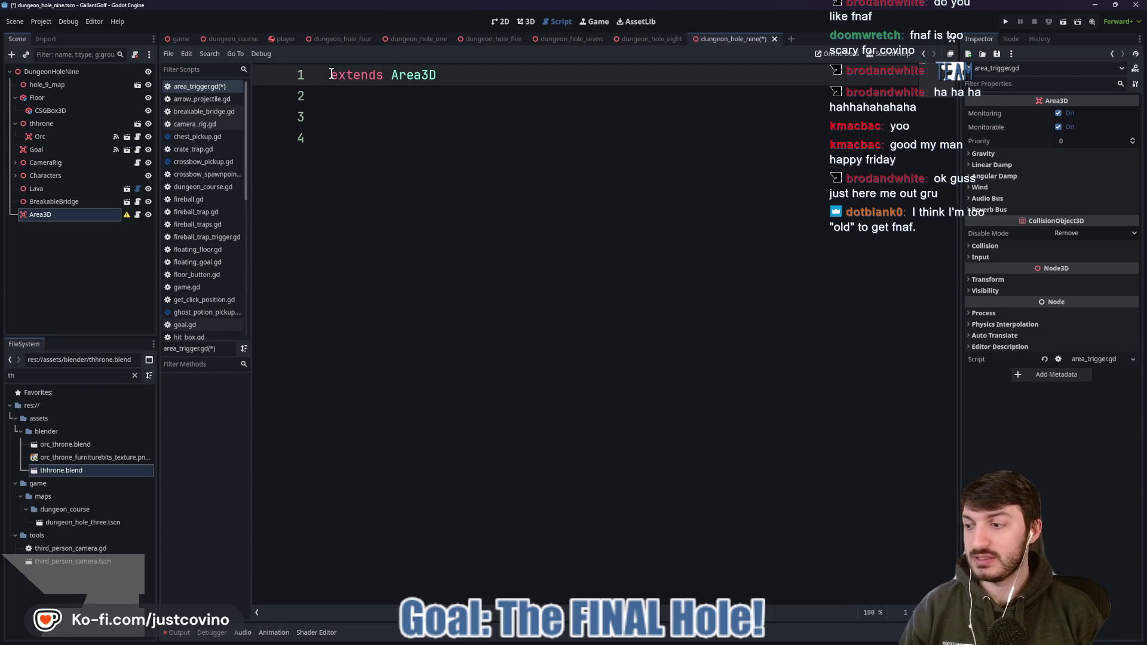
pyautogui.write('class_name')
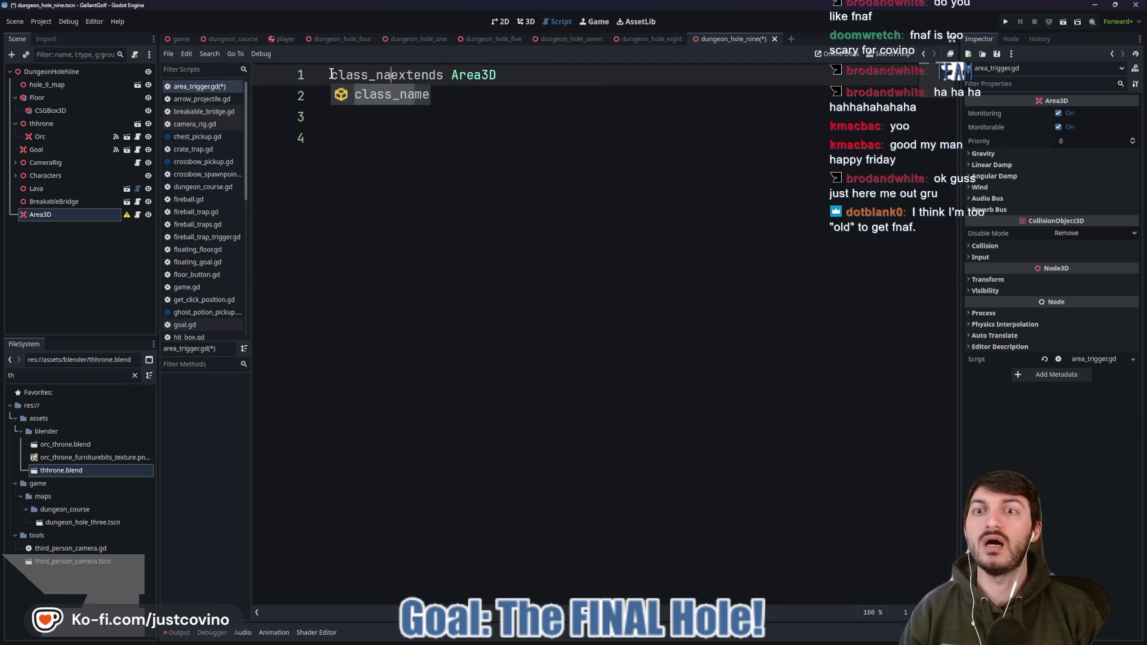
pyautogui.write(' TriggerArea')
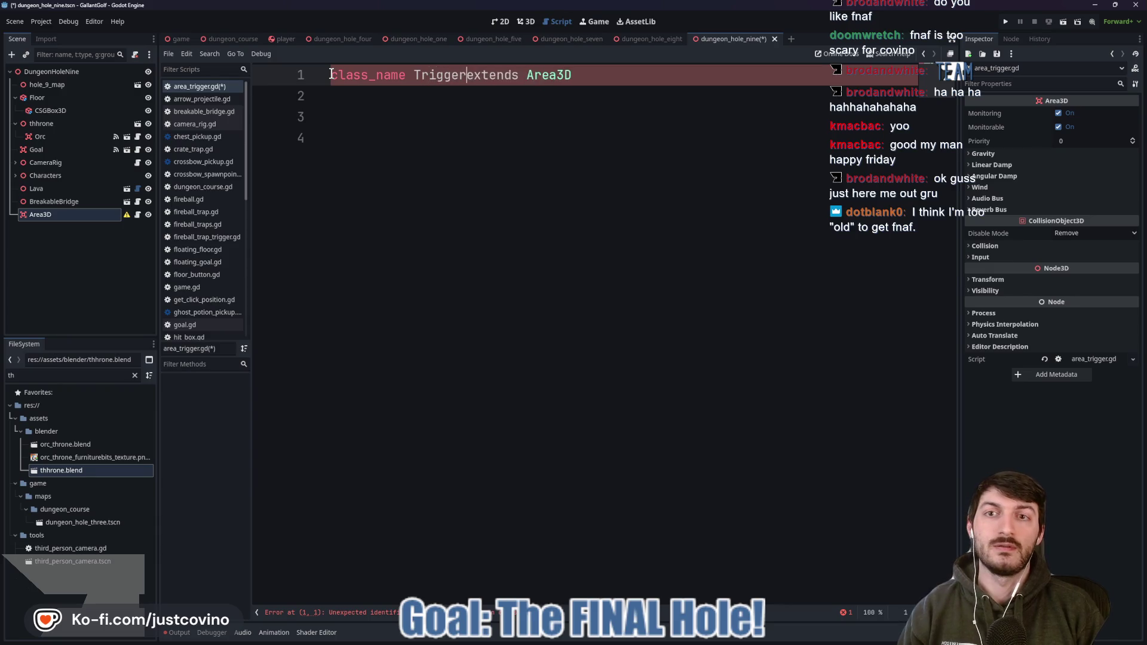
pyautogui.click(524, 138)
pyautogui.hotkey('ctrl', 's')
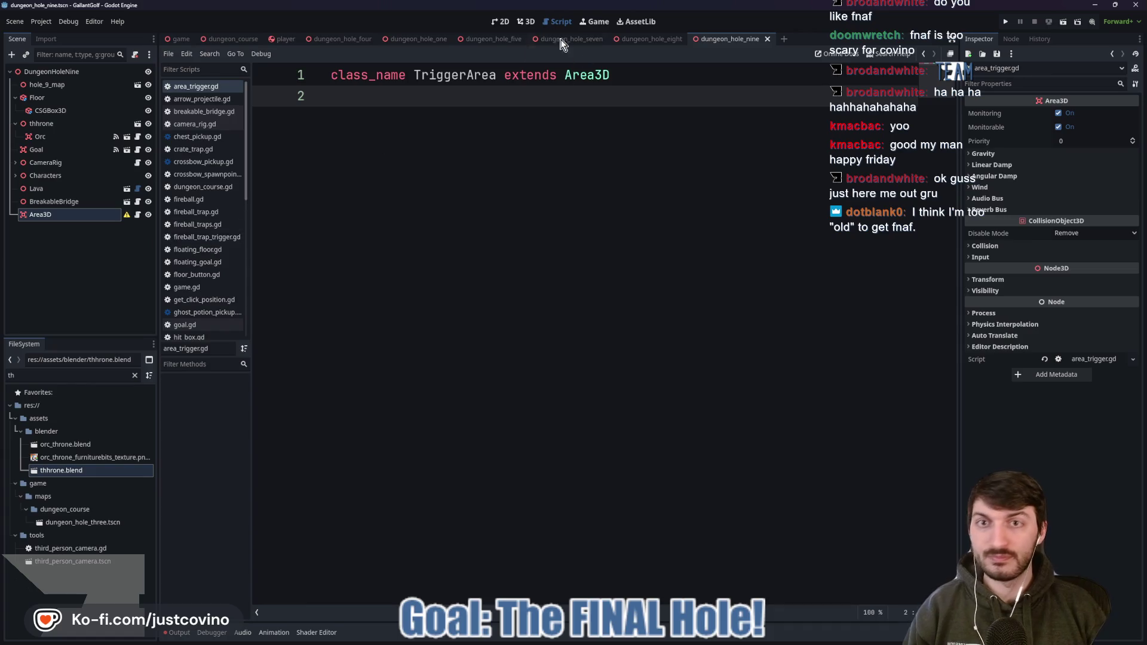
pyautogui.click(526, 22)
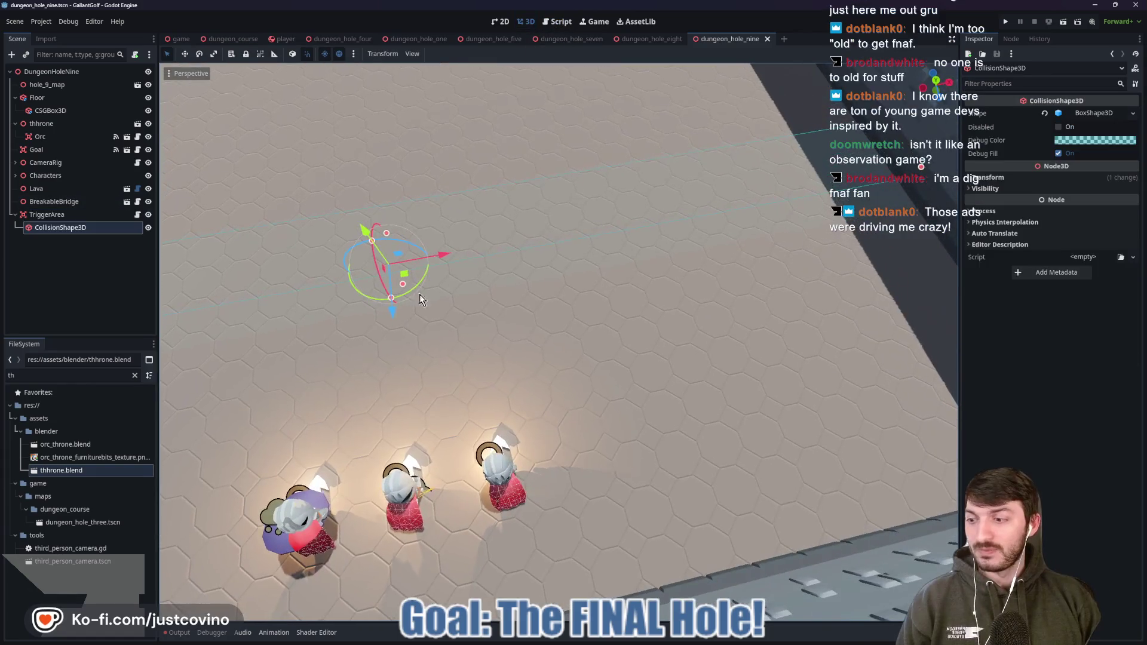
# Orbit around TriggerArea's box collision shape near the characters, then save the scene.
pyautogui.moveTo(620, 346)
pyautogui.mouseDown()
pyautogui.moveTo(574, 316)
pyautogui.moveTo(618, 339)
pyautogui.mouseUp()
pyautogui.scroll(-5, 574, 316)
pyautogui.scroll(3, 495, 303)
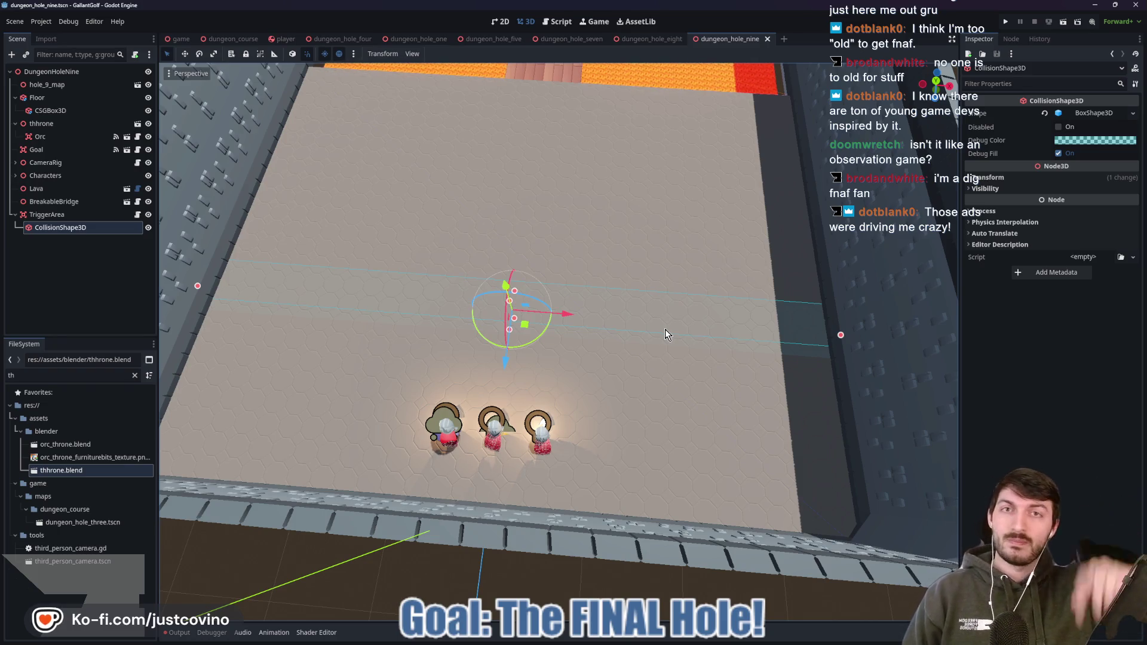
pyautogui.scroll(2, 619, 331)
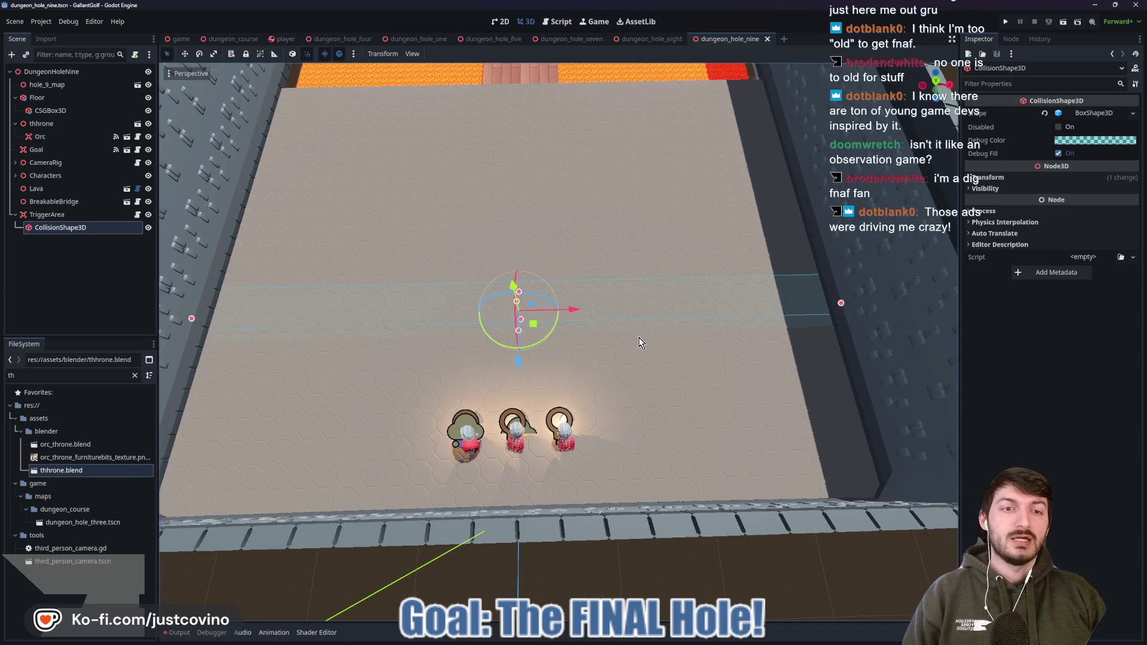
pyautogui.moveTo(640, 337)
pyautogui.mouseDown()
pyautogui.moveTo(632, 325)
pyautogui.moveTo(572, 321)
pyautogui.moveTo(495, 256)
pyautogui.moveTo(481, 296)
pyautogui.mouseUp()
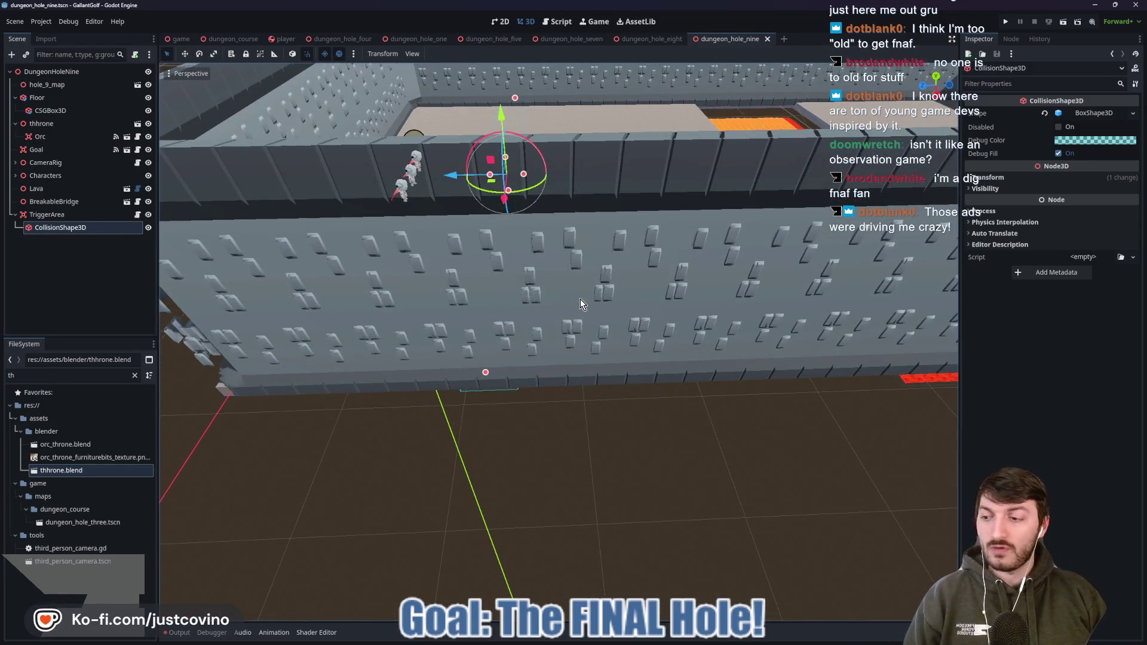
pyautogui.moveTo(583, 313); pyautogui.dragTo(714, 342)
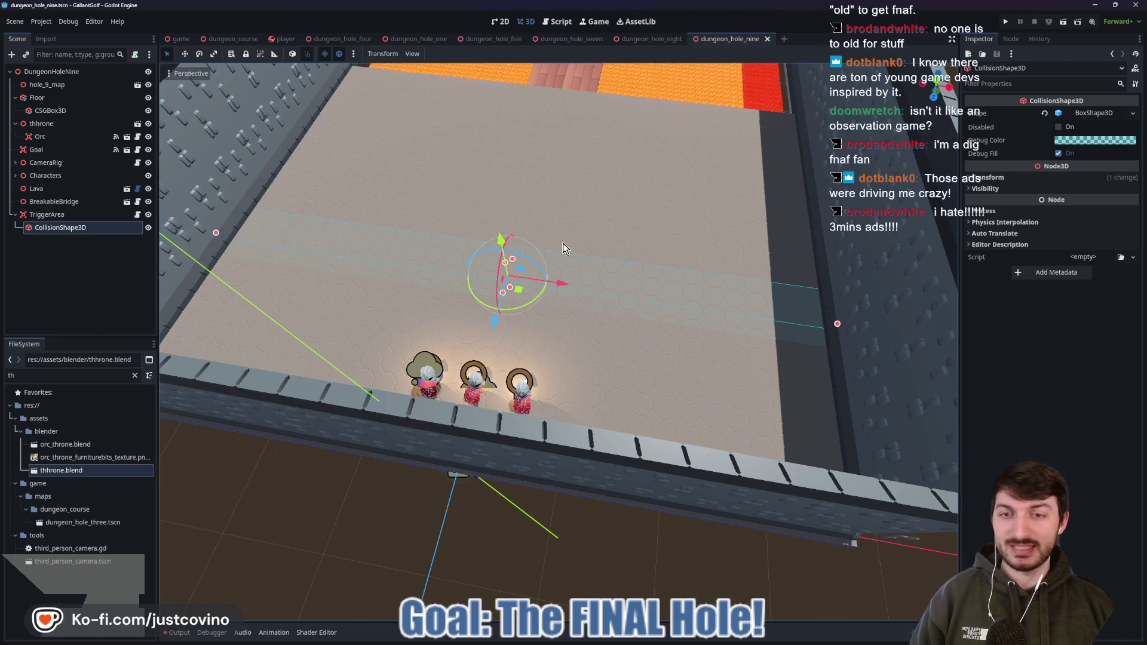
pyautogui.hotkey('ctrl', 's')
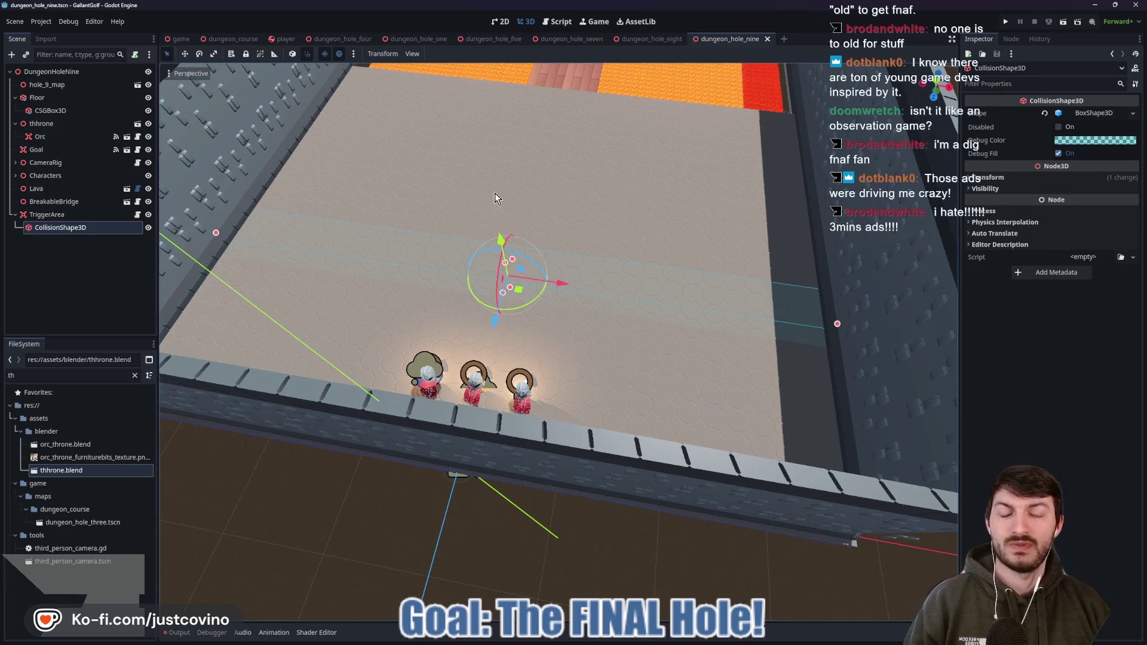
pyautogui.moveTo(495, 193)
pyautogui.mouseDown()
pyautogui.moveTo(579, 195)
pyautogui.moveTo(605, 238)
pyautogui.moveTo(582, 240)
pyautogui.moveTo(575, 226)
pyautogui.moveTo(595, 202)
pyautogui.mouseUp()
pyautogui.click(111, 214)
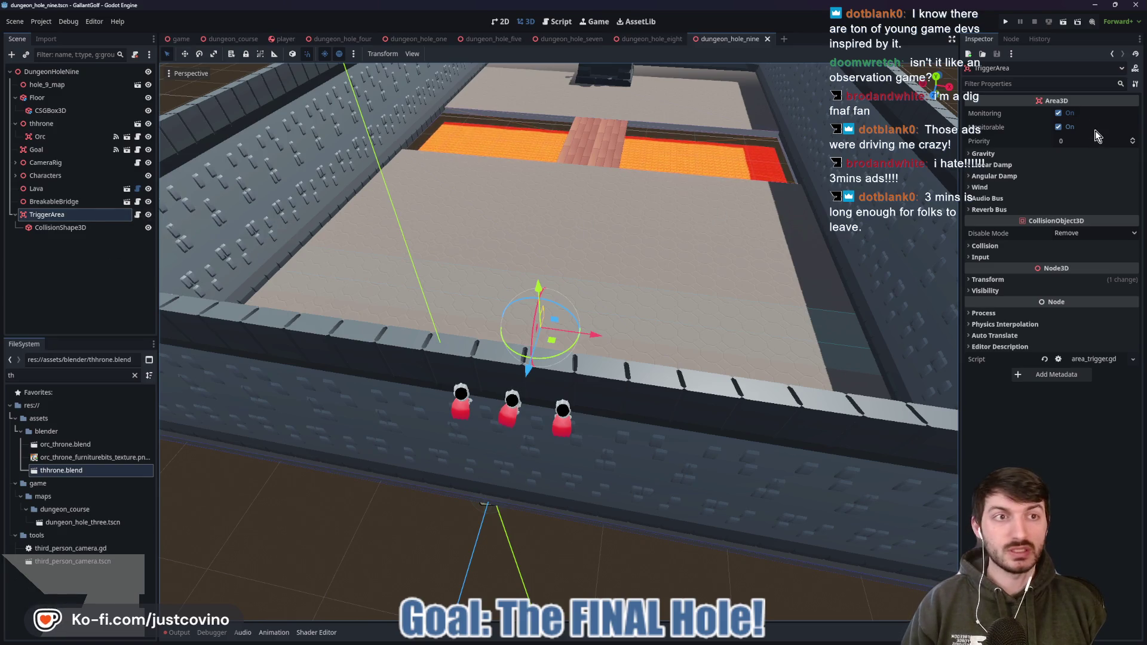
# Connect TriggerArea's body_entered signal to its own _on_body_entered method.
pyautogui.click(1010, 39)
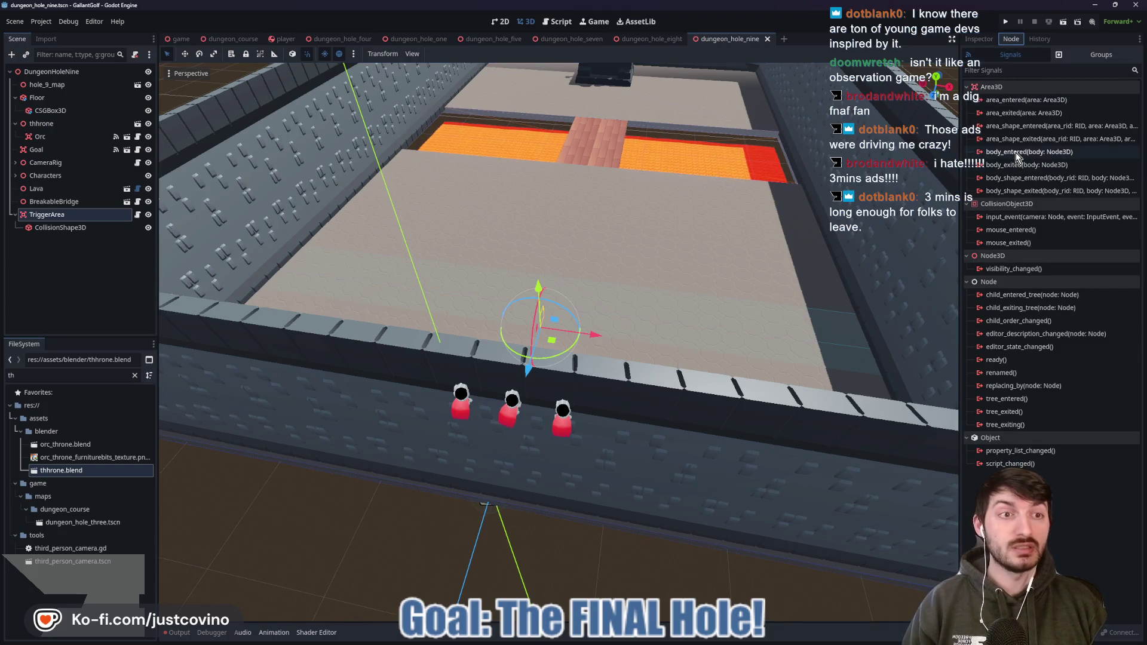
pyautogui.doubleClick(1018, 153)
pyautogui.scroll(2, 496, 329)
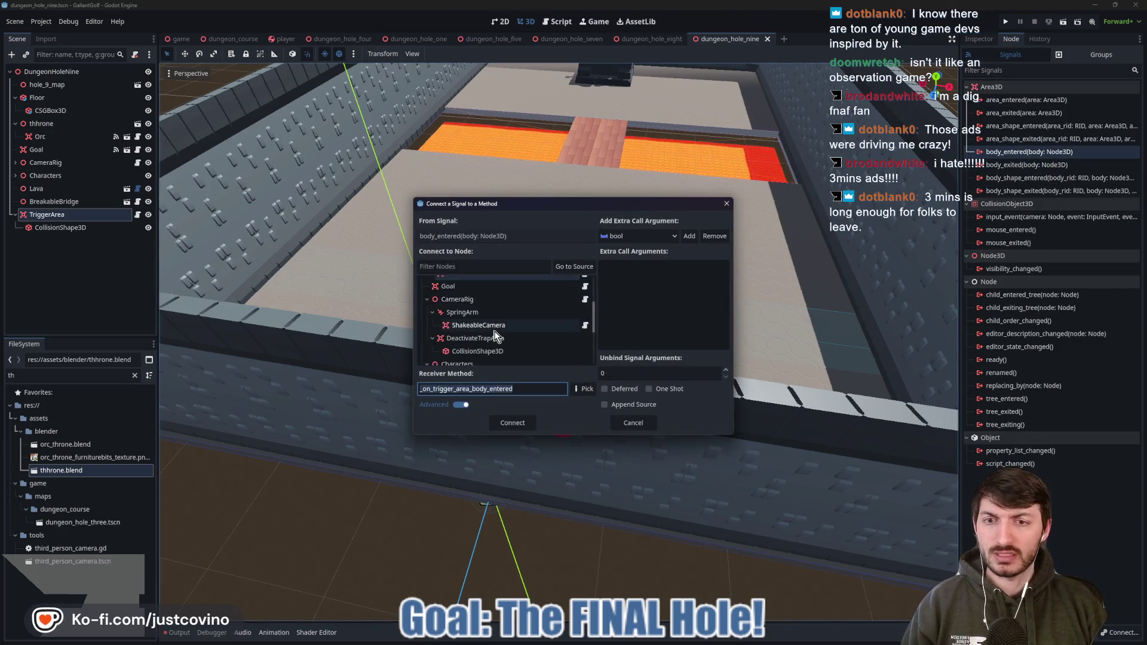
pyautogui.scroll(-2, 472, 317)
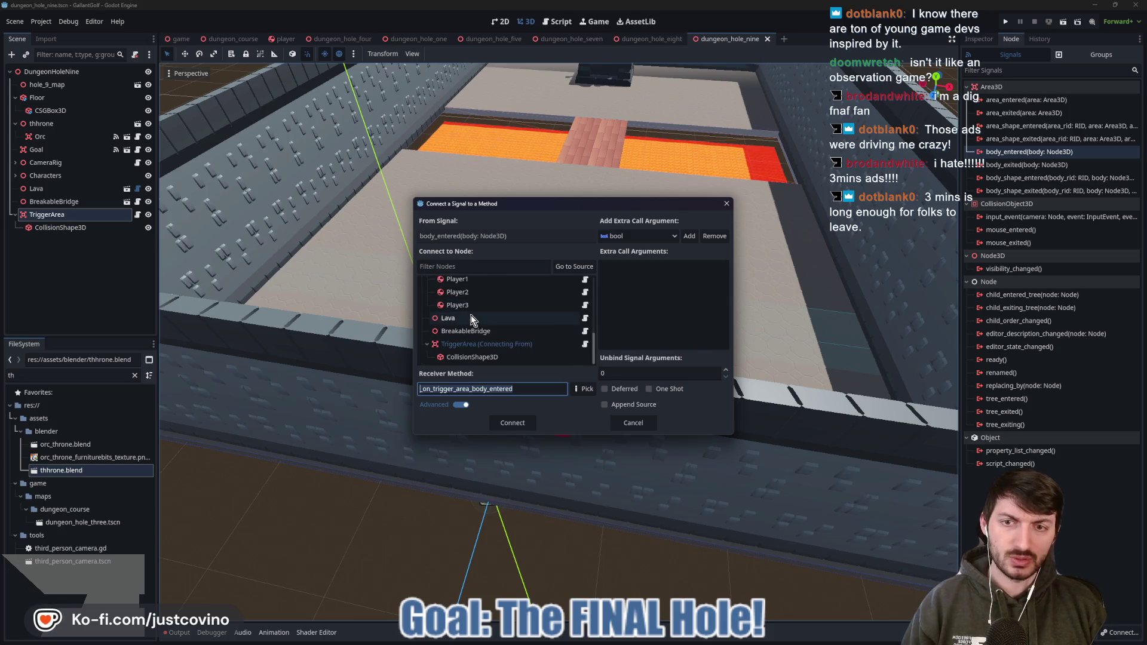
pyautogui.click(474, 347)
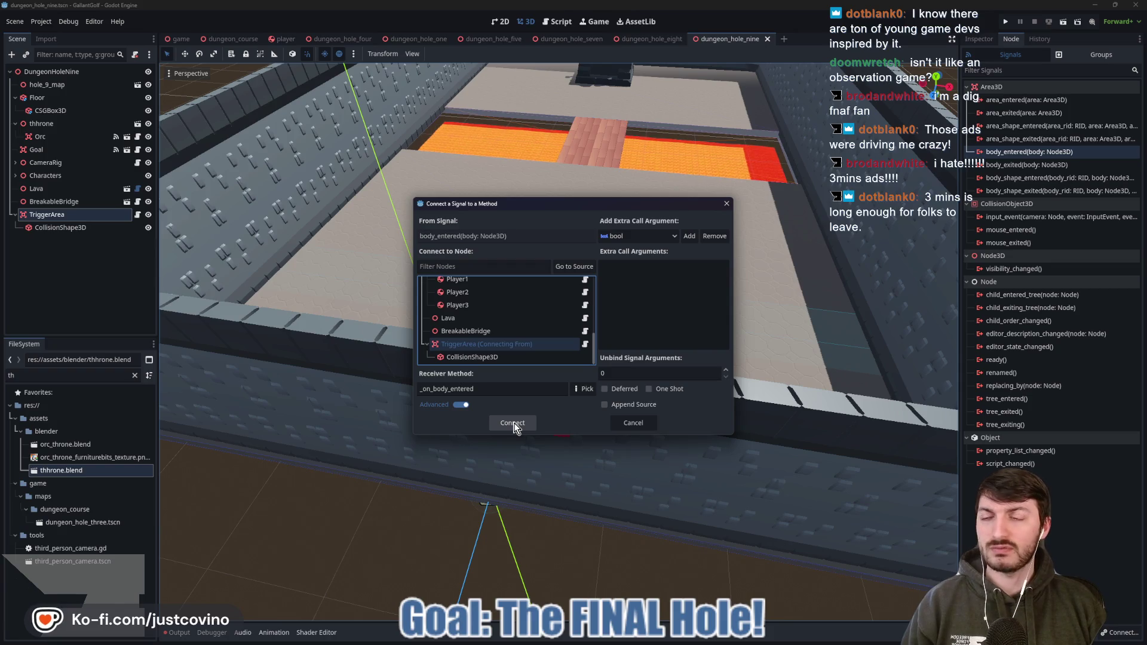
pyautogui.click(513, 423)
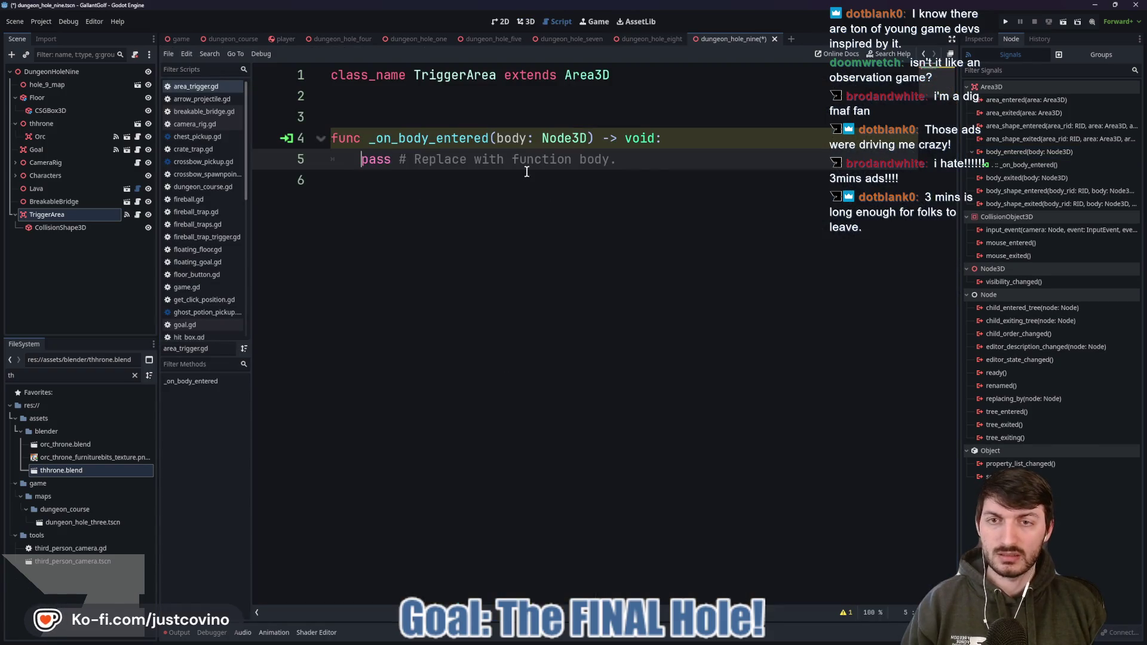
# Replace pass with 'if body is not Player: return', add a new line, and save.
pyautogui.moveTo(619, 161); pyautogui.dragTo(355, 157)
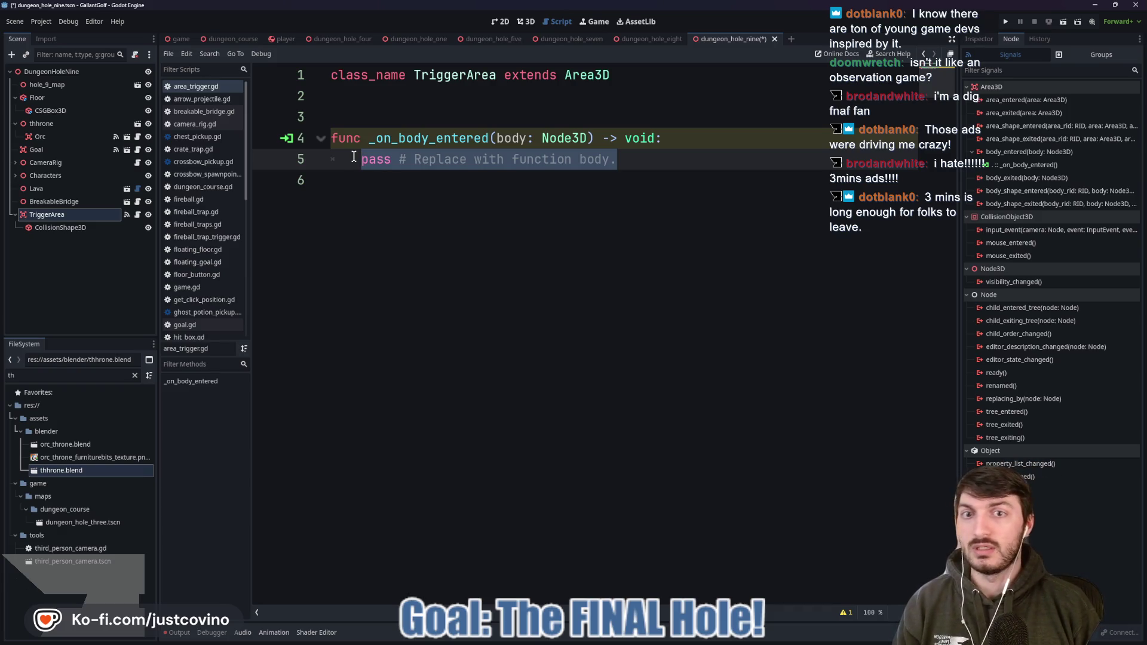
pyautogui.write('if body i')
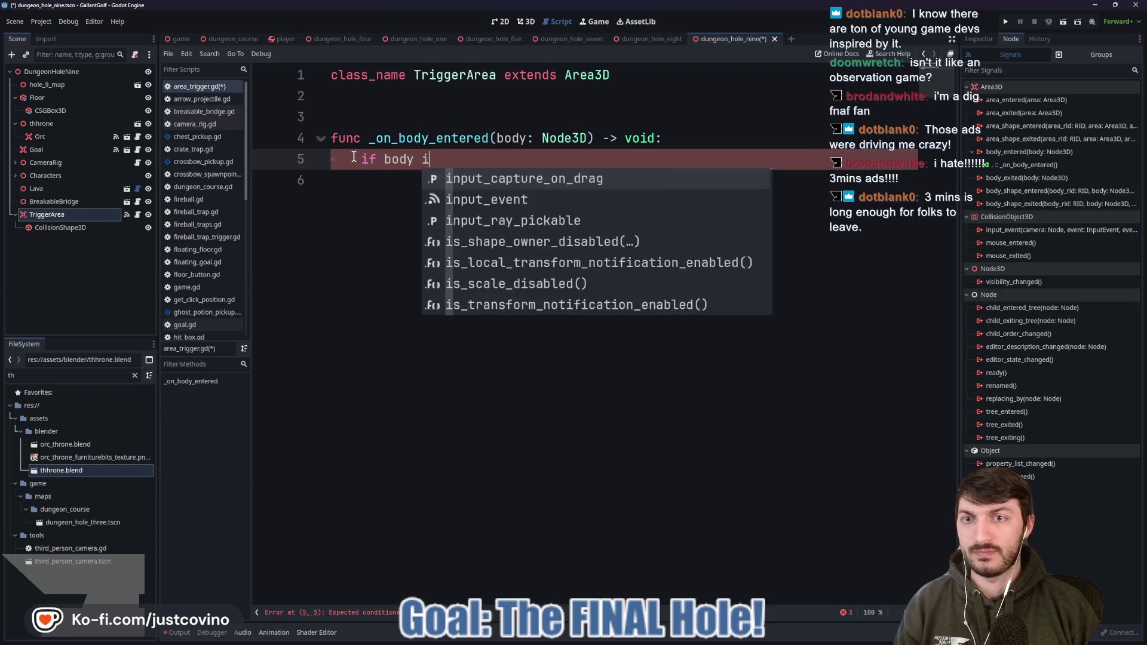
pyautogui.write('s not Player: re')
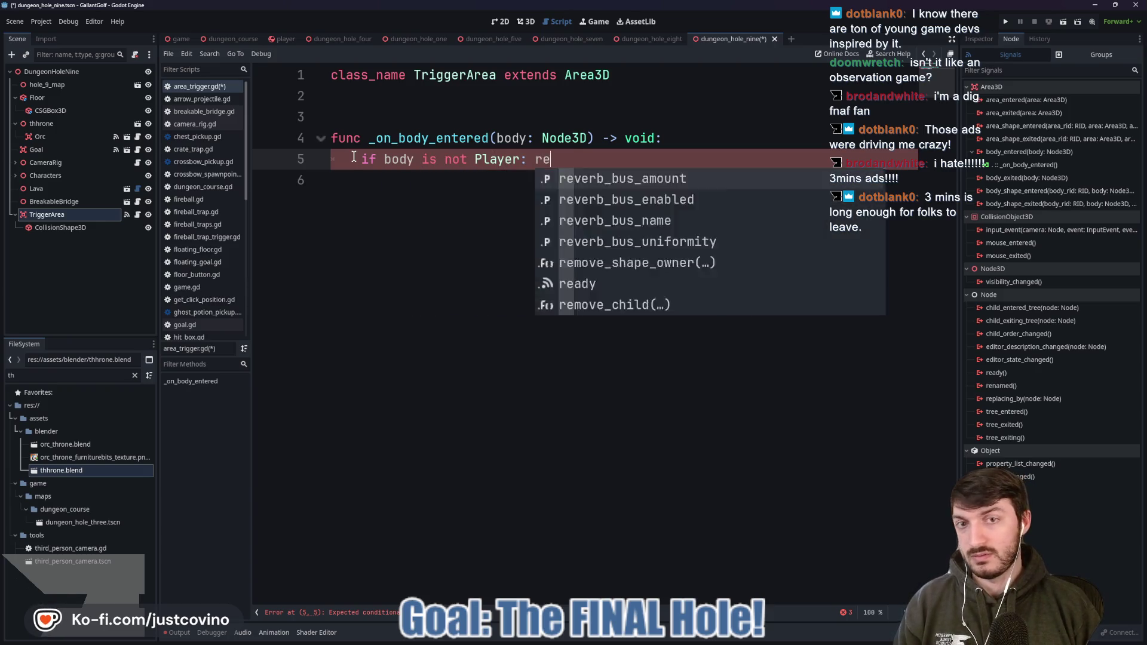
pyautogui.write('turn')
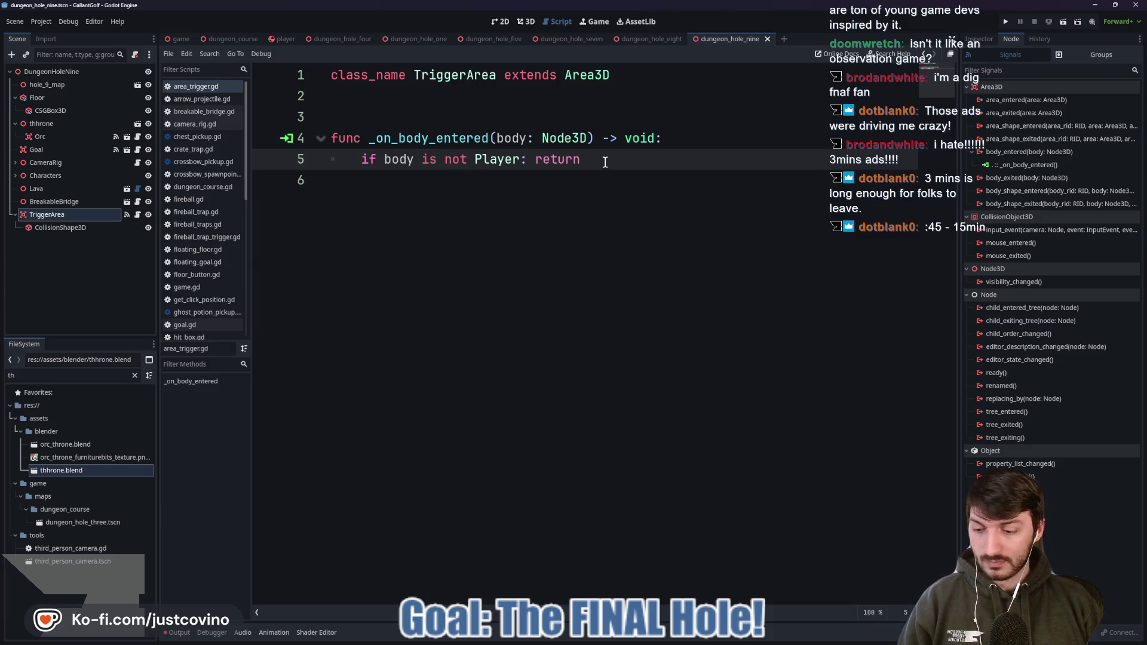
pyautogui.hotkey('ctrl', 's')
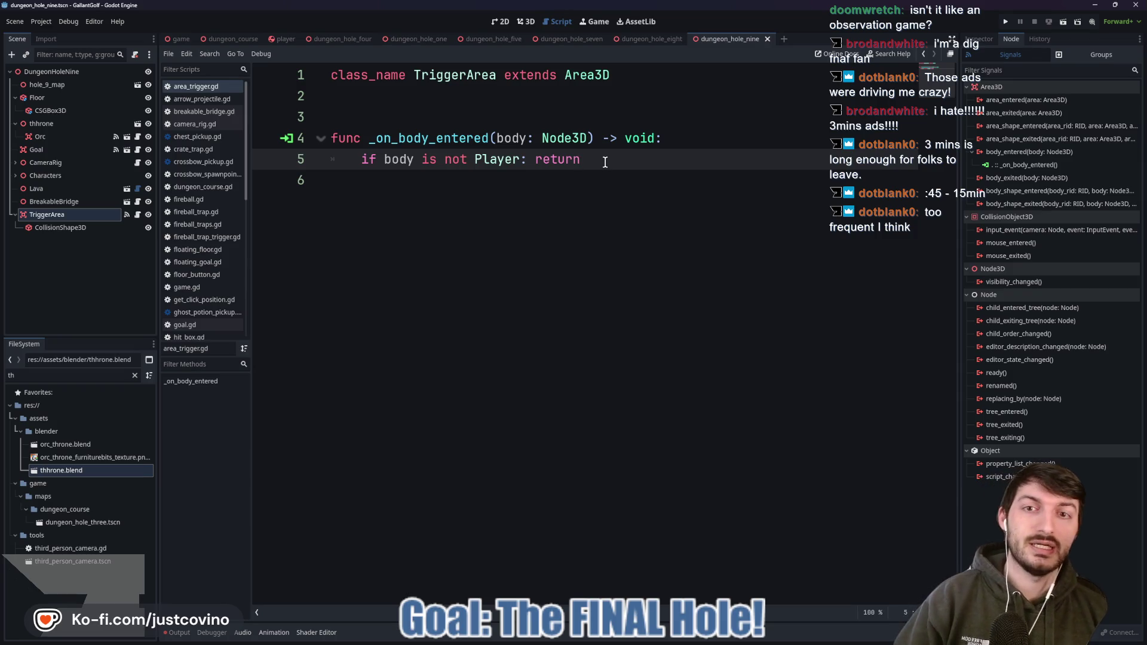
pyautogui.hotkey('ctrl', 's')
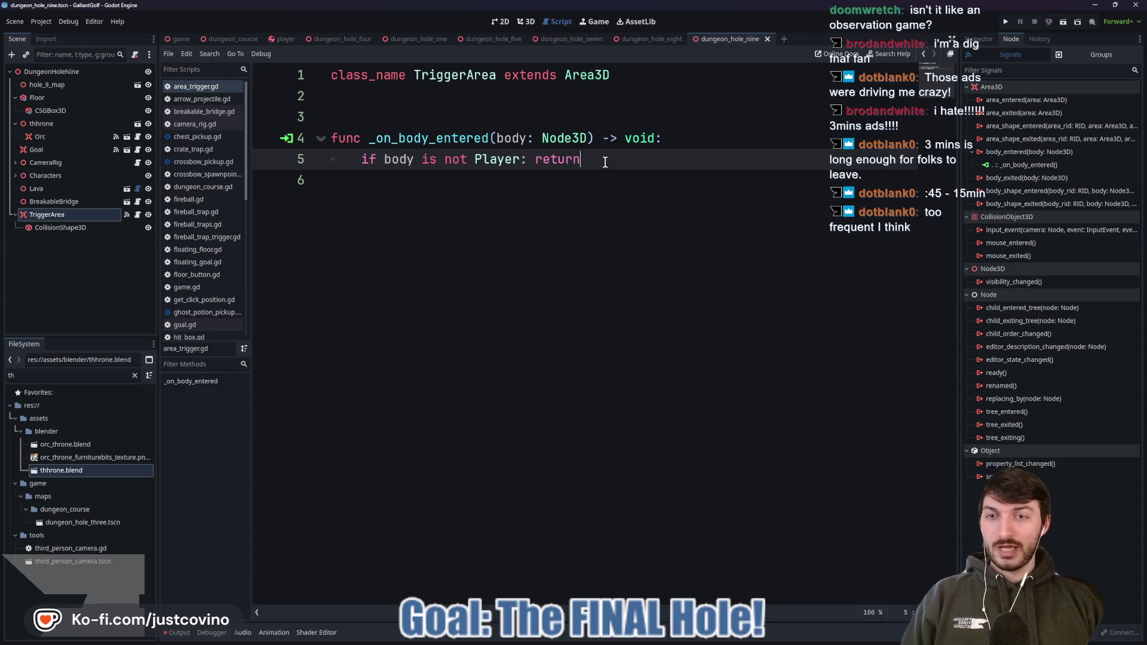
pyautogui.press('Return')
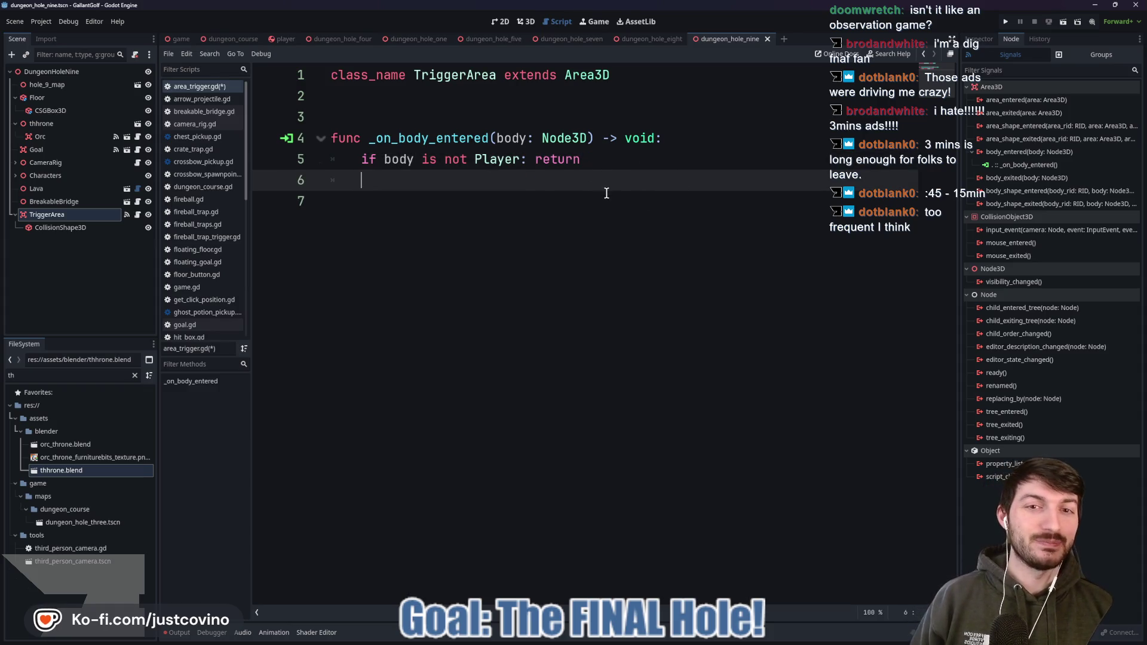
pyautogui.hotkey('ctrl', 's')
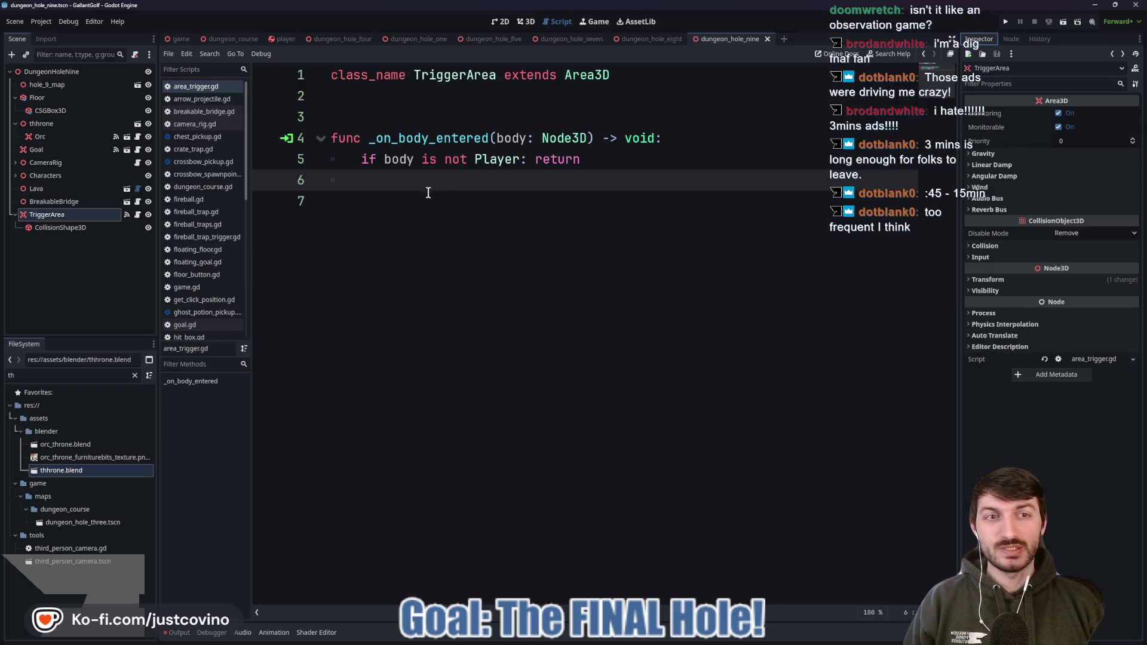
pyautogui.hotkey('ctrl', 's')
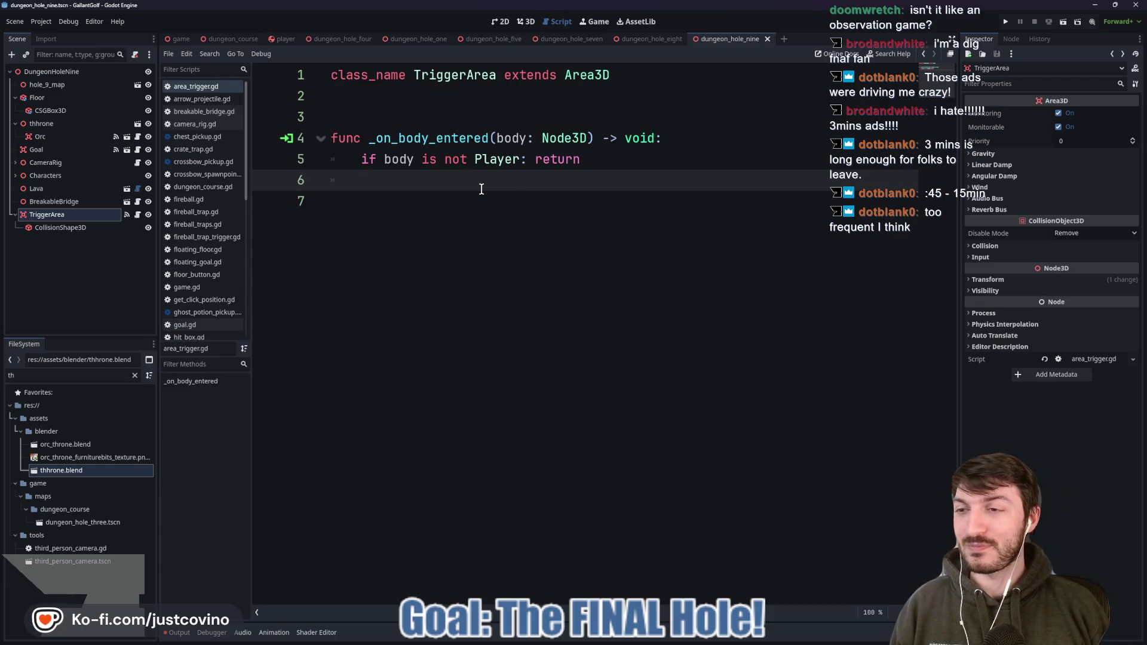
# Add an empty 'func trap_players() -> void:' with 'pass', save, and return to the 3D scene.
pyautogui.press('Return')
pyautogui.press('Return')
pyautogui.write('func trap')
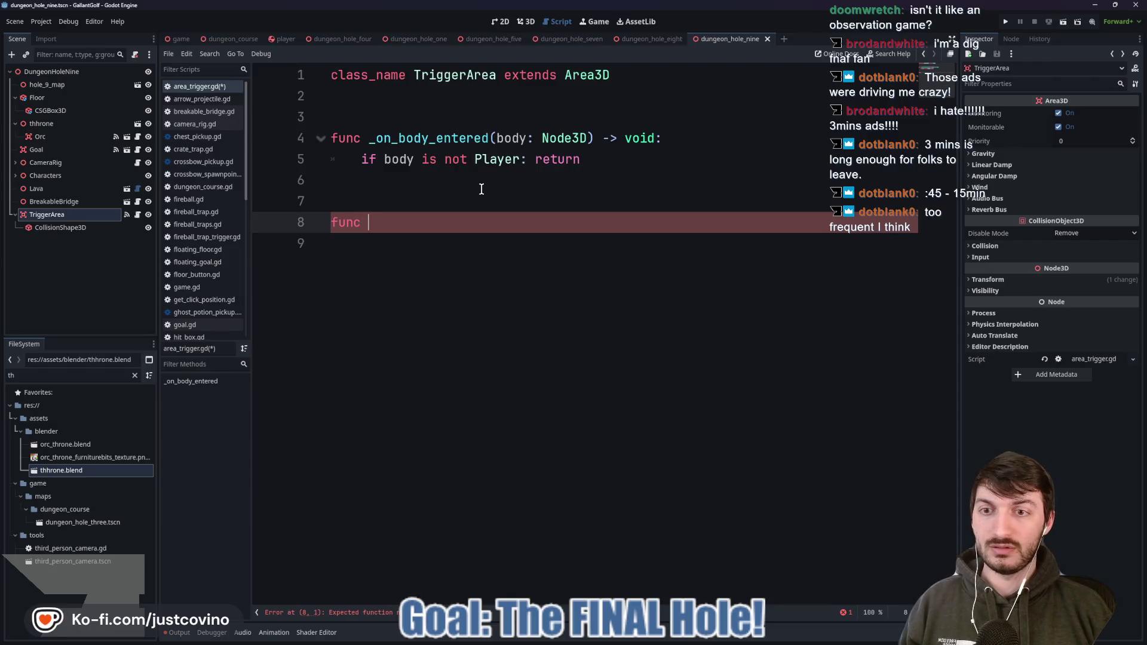
pyautogui.write('_players(')
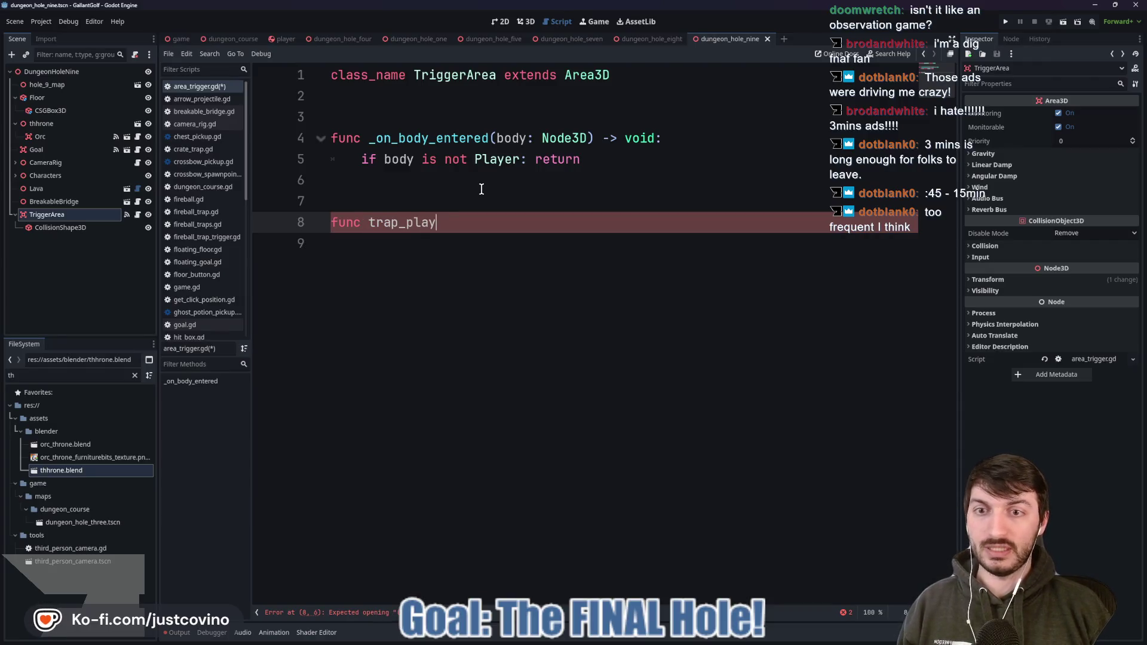
pyautogui.write(') -> void')
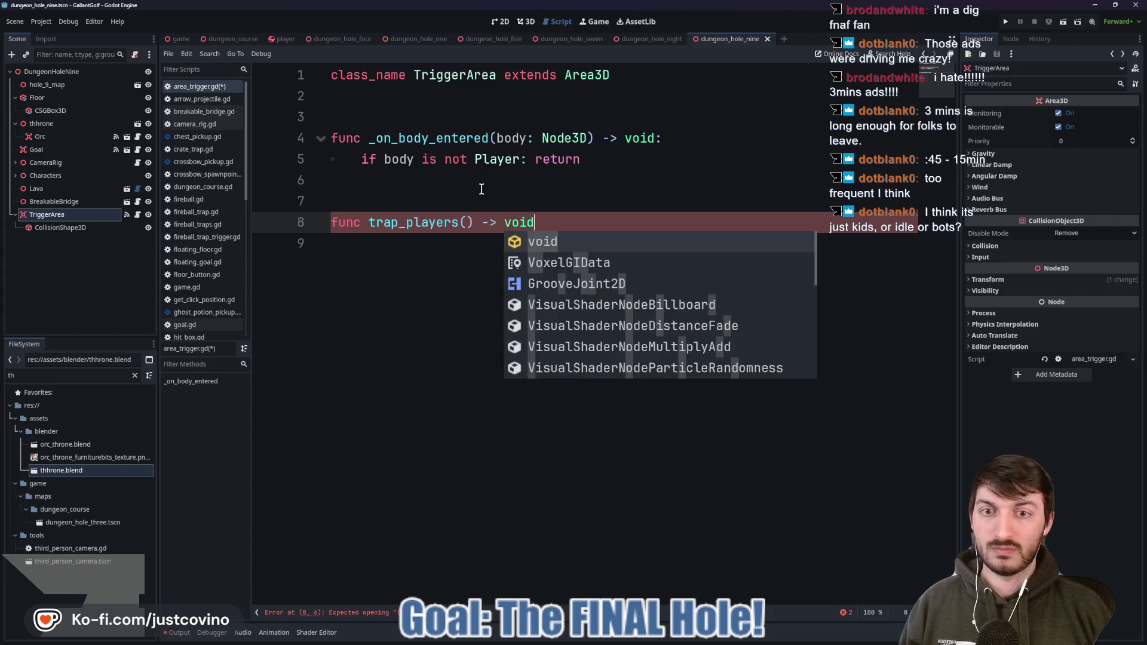
pyautogui.write(':')
pyautogui.press('Return')
pyautogui.write('pass')
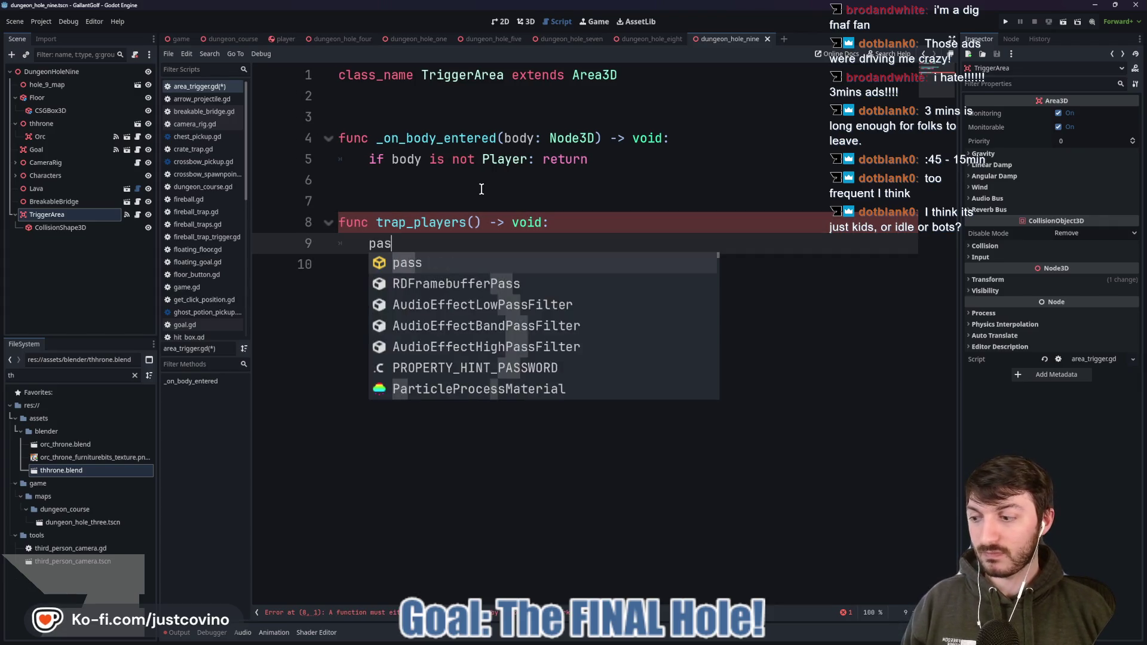
pyautogui.hotkey('ctrl', 's')
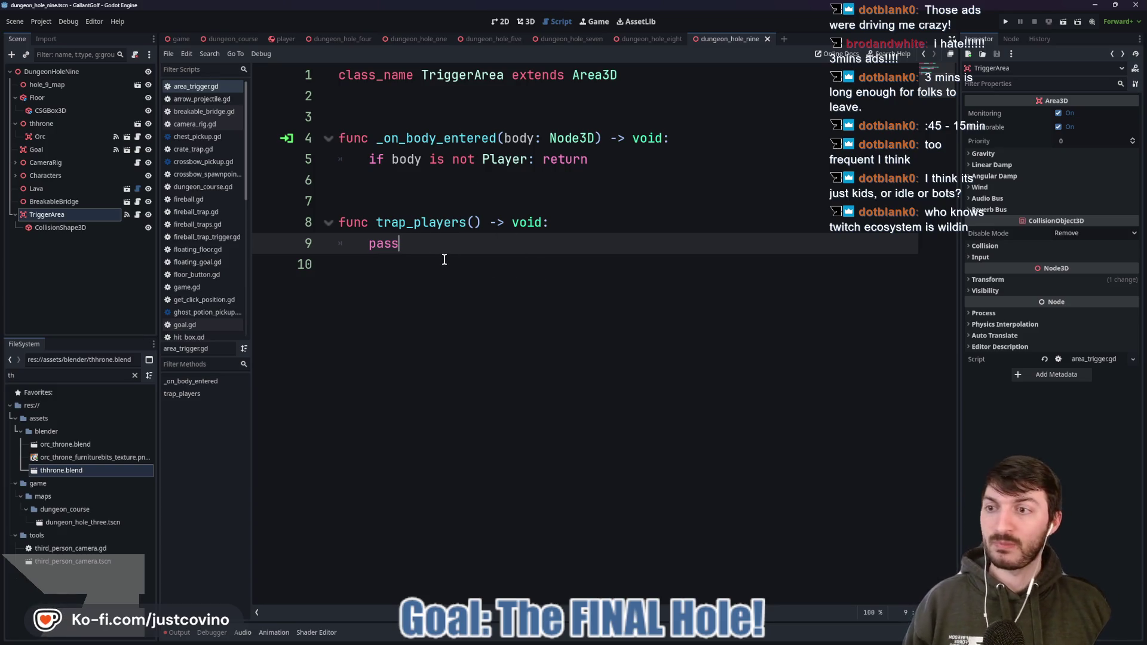
pyautogui.click(524, 22)
pyautogui.scroll(3, 515, 270)
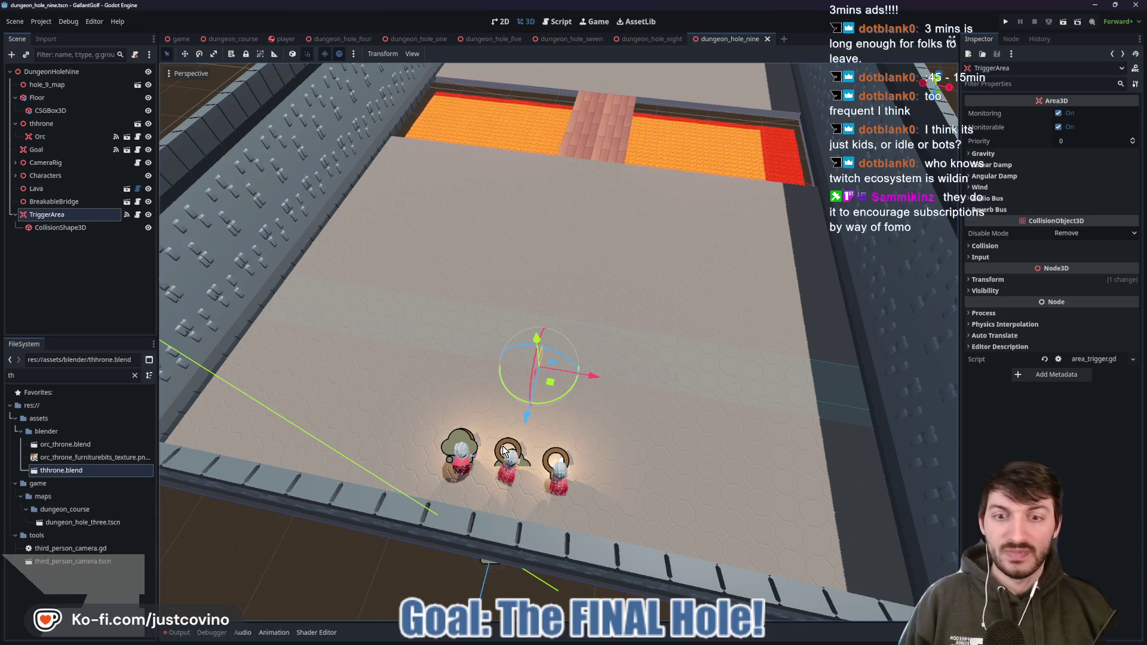
pyautogui.hotkey('ctrl', 's')
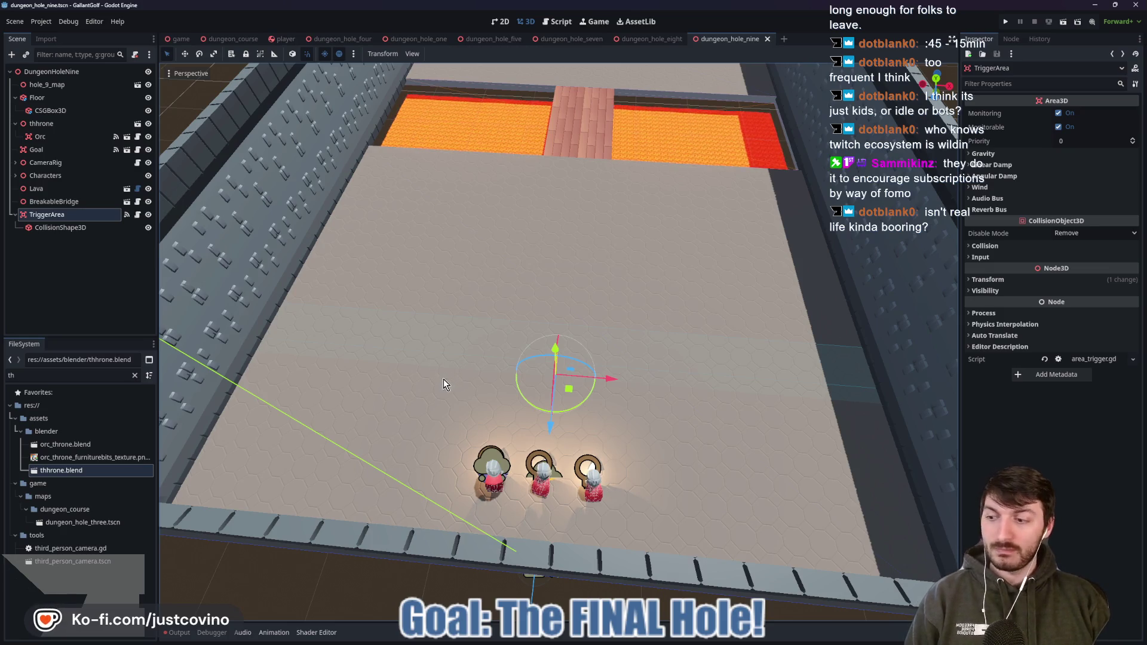
pyautogui.hotkey('ctrl', 's')
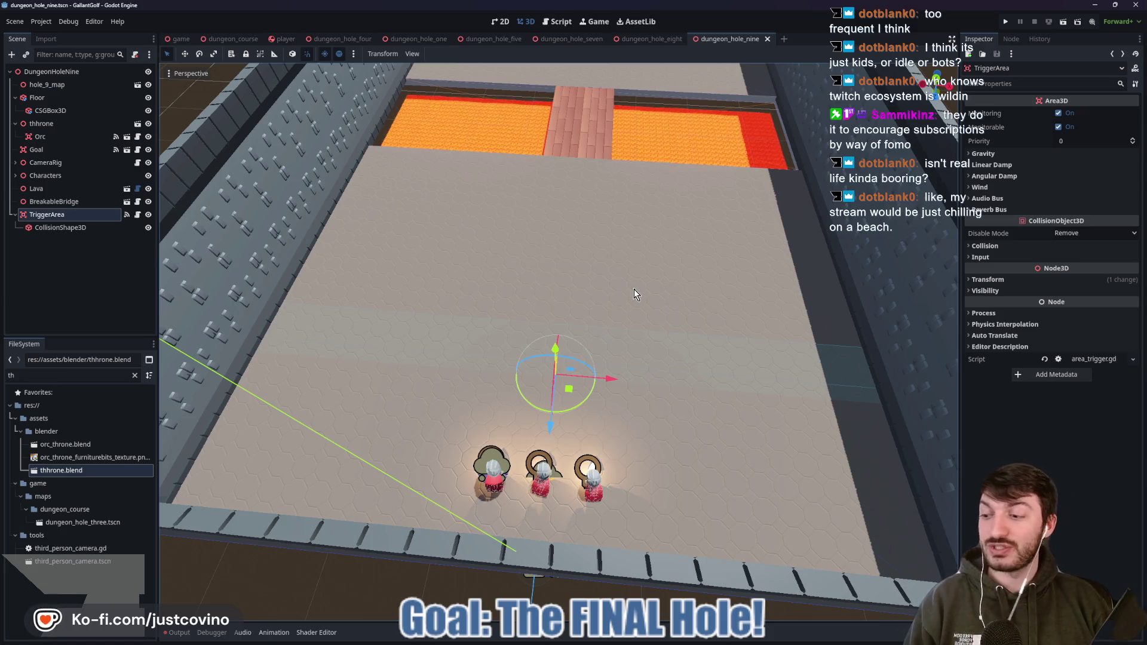
pyautogui.moveTo(685, 293)
pyautogui.mouseDown()
pyautogui.moveTo(676, 286)
pyautogui.moveTo(698, 294)
pyautogui.mouseUp()
pyautogui.click(60, 227)
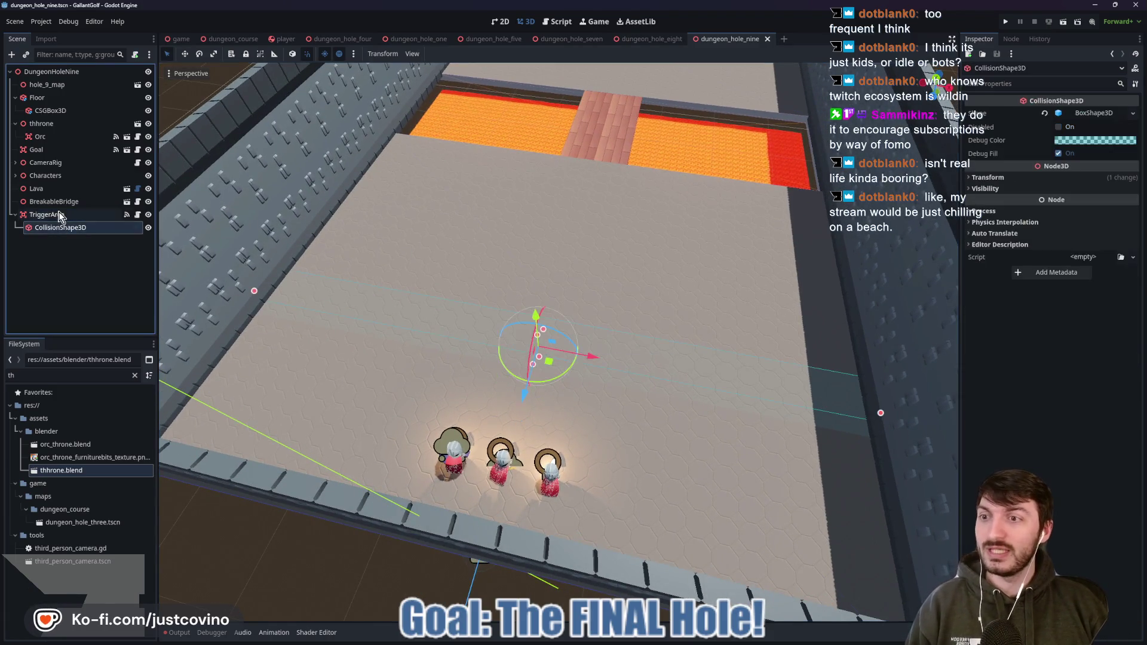
pyautogui.click(47, 214)
pyautogui.moveTo(500, 251)
pyautogui.mouseDown()
pyautogui.moveTo(593, 284)
pyautogui.moveTo(680, 272)
pyautogui.moveTo(607, 279)
pyautogui.mouseUp()
pyautogui.click(67, 282)
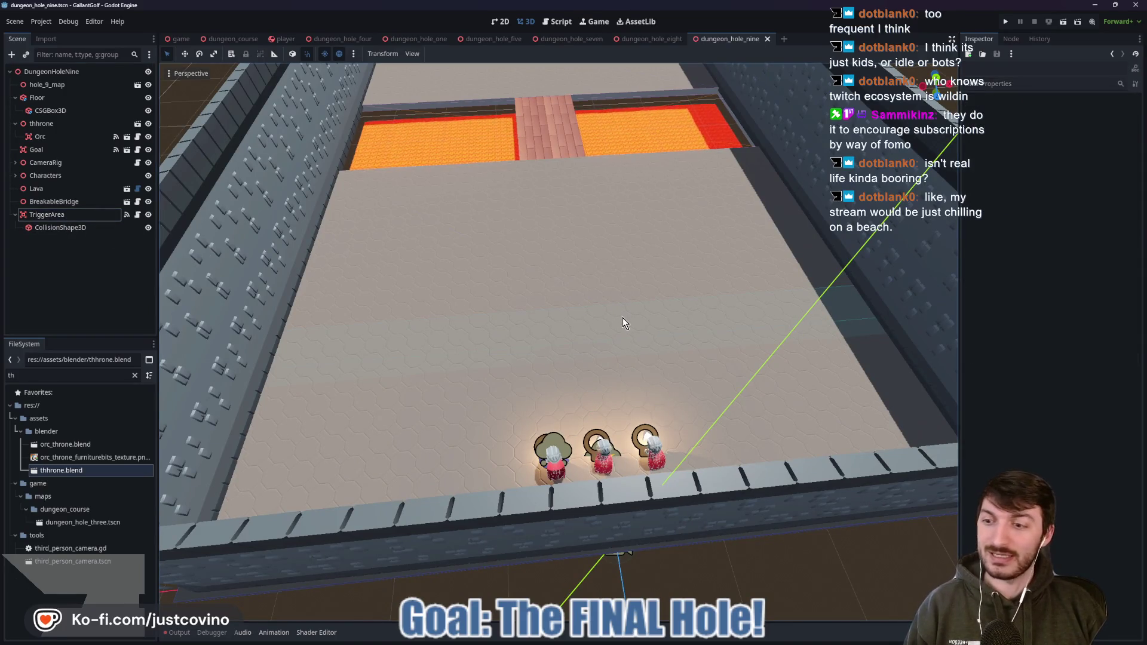
pyautogui.moveTo(659, 333)
pyautogui.mouseDown()
pyautogui.moveTo(546, 320)
pyautogui.moveTo(635, 346)
pyautogui.mouseUp()
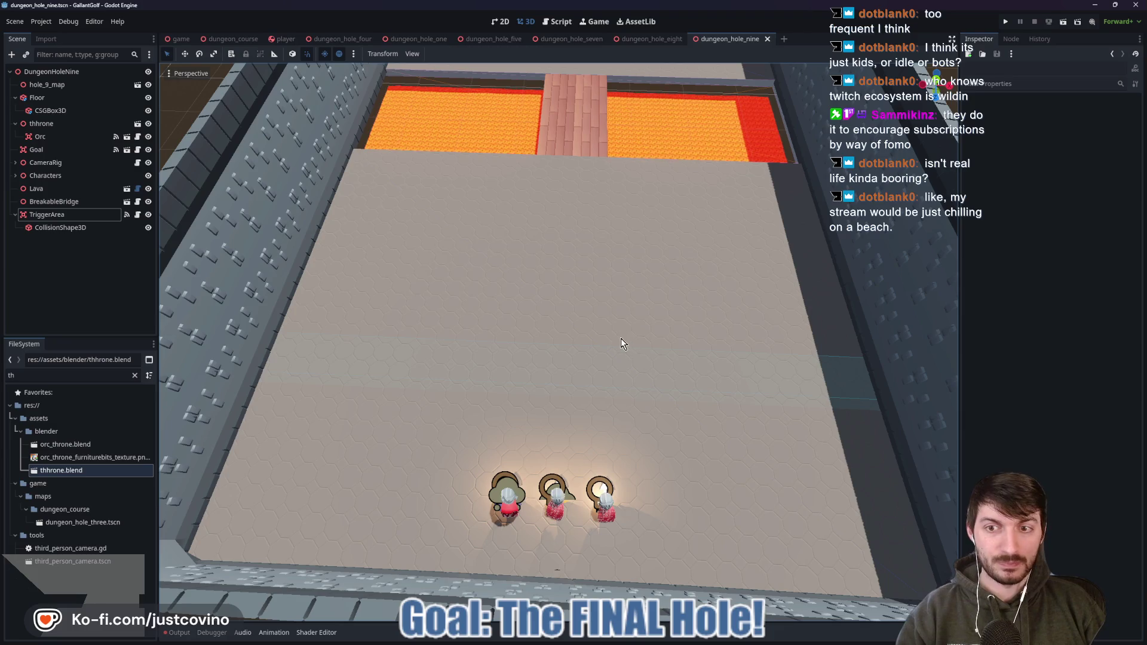
pyautogui.click(67, 76)
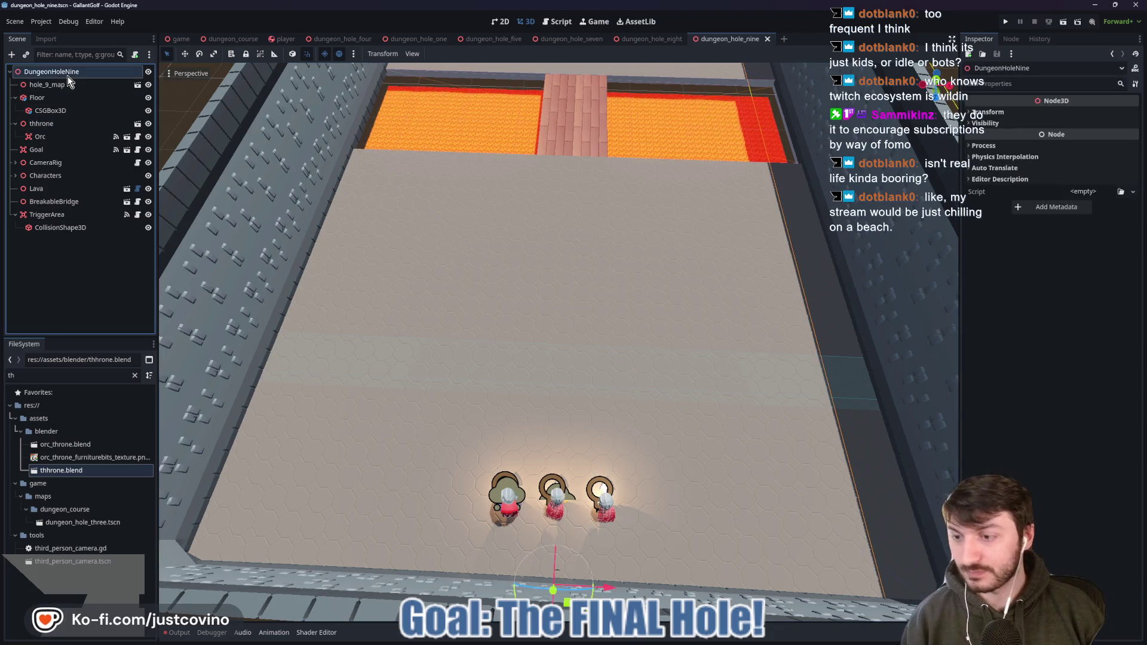
# Add a Marker3D under the DungeonHoleNine root and name it Jail1.
pyautogui.hotkey('ctrl', 'a')
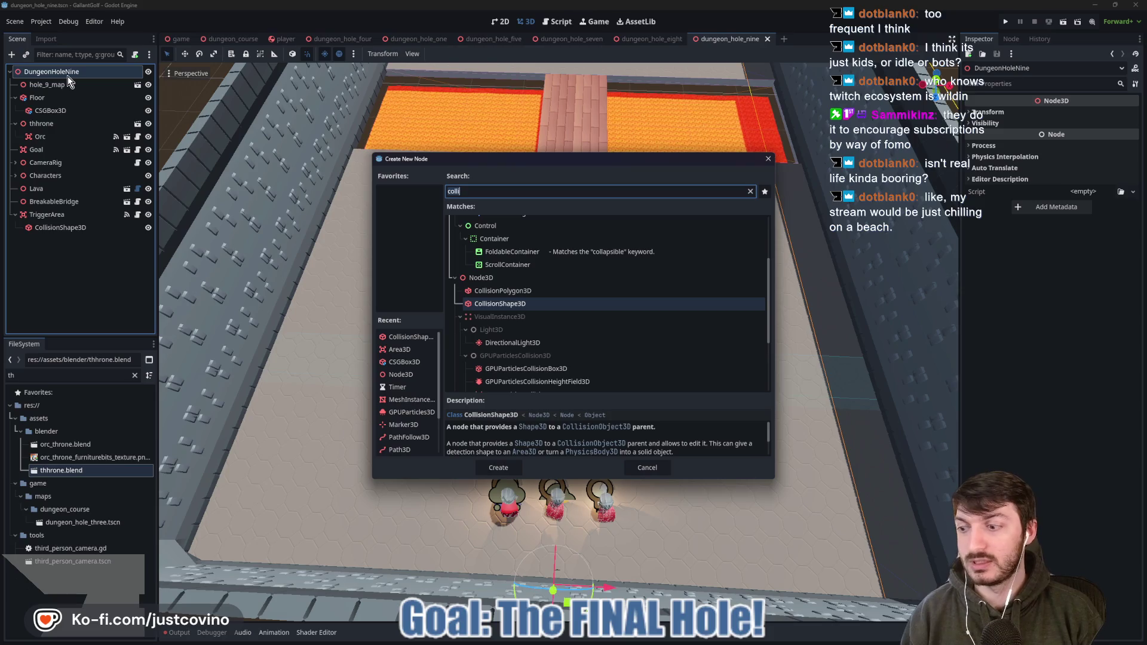
pyautogui.write('node')
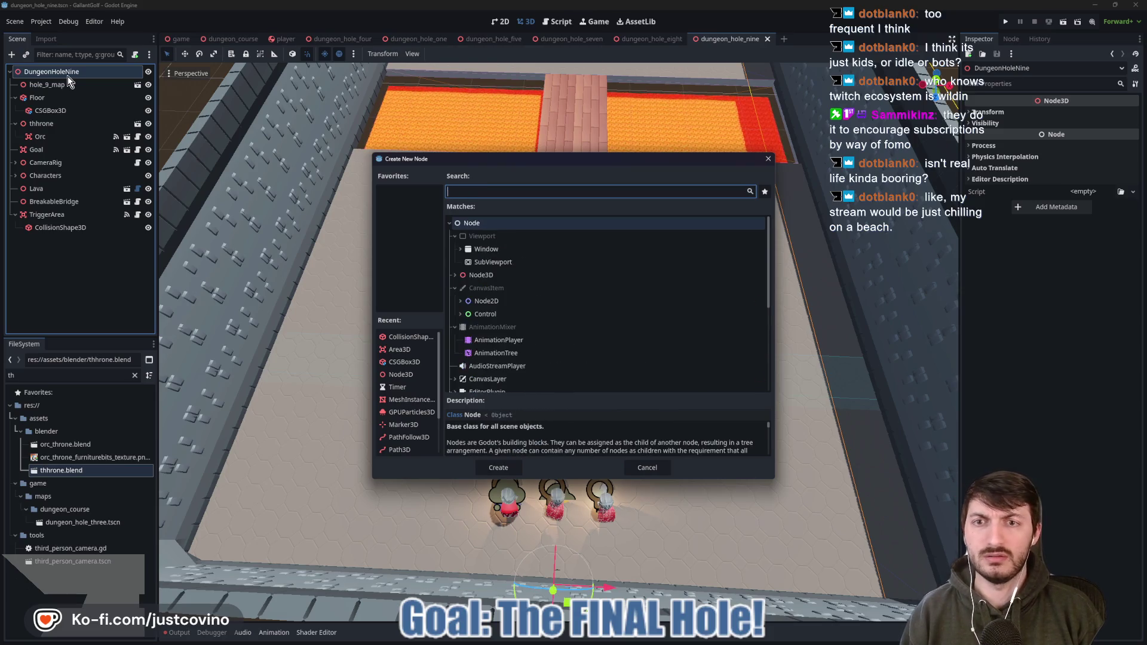
pyautogui.write('mare')
pyautogui.press('Return')
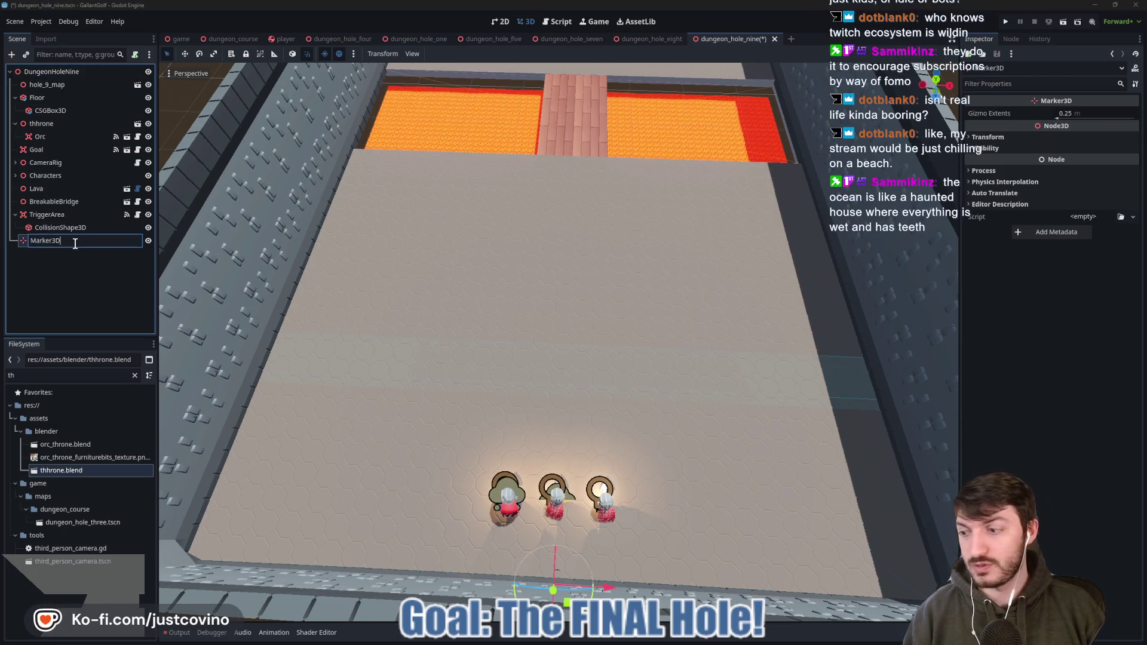
pyautogui.write('Jail')
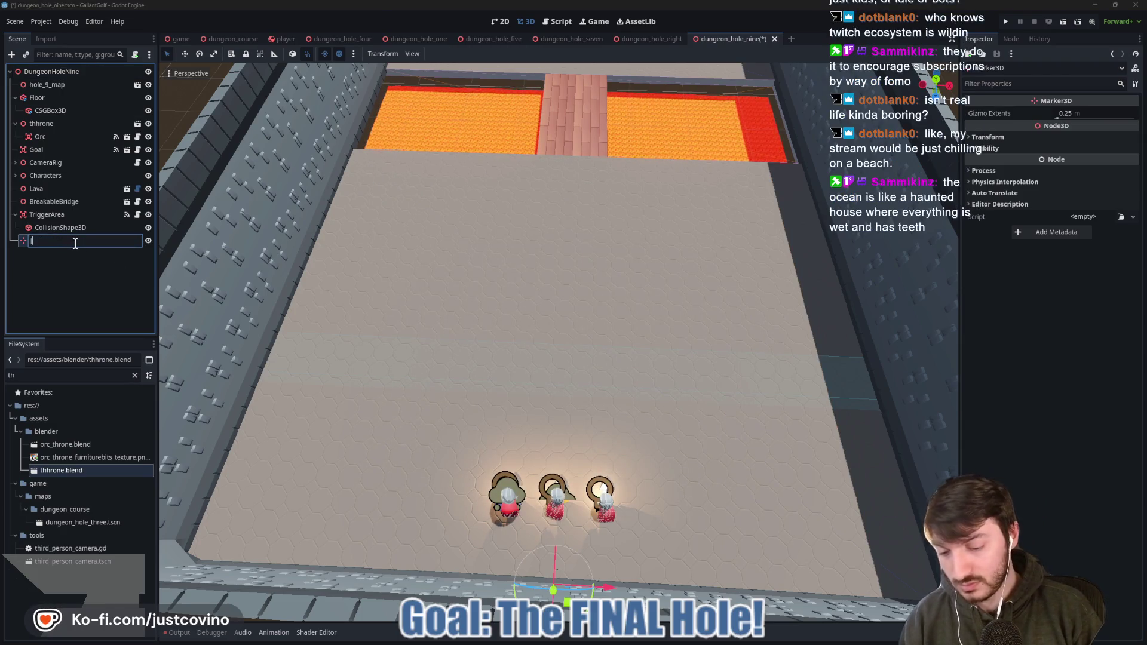
pyautogui.write('1')
pyautogui.press('Return')
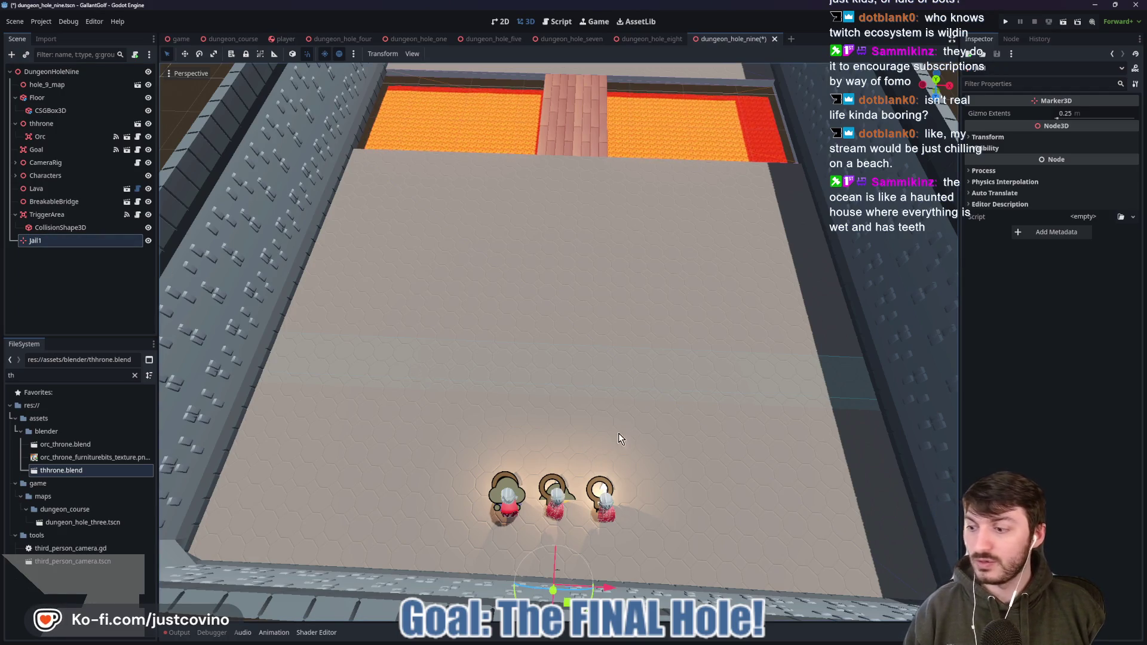
pyautogui.scroll(-2, 608, 441)
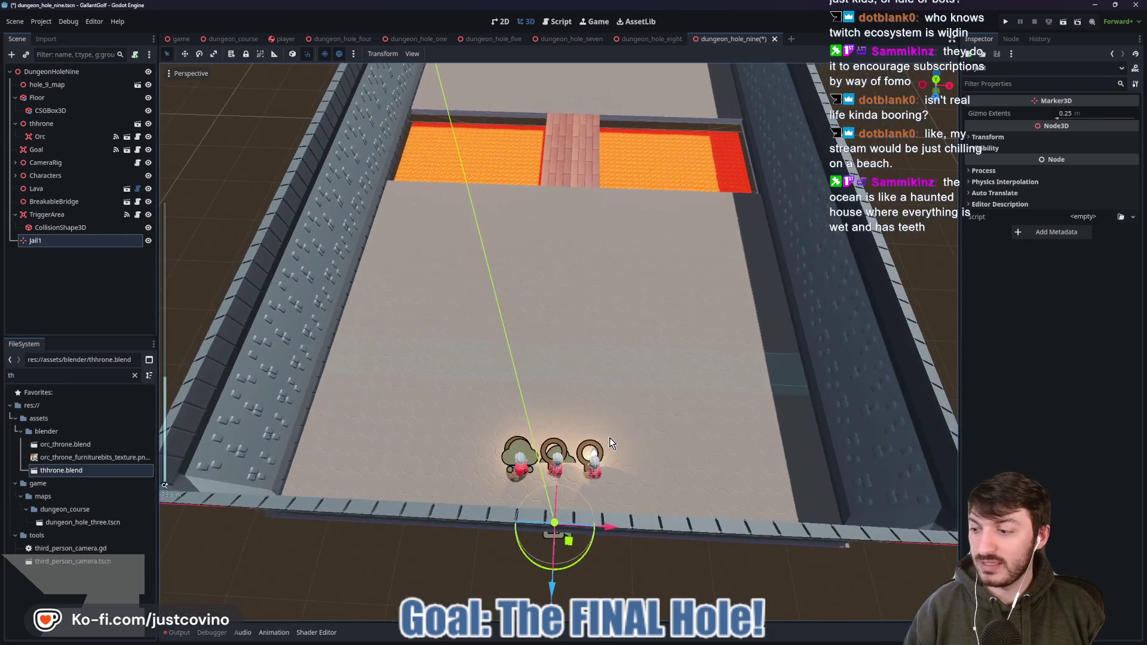
# Move the Jail1 marker left near the wall, adjust its height, and save the scene.
pyautogui.moveTo(612, 526)
pyautogui.mouseDown()
pyautogui.moveTo(398, 493)
pyautogui.moveTo(336, 579)
pyautogui.moveTo(311, 525)
pyautogui.moveTo(321, 494)
pyautogui.moveTo(338, 494)
pyautogui.mouseUp()
pyautogui.press('f')
pyautogui.scroll(5, 597, 419)
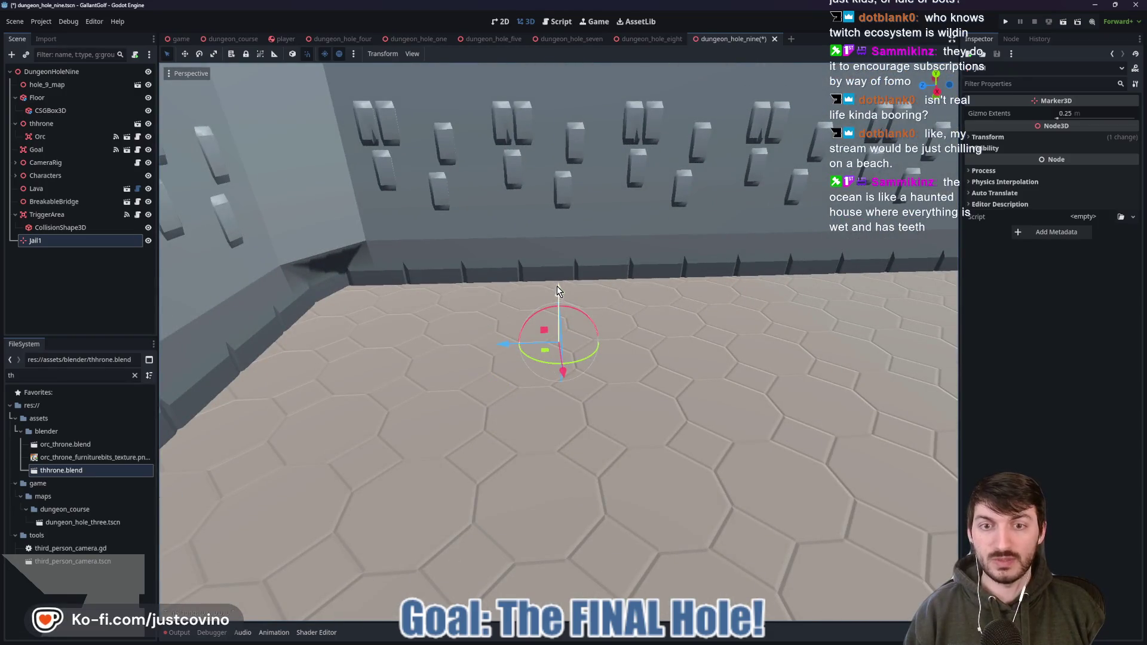
pyautogui.moveTo(557, 285)
pyautogui.mouseDown()
pyautogui.moveTo(558, 223)
pyautogui.moveTo(562, 270)
pyautogui.moveTo(627, 277)
pyautogui.moveTo(630, 293)
pyautogui.moveTo(686, 307)
pyautogui.mouseUp()
pyautogui.scroll(5, 640, 299)
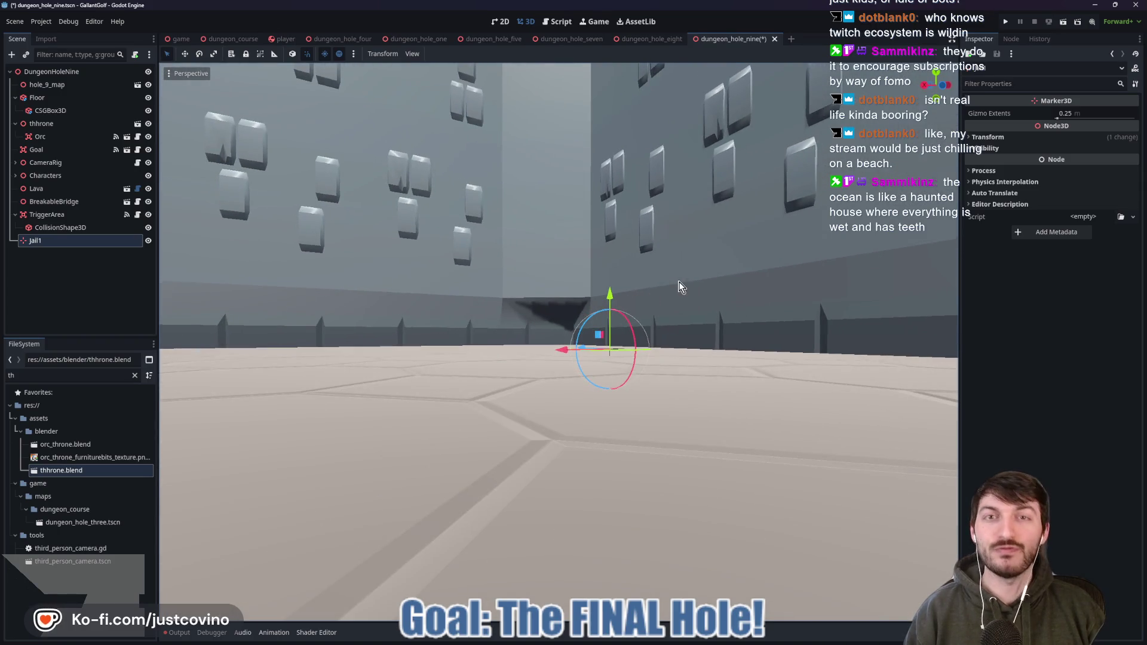
pyautogui.hotkey('ctrl', 's')
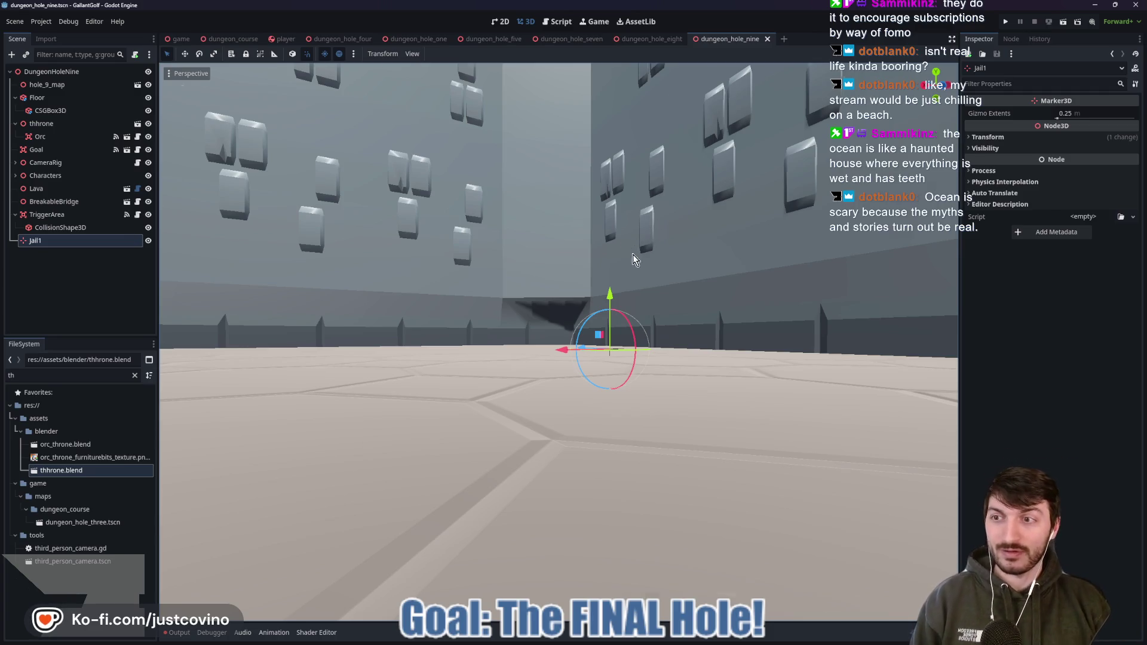
# Duplicate Jail1 as Jail2 and move it to the right side of the room.
pyautogui.moveTo(634, 259)
pyautogui.mouseDown()
pyautogui.moveTo(724, 303)
pyautogui.moveTo(656, 373)
pyautogui.moveTo(669, 375)
pyautogui.mouseUp()
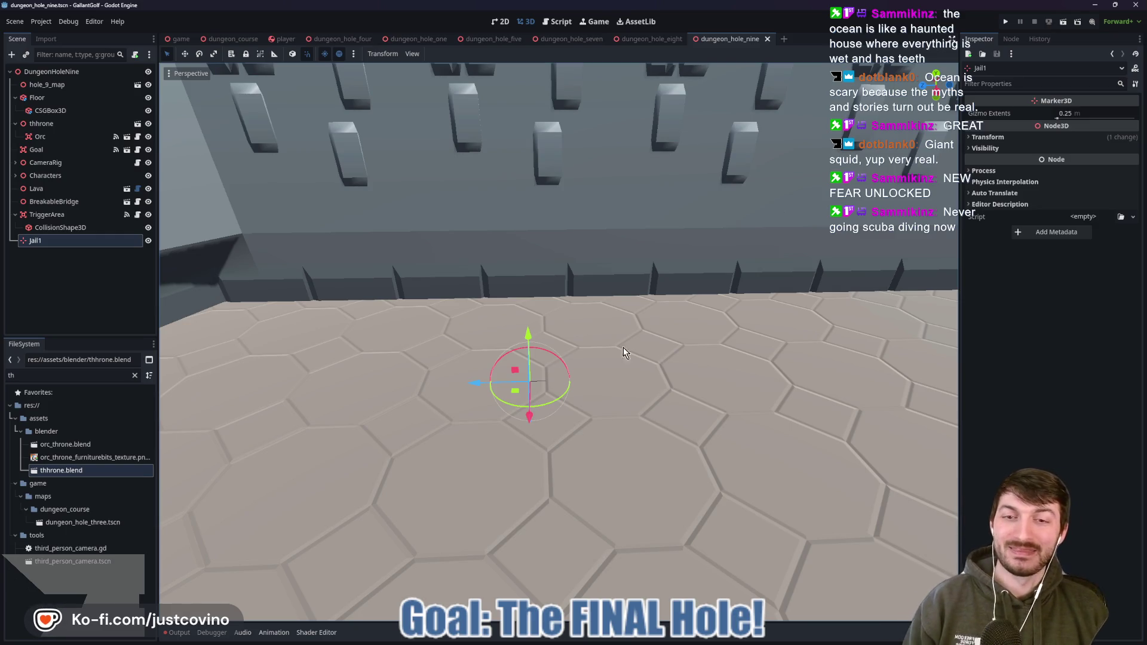
pyautogui.scroll(-5, 621, 358)
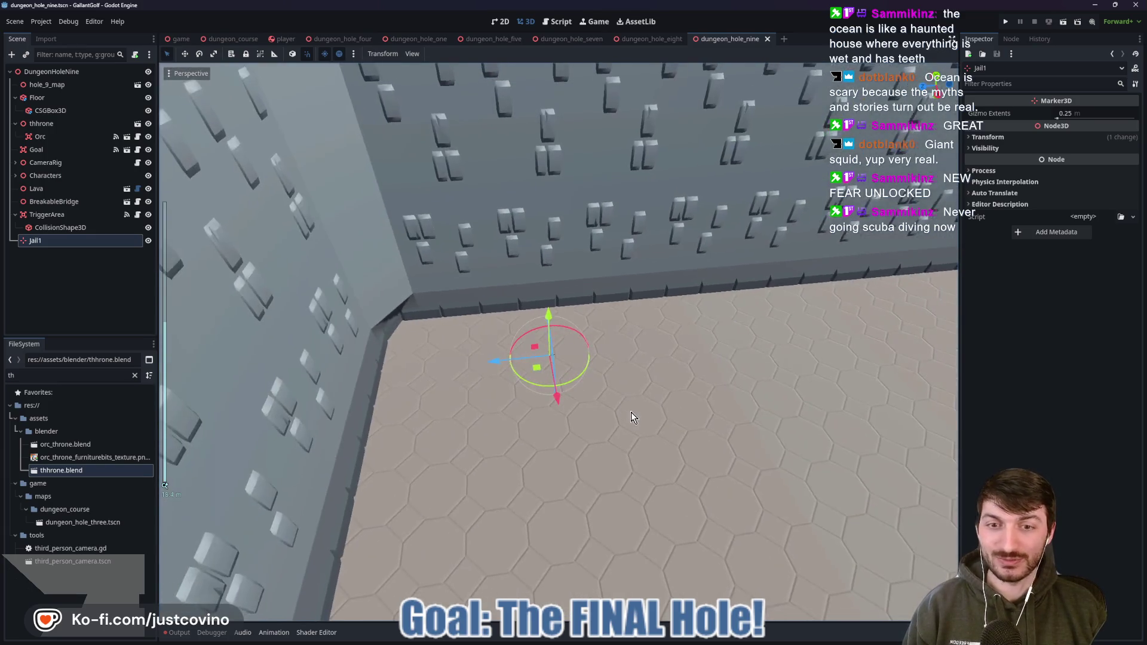
pyautogui.scroll(-3, 626, 414)
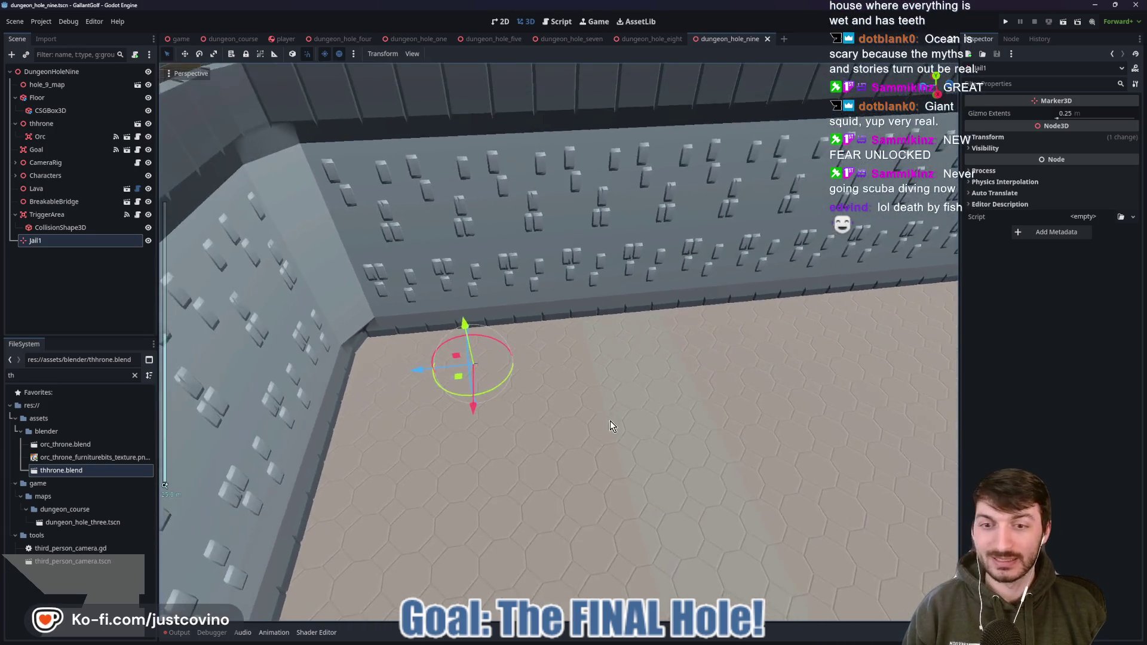
pyautogui.moveTo(610, 426)
pyautogui.mouseDown()
pyautogui.moveTo(749, 446)
pyautogui.moveTo(595, 432)
pyautogui.moveTo(622, 461)
pyautogui.moveTo(585, 423)
pyautogui.moveTo(399, 414)
pyautogui.mouseUp()
pyautogui.scroll(-3, 586, 423)
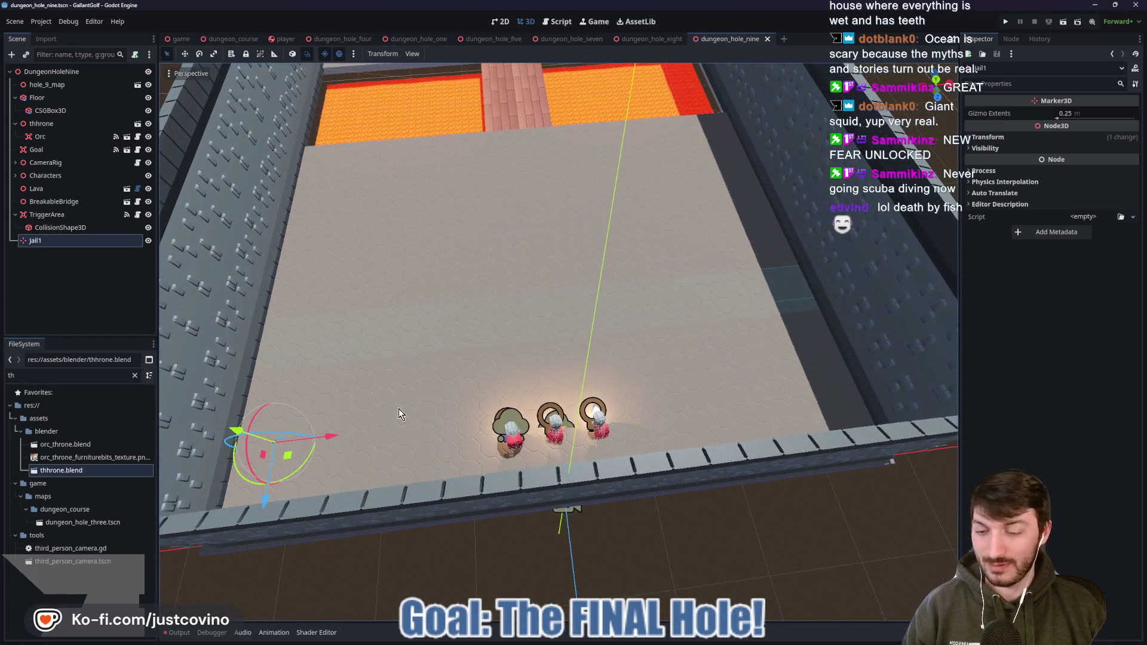
pyautogui.hotkey('ctrl', 'd')
pyautogui.moveTo(331, 437)
pyautogui.mouseDown()
pyautogui.moveTo(709, 399)
pyautogui.moveTo(858, 367)
pyautogui.mouseUp()
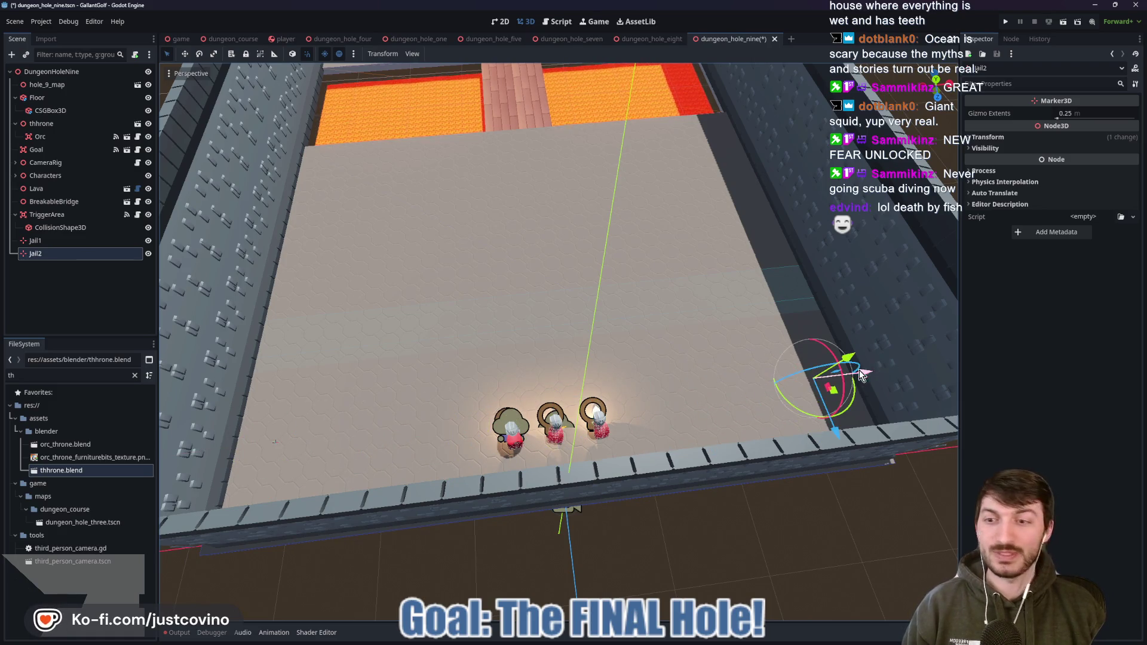
# Move Jail2 along X and Z against the side wall, then duplicate it as Jail3.
pyautogui.click(51, 255)
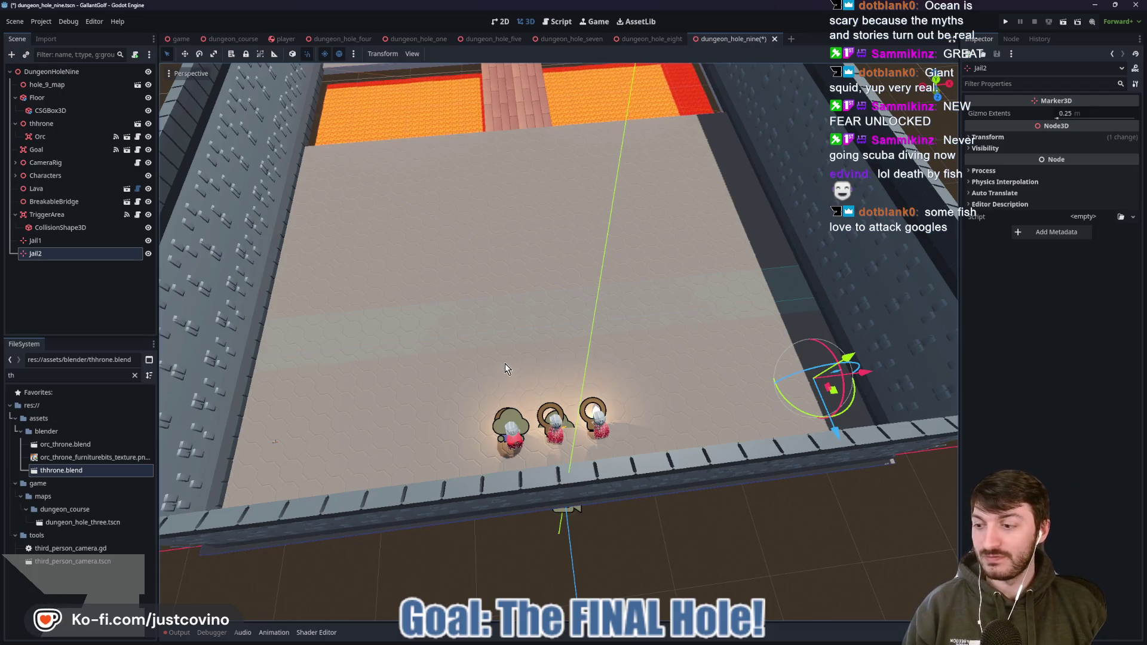
pyautogui.moveTo(551, 364); pyautogui.dragTo(665, 357)
pyautogui.hotkey('ctrl', 's')
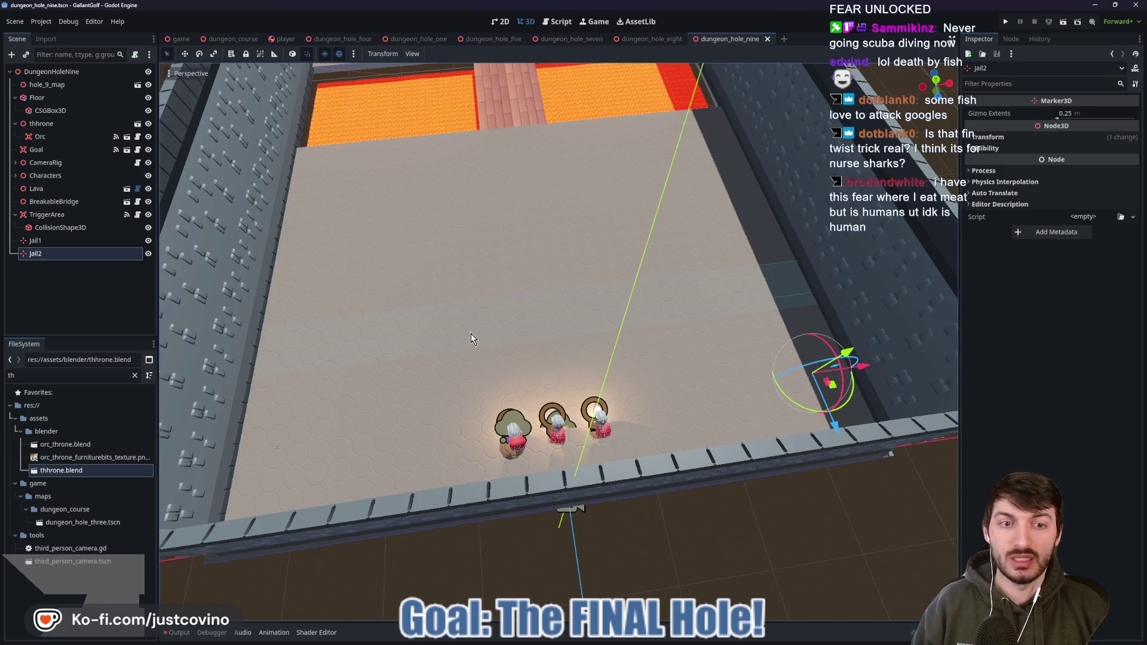
pyautogui.moveTo(471, 334)
pyautogui.mouseDown()
pyautogui.moveTo(420, 354)
pyautogui.moveTo(259, 316)
pyautogui.mouseUp()
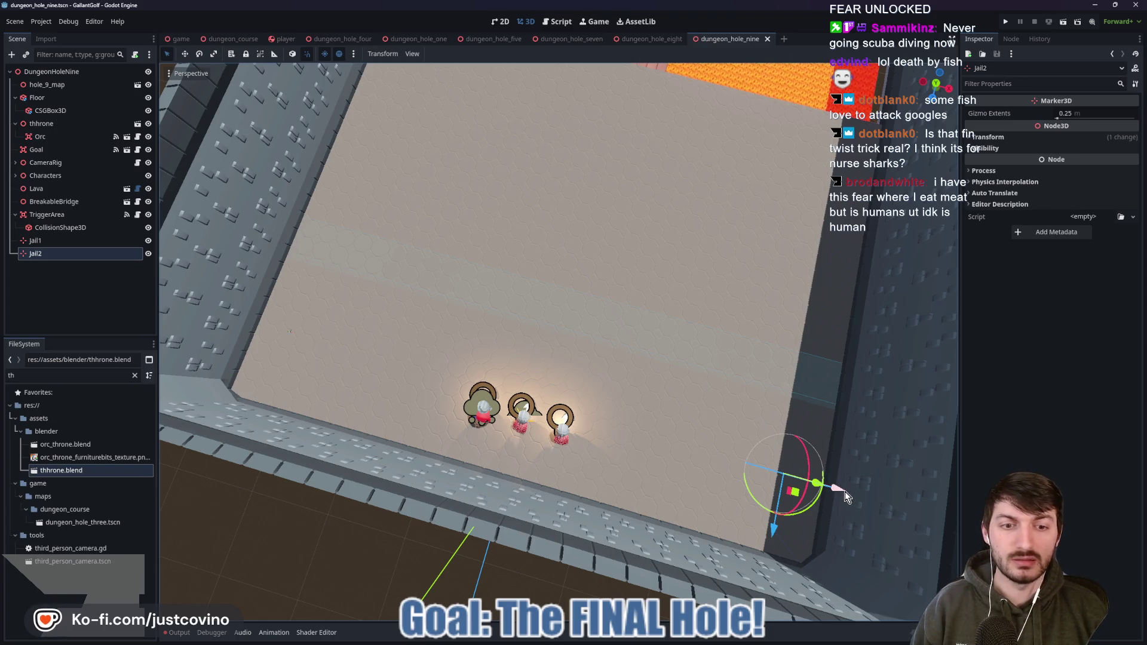
pyautogui.moveTo(846, 496)
pyautogui.mouseDown()
pyautogui.moveTo(387, 346)
pyautogui.moveTo(344, 346)
pyautogui.mouseUp()
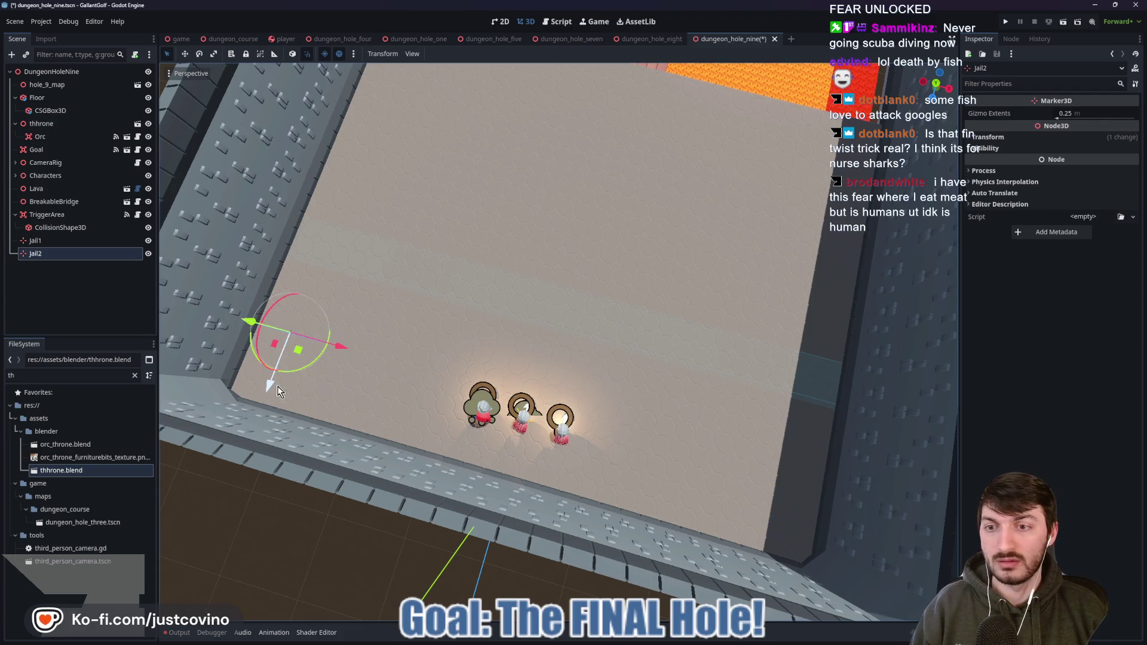
pyautogui.moveTo(277, 392)
pyautogui.mouseDown()
pyautogui.moveTo(301, 298)
pyautogui.moveTo(327, 255)
pyautogui.mouseUp()
pyautogui.hotkey('ctrl', 'd')
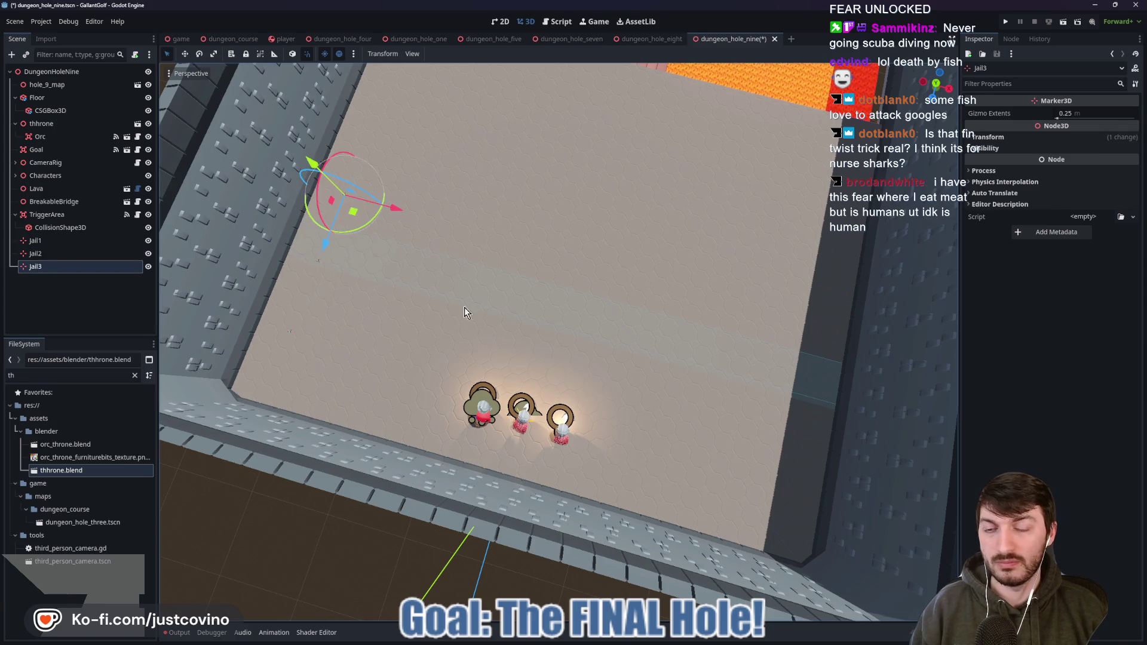
# Save the scene, inspect the wall planned for the jail cells, and select the DungeonHoleNine root.
pyautogui.hotkey('ctrl', 's')
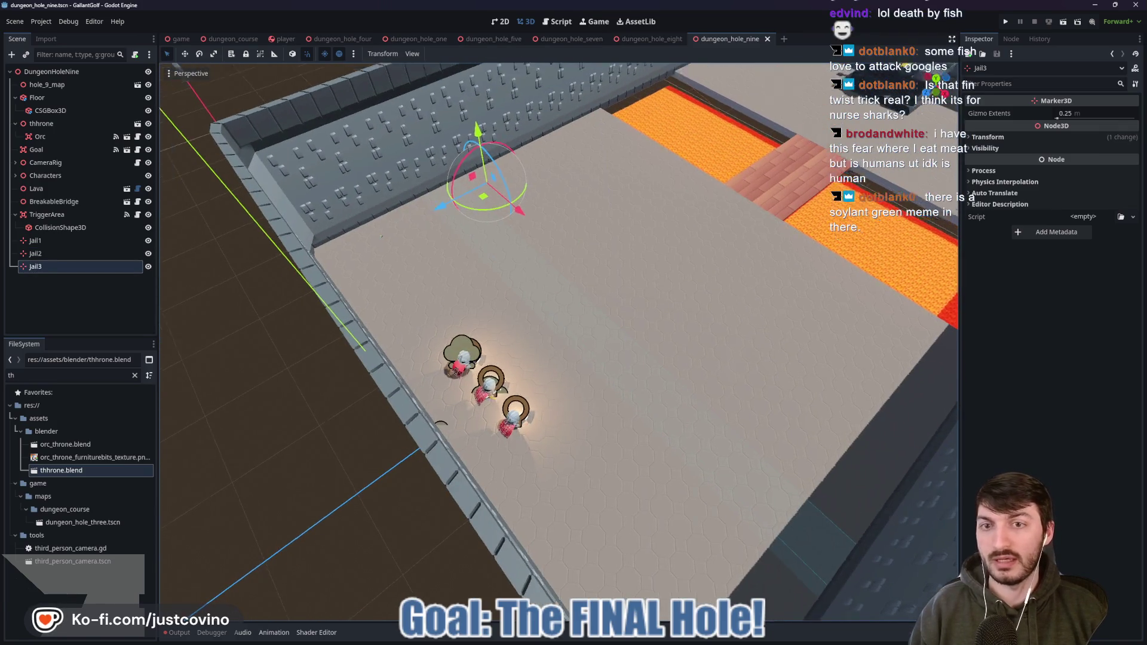
pyautogui.scroll(5, 559, 342)
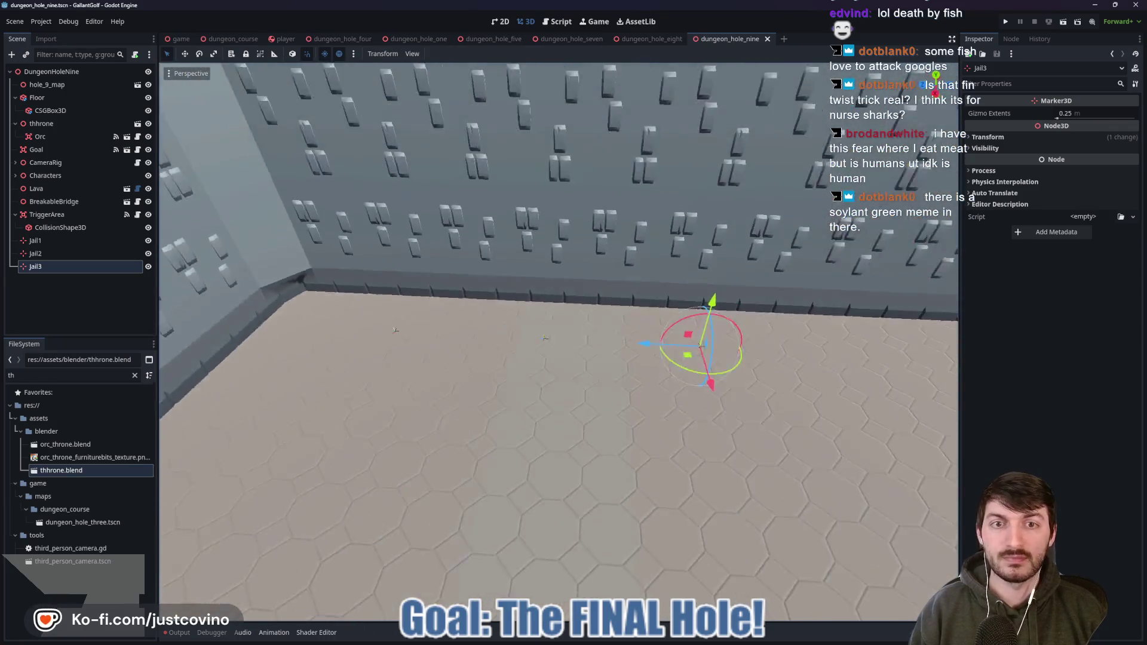
pyautogui.moveTo(559, 342); pyautogui.dragTo(537, 271)
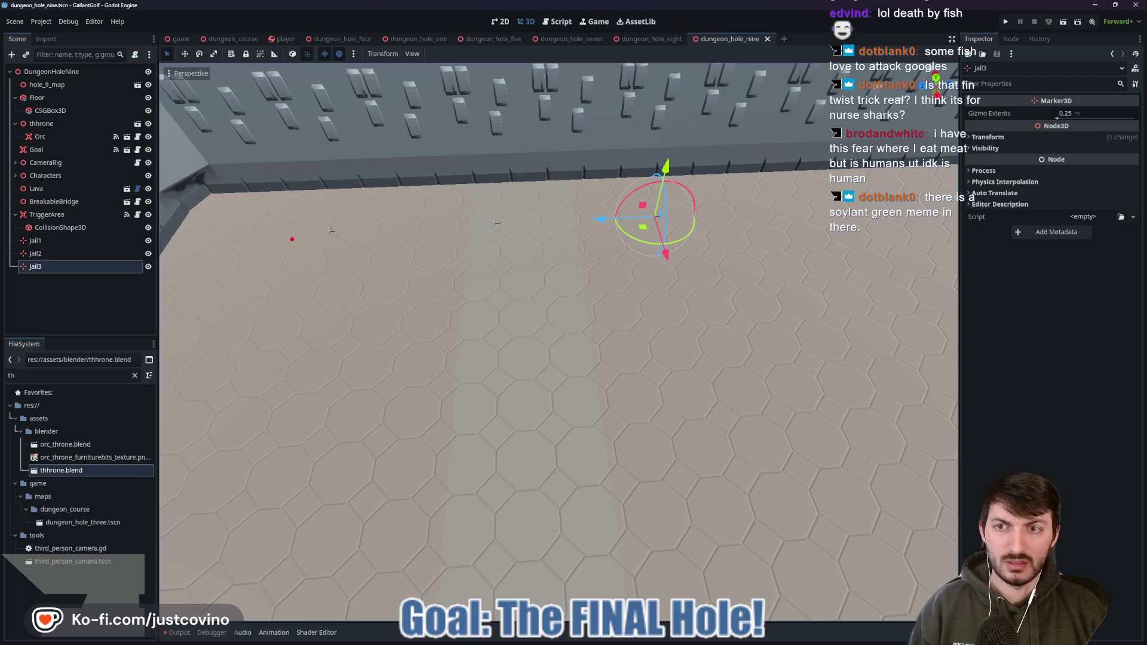
pyautogui.moveTo(288, 252)
pyautogui.mouseDown()
pyautogui.moveTo(366, 156)
pyautogui.moveTo(377, 240)
pyautogui.mouseUp()
pyautogui.moveTo(449, 254)
pyautogui.mouseDown()
pyautogui.moveTo(452, 206)
pyautogui.moveTo(535, 233)
pyautogui.moveTo(725, 142)
pyautogui.mouseUp()
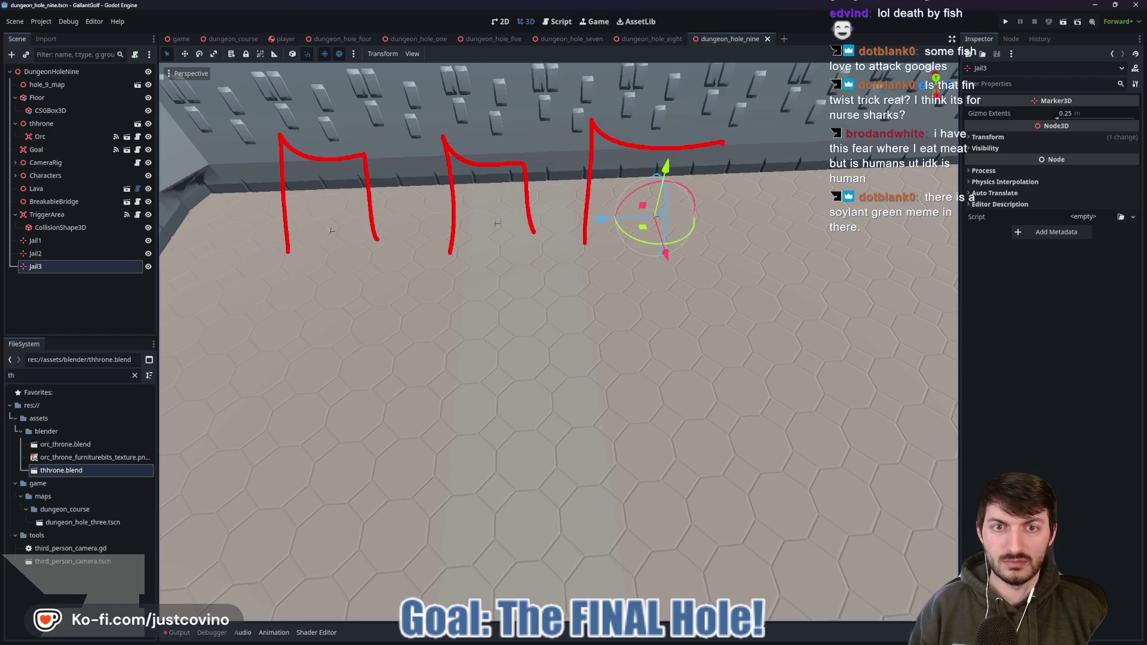
pyautogui.press('Escape')
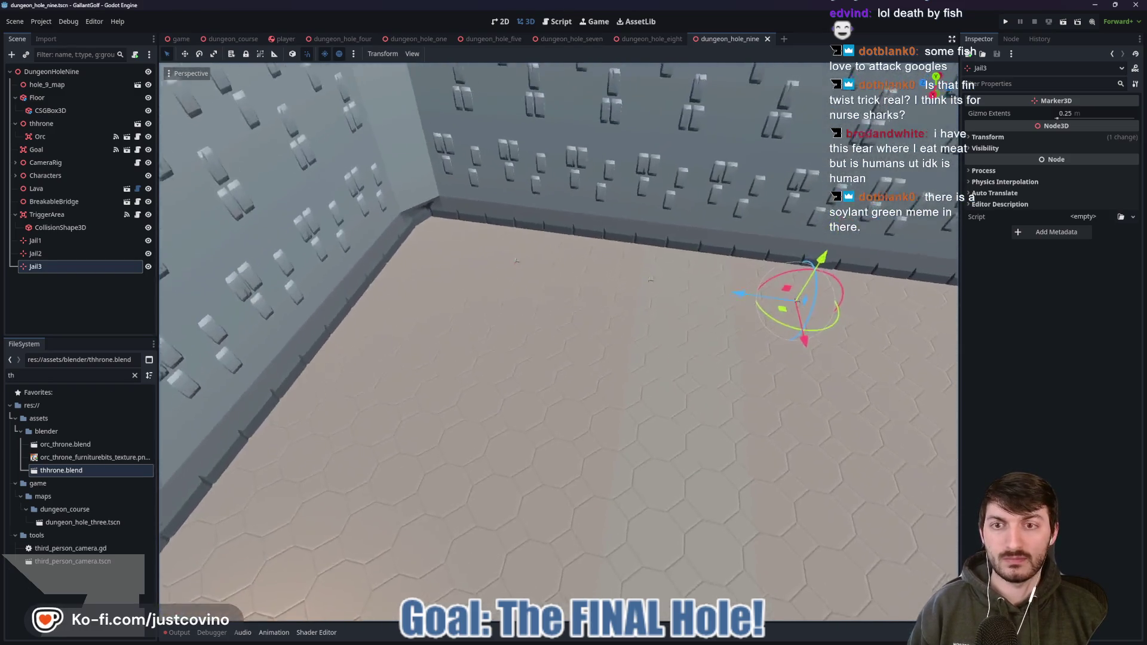
pyautogui.click(90, 72)
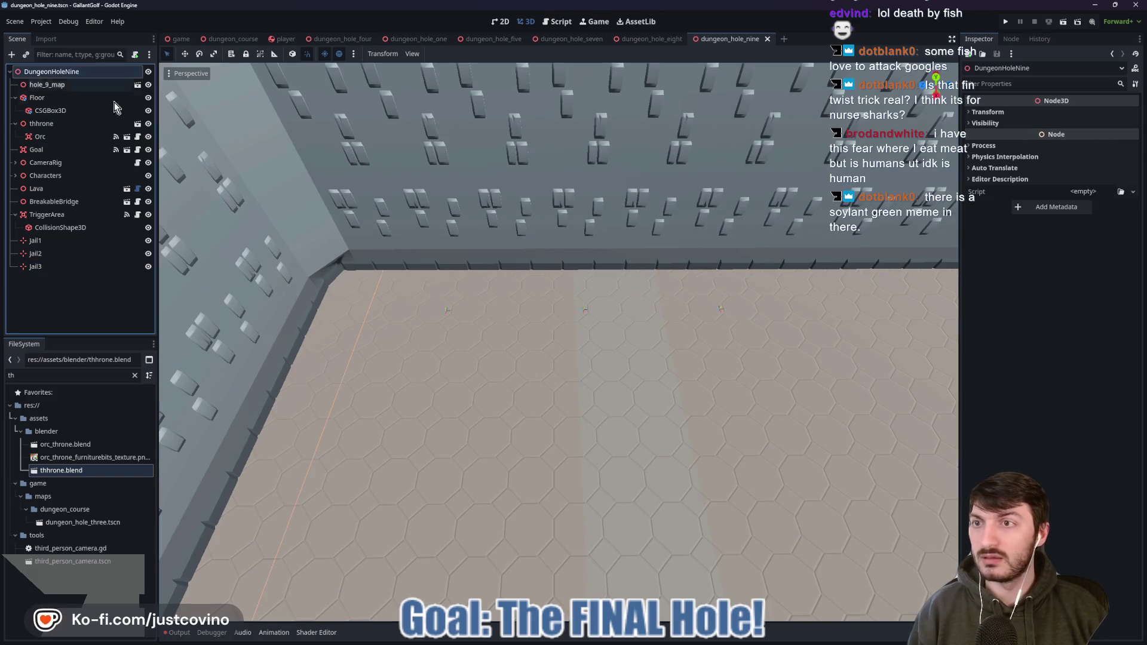
# Add a Node3D named Jails under the root, then bring up Instantiate Child Scene.
pyautogui.hotkey('ctrl', 'a')
pyautogui.write('node3')
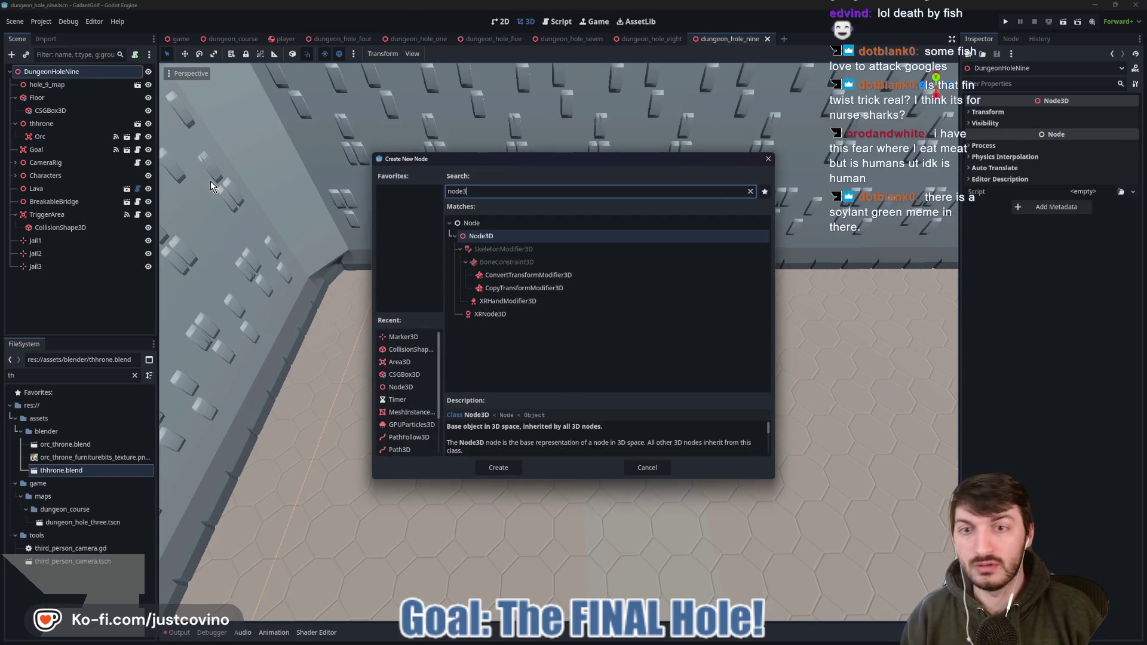
pyautogui.press('Return')
pyautogui.doubleClick(61, 279)
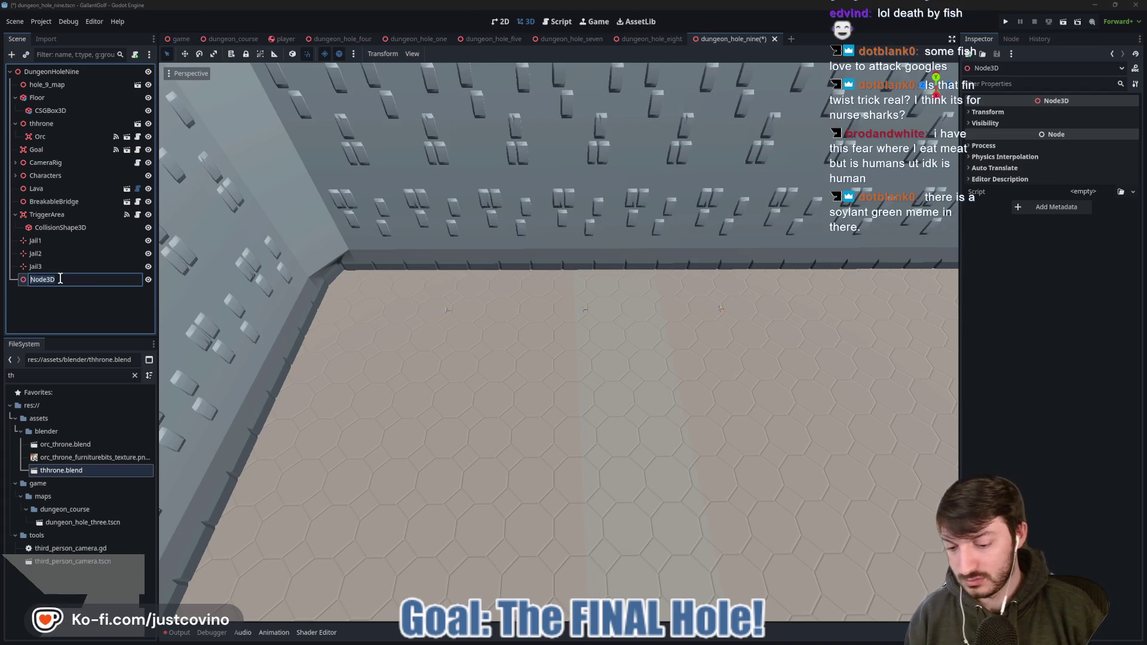
pyautogui.write('Jails')
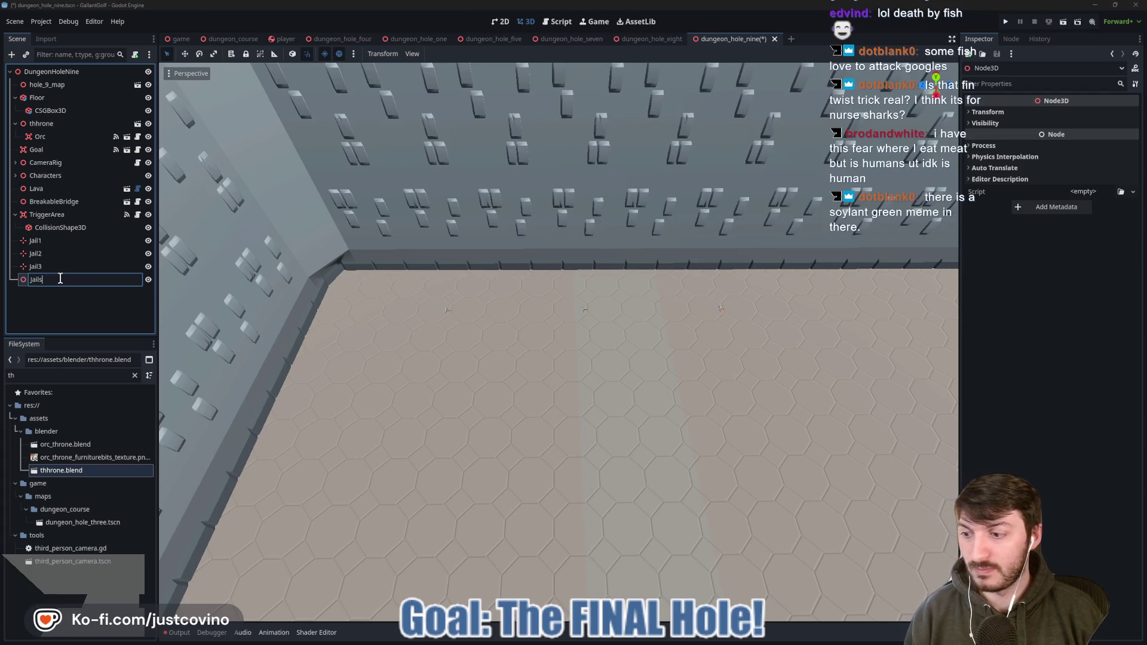
pyautogui.press('Return')
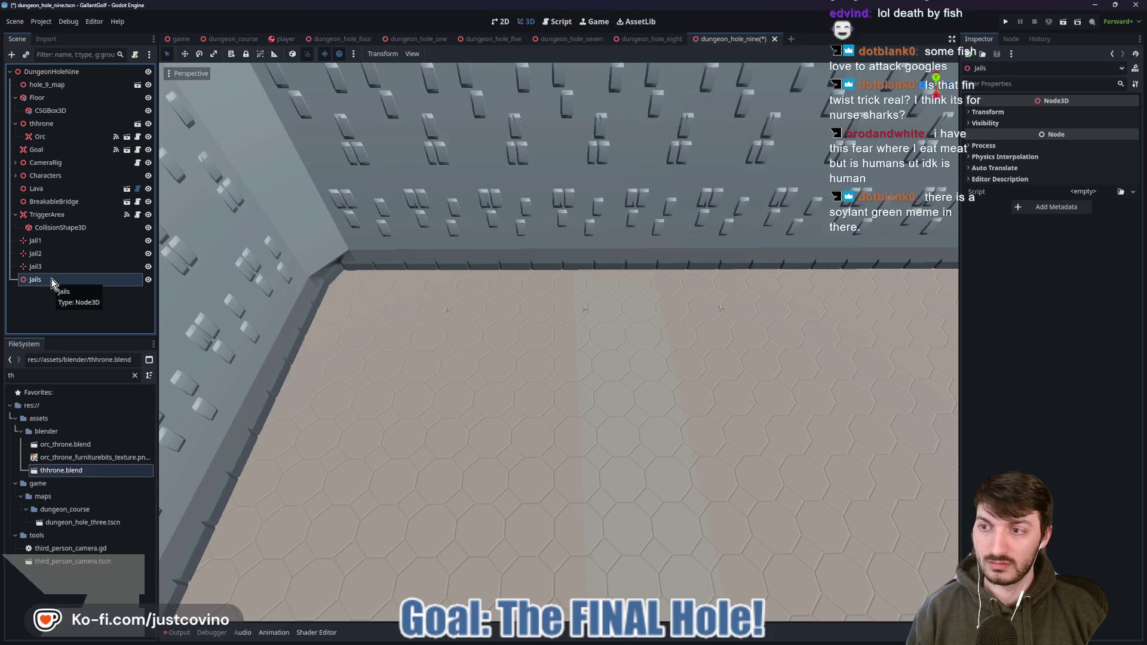
pyautogui.hotkey('ctrl', 'shift', 'a')
# Instance iron_bars.tscn under Jails and place it against the top wall.
pyautogui.write('iron')
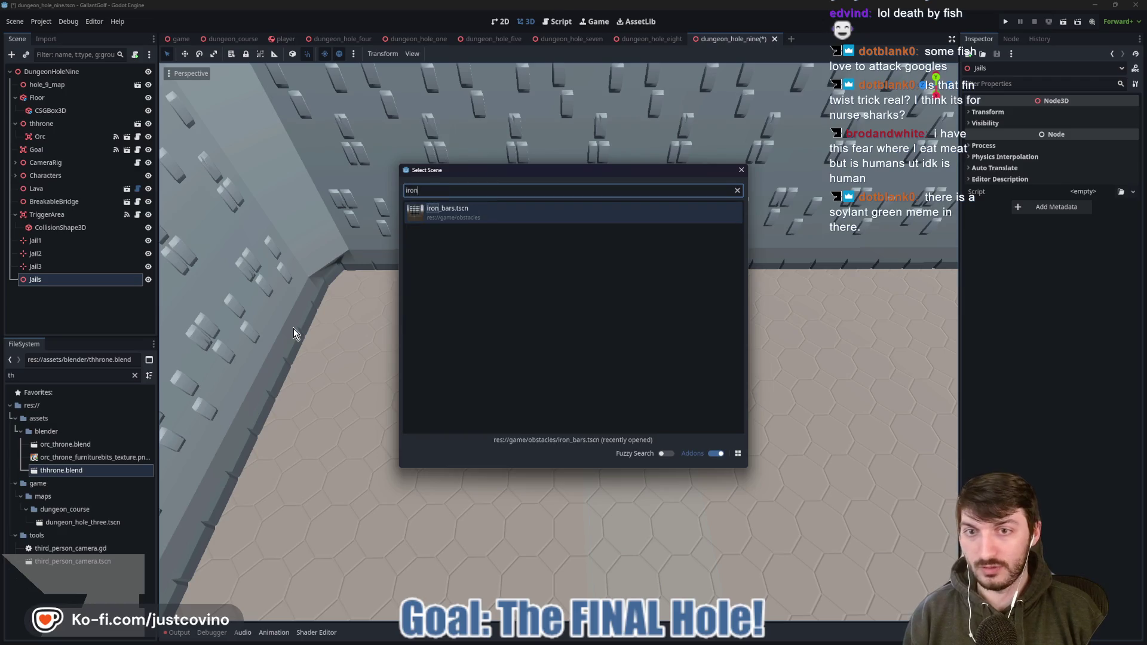
pyautogui.press('Return')
pyautogui.press('KP_7')
pyautogui.press('f')
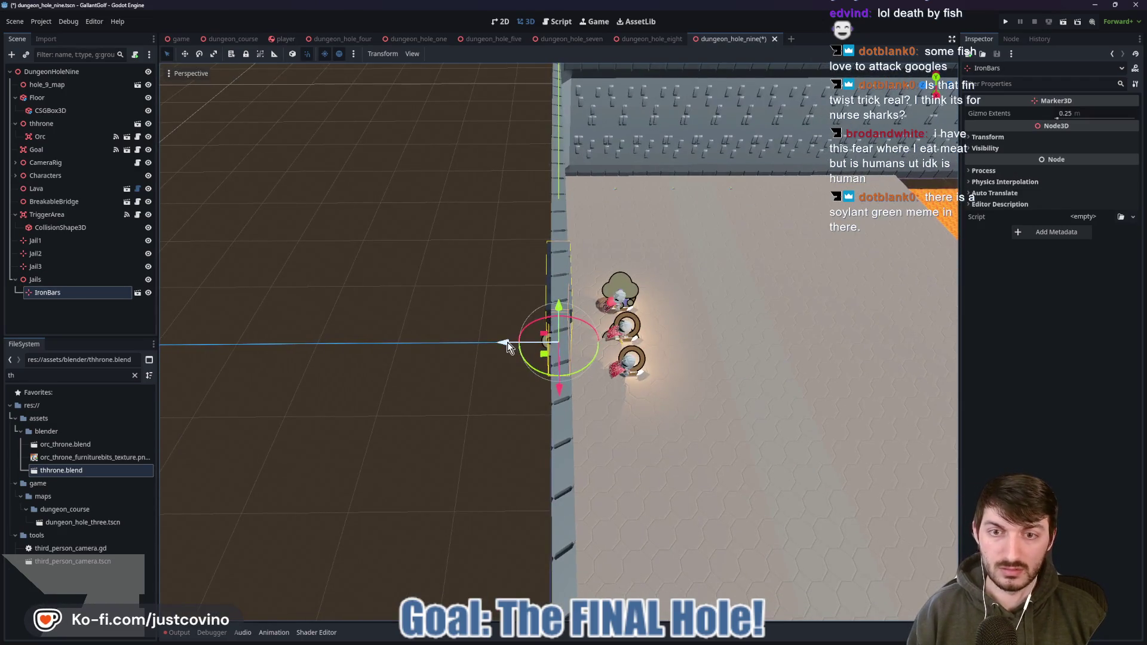
pyautogui.moveTo(506, 346); pyautogui.dragTo(627, 359)
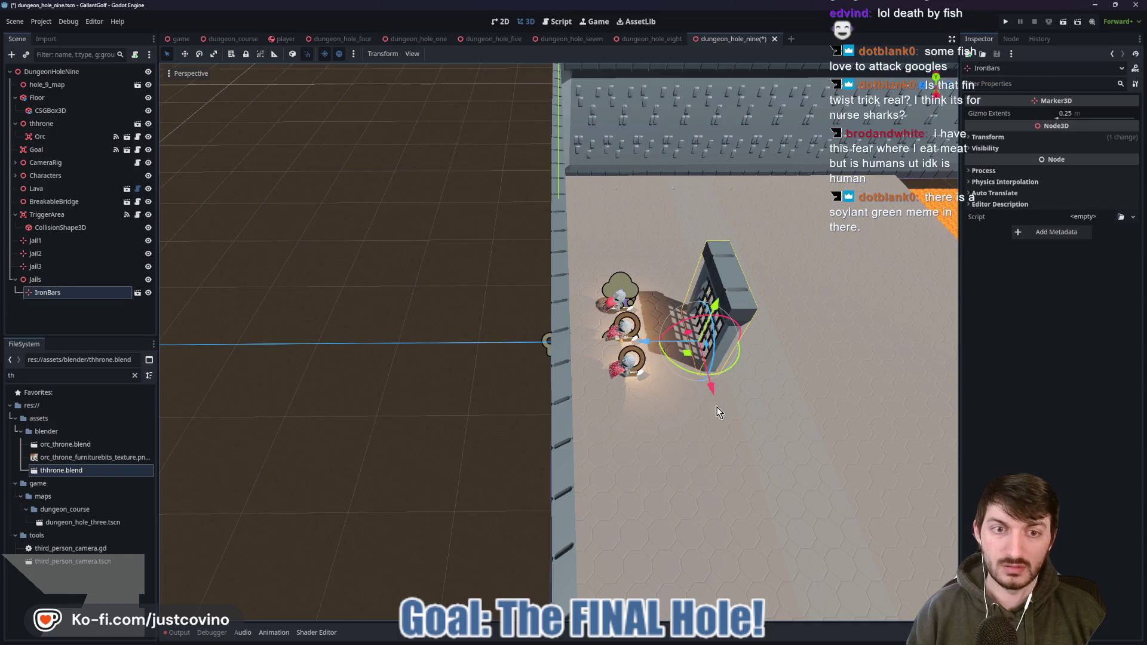
pyautogui.moveTo(706, 343)
pyautogui.mouseDown()
pyautogui.moveTo(657, 191)
pyautogui.moveTo(536, 198)
pyautogui.mouseUp()
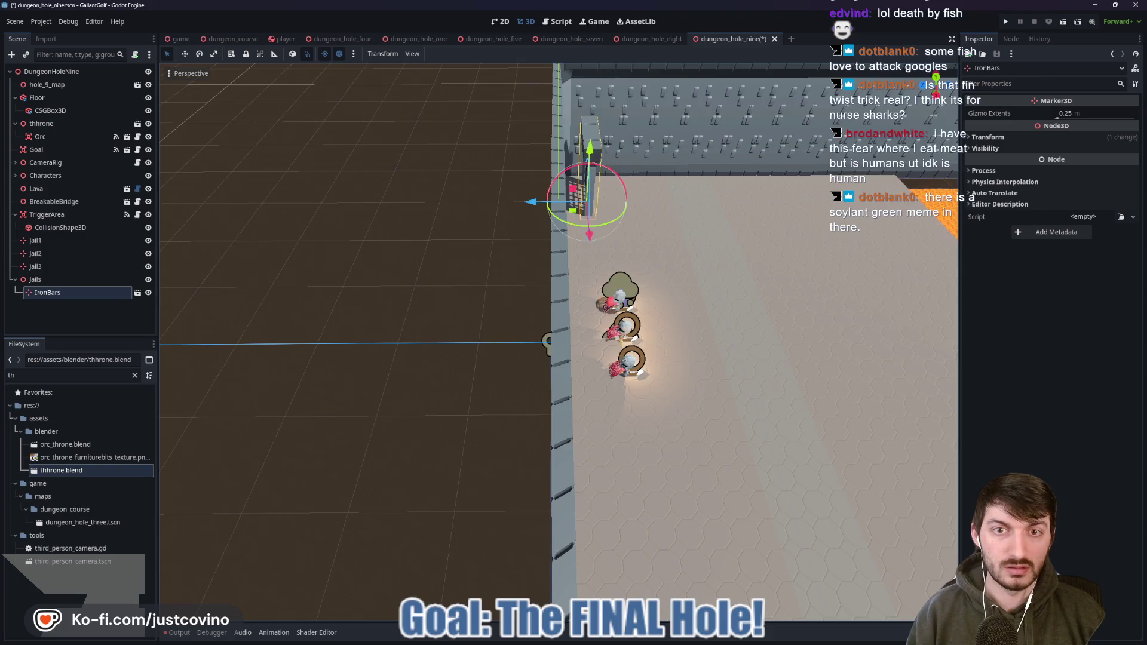
pyautogui.scroll(5, 536, 198)
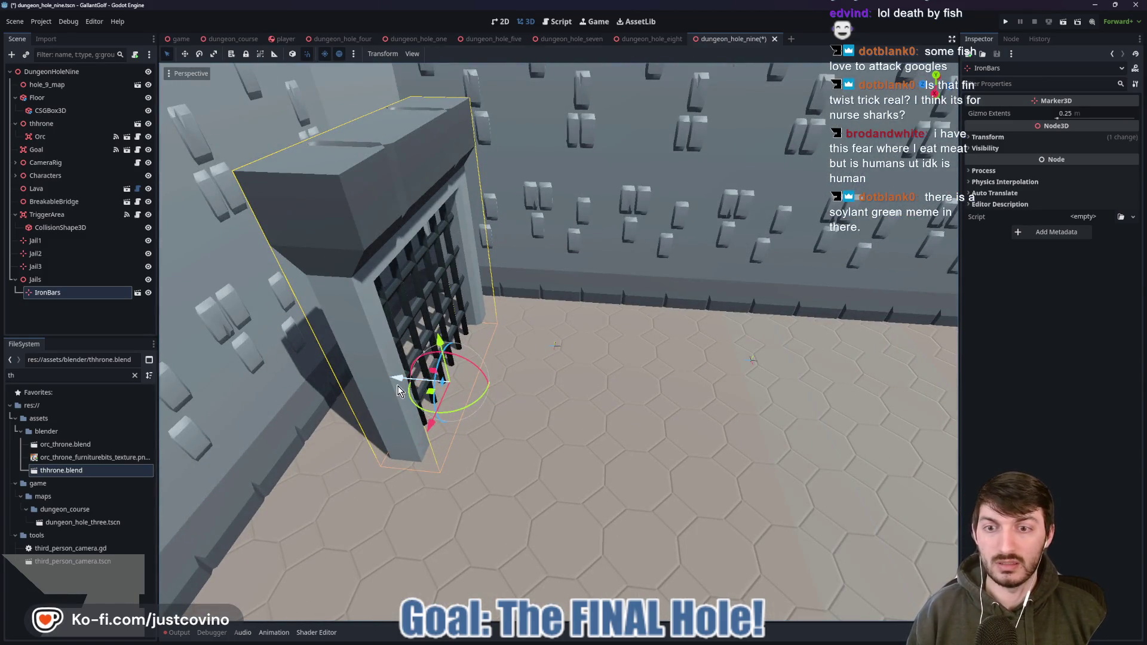
# Duplicate the bars into IronBars2 beside the cell and IronBars3 as its back wall.
pyautogui.hotkey('ctrl', 'd')
pyautogui.moveTo(399, 391); pyautogui.dragTo(596, 405)
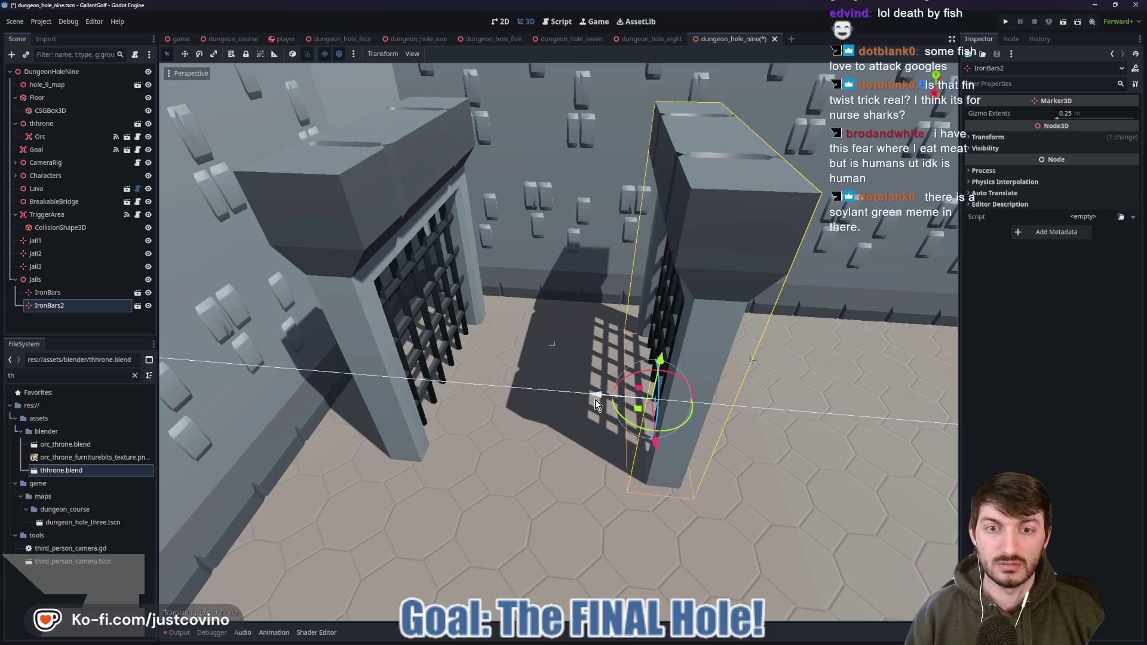
pyautogui.click(596, 405)
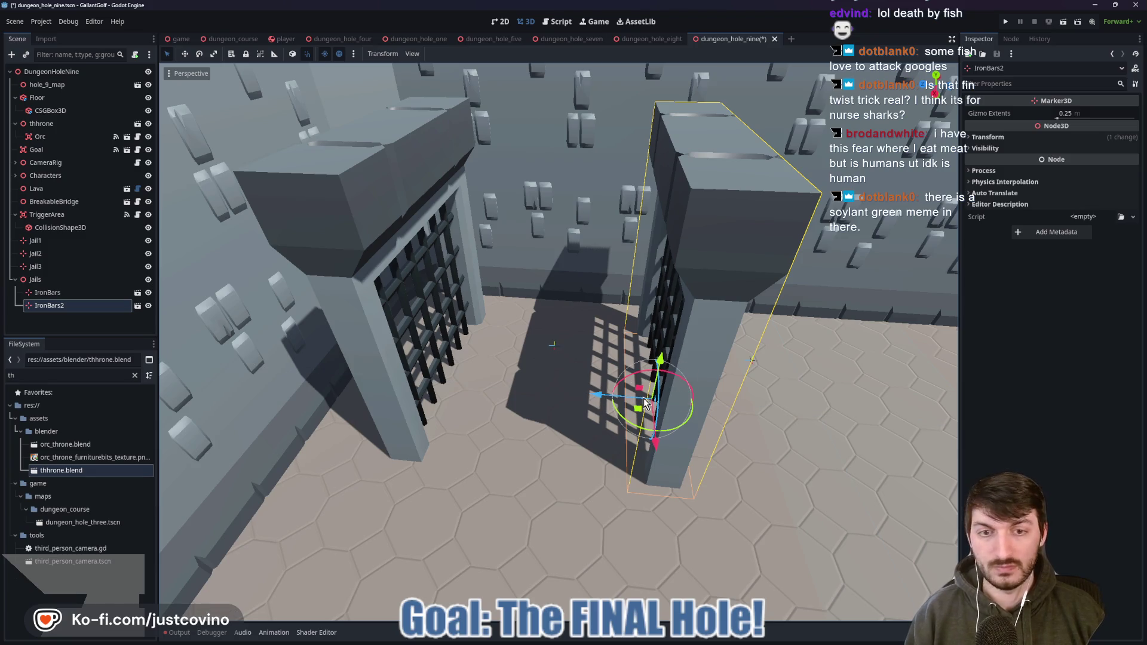
pyautogui.hotkey('ctrl', 'd')
pyautogui.moveTo(597, 395)
pyautogui.mouseDown()
pyautogui.moveTo(505, 390)
pyautogui.moveTo(573, 335)
pyautogui.moveTo(636, 367)
pyautogui.moveTo(644, 347)
pyautogui.mouseUp()
pyautogui.moveTo(538, 431); pyautogui.dragTo(558, 378)
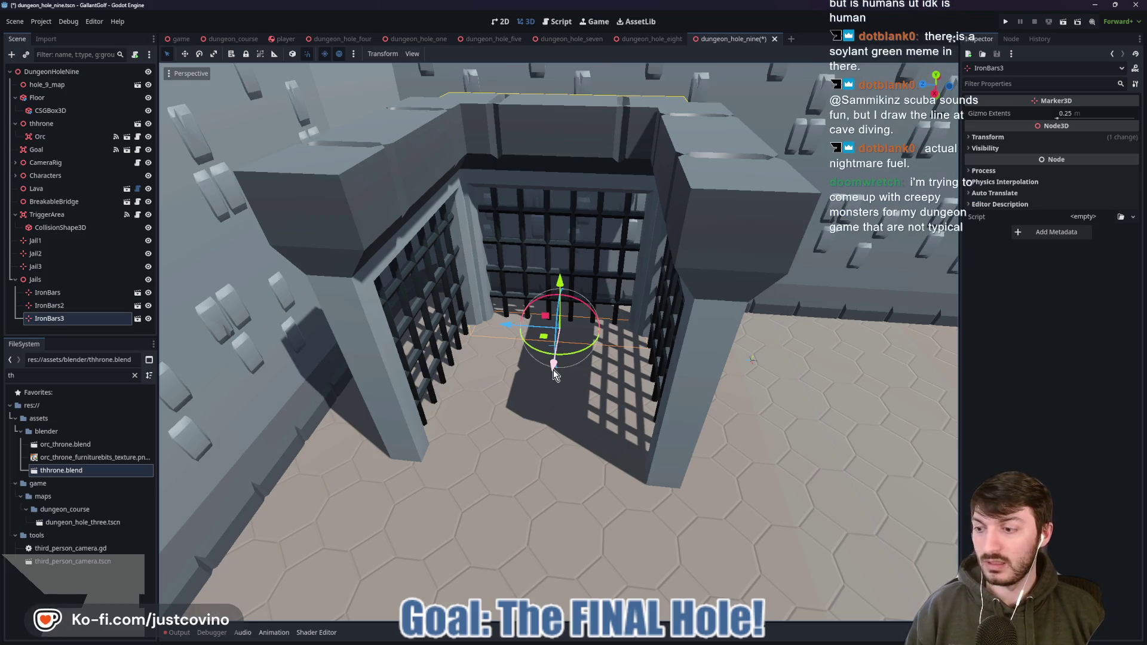
# Duplicate IronBars3 as IronBars4 to close the cell front, then select all four walls.
pyautogui.hotkey('ctrl', 'd')
pyautogui.moveTo(557, 376); pyautogui.dragTo(528, 535)
pyautogui.rightClick(523, 551)
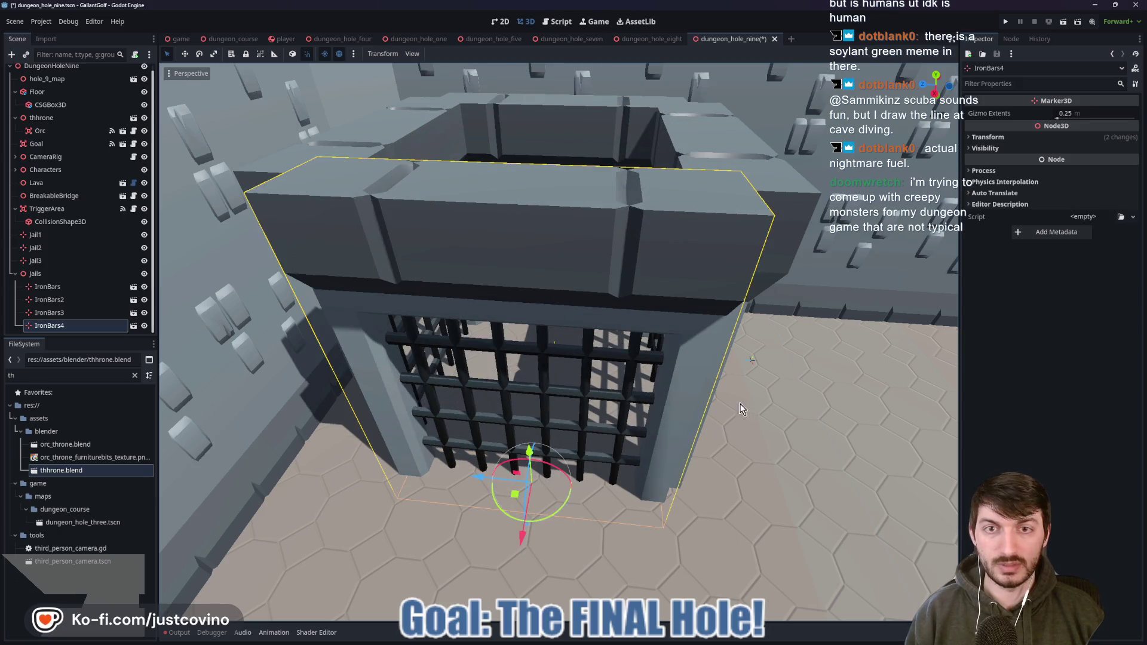
pyautogui.press('w')
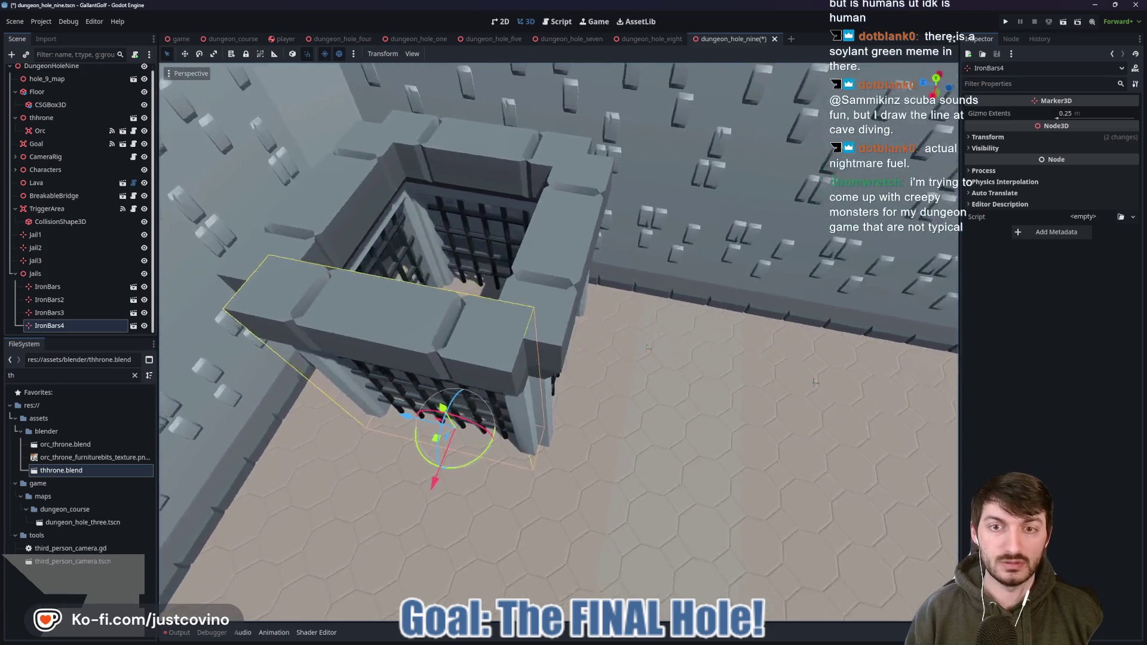
pyautogui.keyDown('shift'); pyautogui.click(47, 287); pyautogui.keyUp('shift')
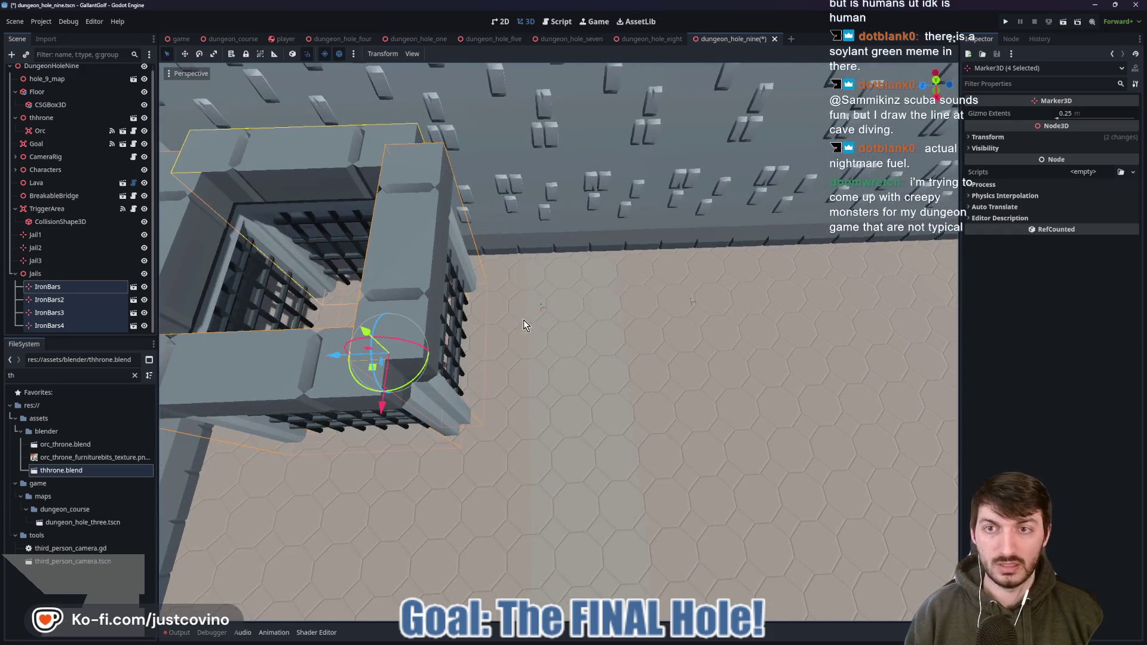
# Duplicate the four walls as a second cell alongside the first and delete the redundant IronBars5.
pyautogui.hotkey('ctrl', 'd')
pyautogui.moveTo(338, 361); pyautogui.dragTo(525, 365)
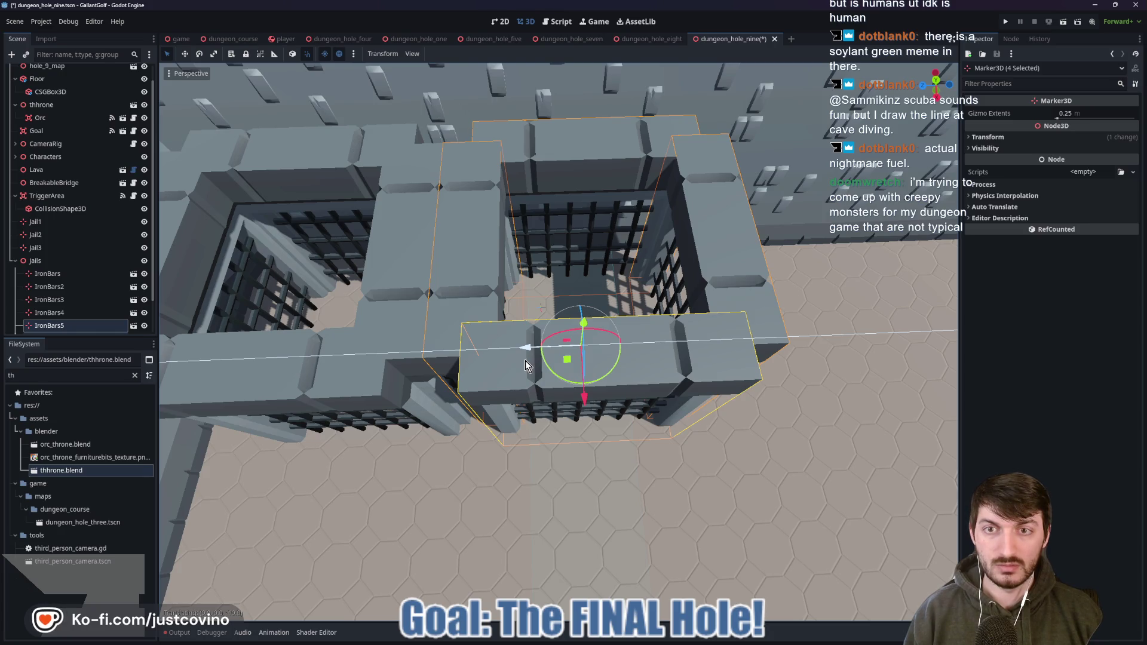
pyautogui.moveTo(526, 361); pyautogui.dragTo(525, 361)
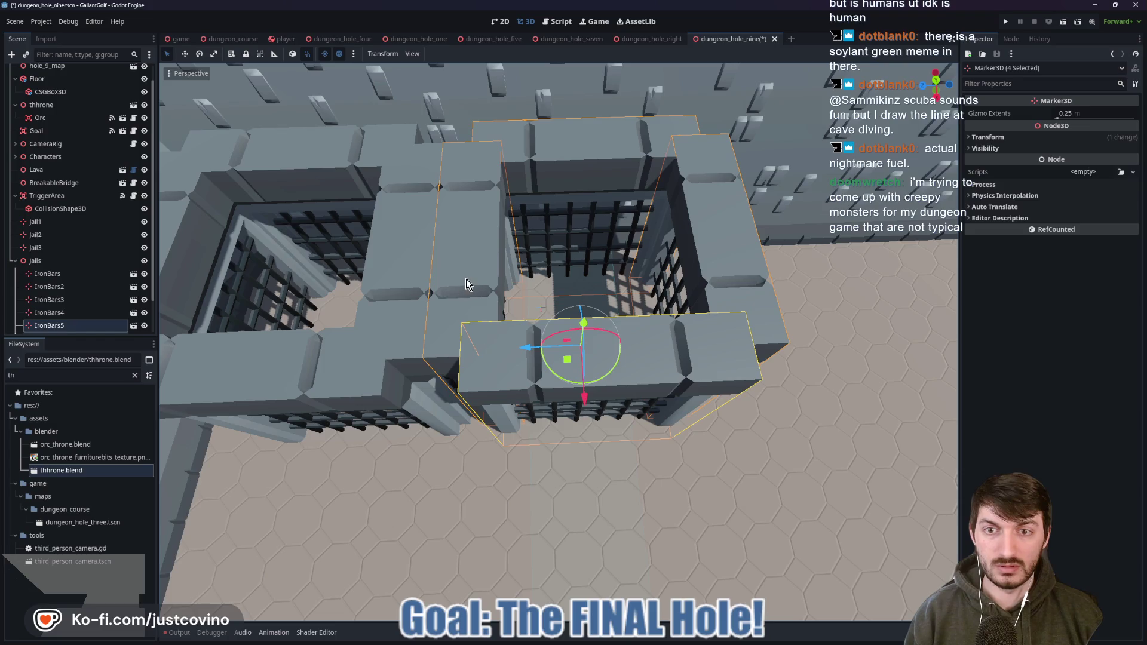
pyautogui.click(49, 300)
pyautogui.click(49, 326)
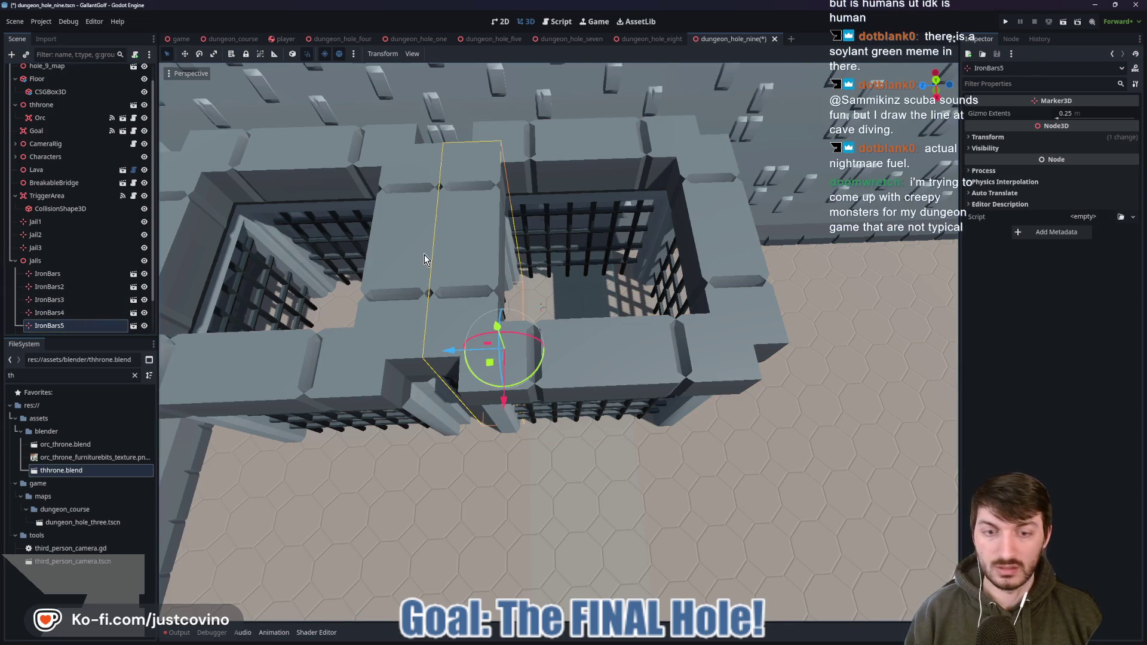
pyautogui.click(566, 330)
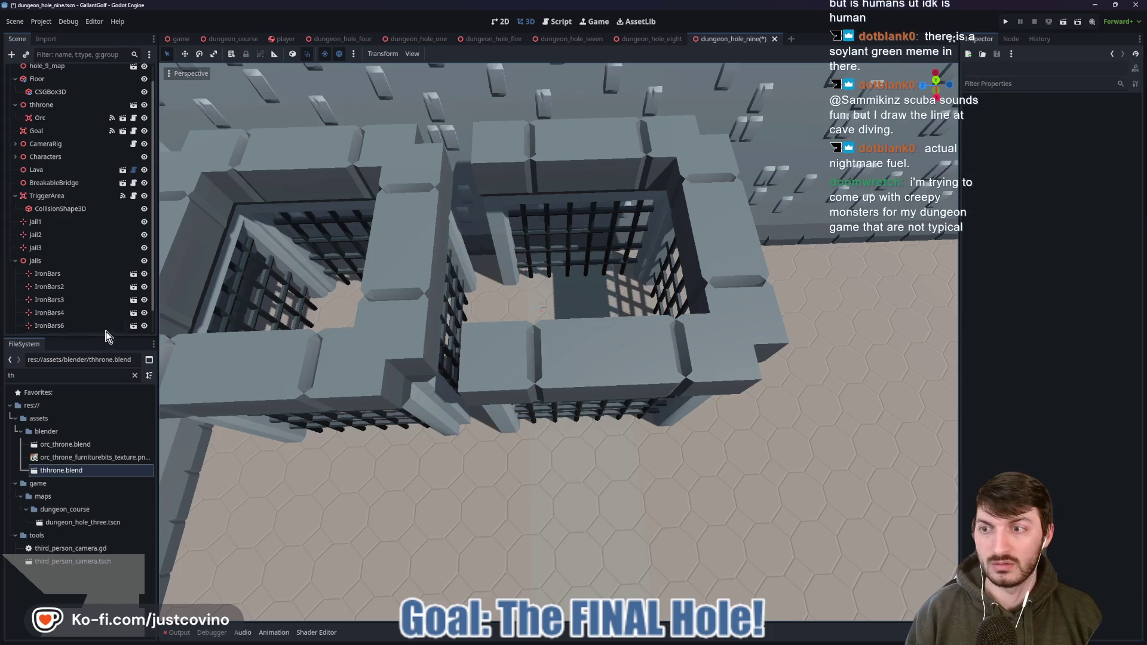
# Select IronBars4, IronBars6, IronBars7 and IronBars8 and shift them left against the first cell.
pyautogui.click(84, 326)
pyautogui.keyDown('ctrl'); pyautogui.click(80, 312); pyautogui.keyUp('ctrl')
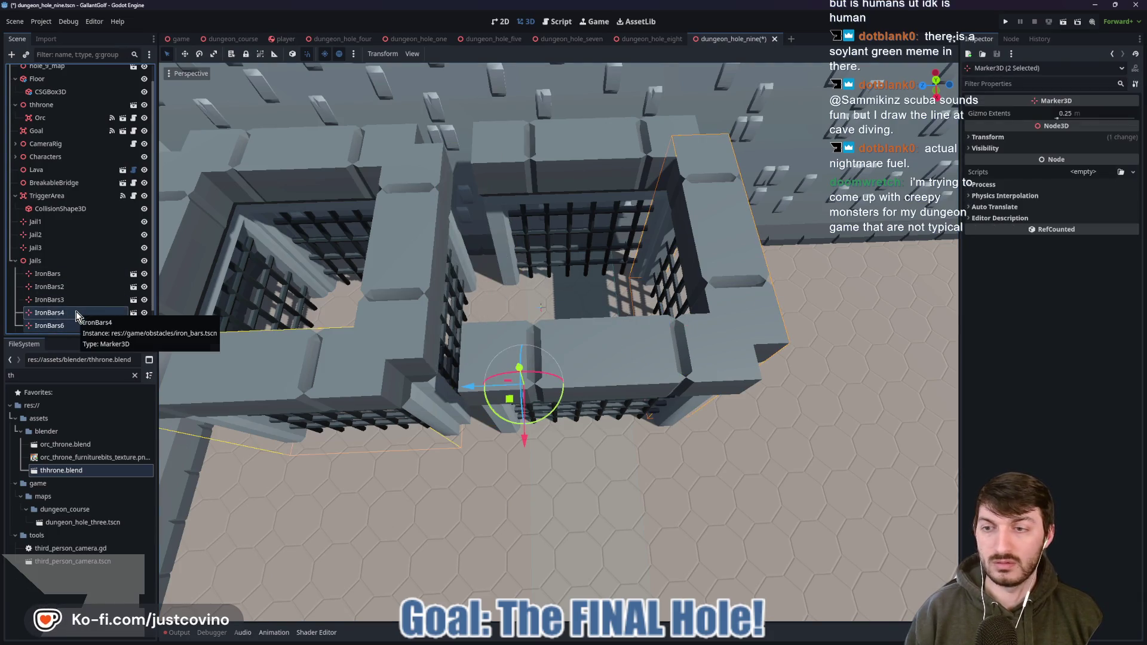
pyautogui.click(77, 327)
pyautogui.keyDown('shift'); pyautogui.click(574, 251); pyautogui.keyUp('shift')
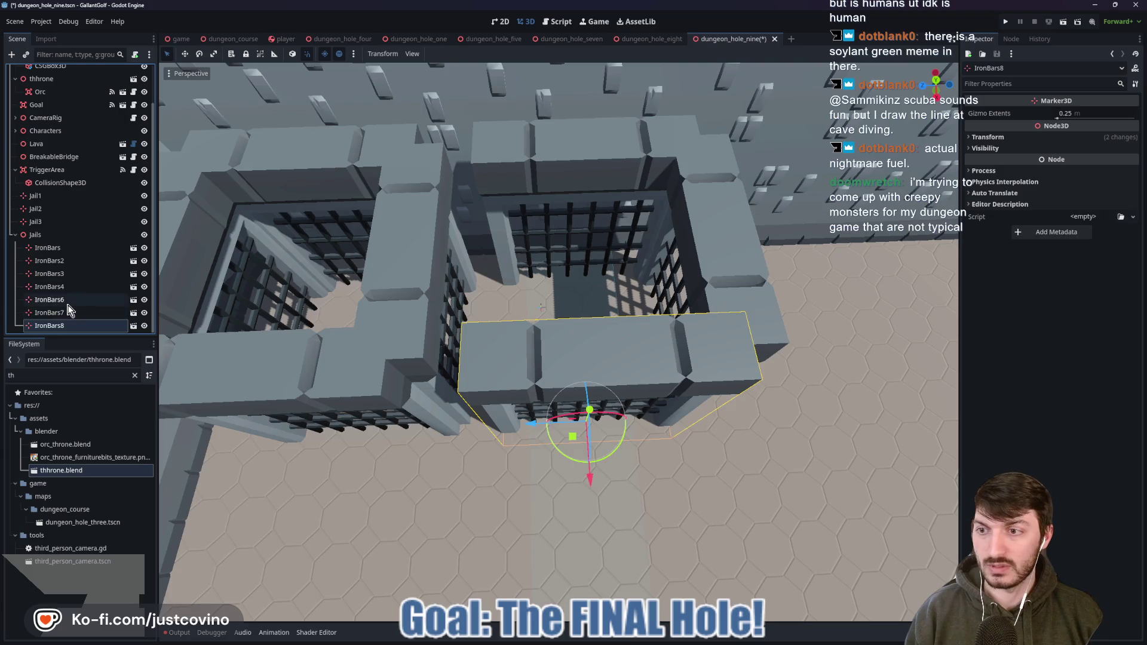
pyautogui.keyDown('shift'); pyautogui.click(547, 315); pyautogui.keyUp('shift')
pyautogui.moveTo(551, 344)
pyautogui.mouseDown()
pyautogui.moveTo(524, 346)
pyautogui.moveTo(572, 366)
pyautogui.moveTo(597, 362)
pyautogui.mouseUp()
# Duplicate a wall as IronBars9 and place it beside the existing cell to form the third.
pyautogui.hotkey('ctrl', 'd')
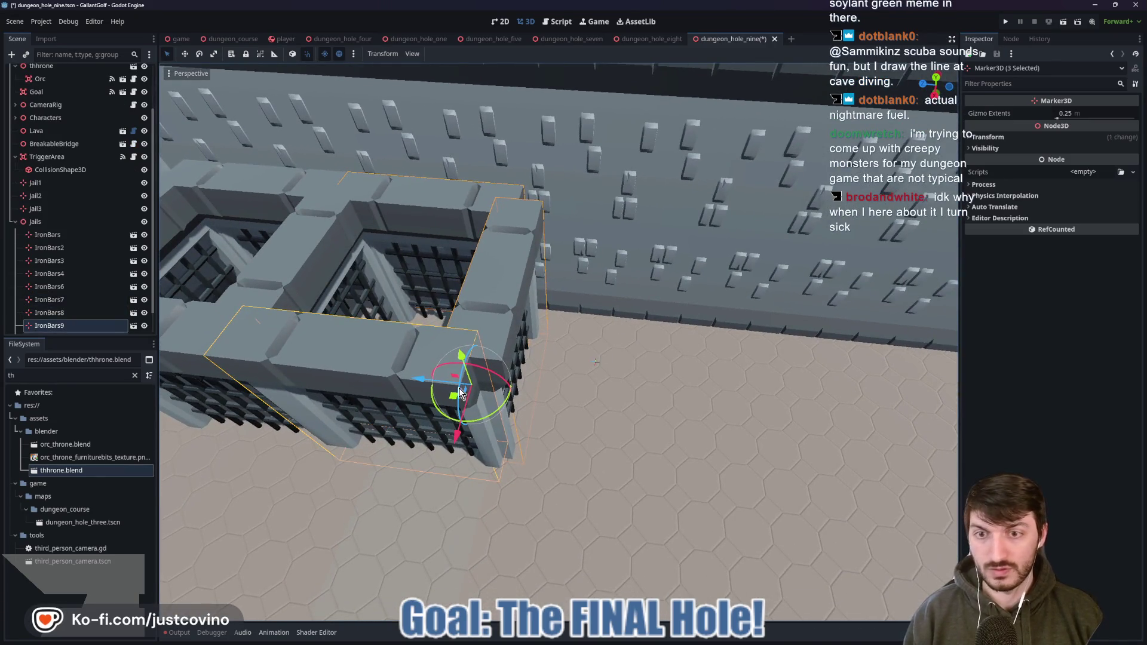
pyautogui.moveTo(419, 381)
pyautogui.mouseDown()
pyautogui.moveTo(613, 397)
pyautogui.moveTo(562, 396)
pyautogui.mouseUp()
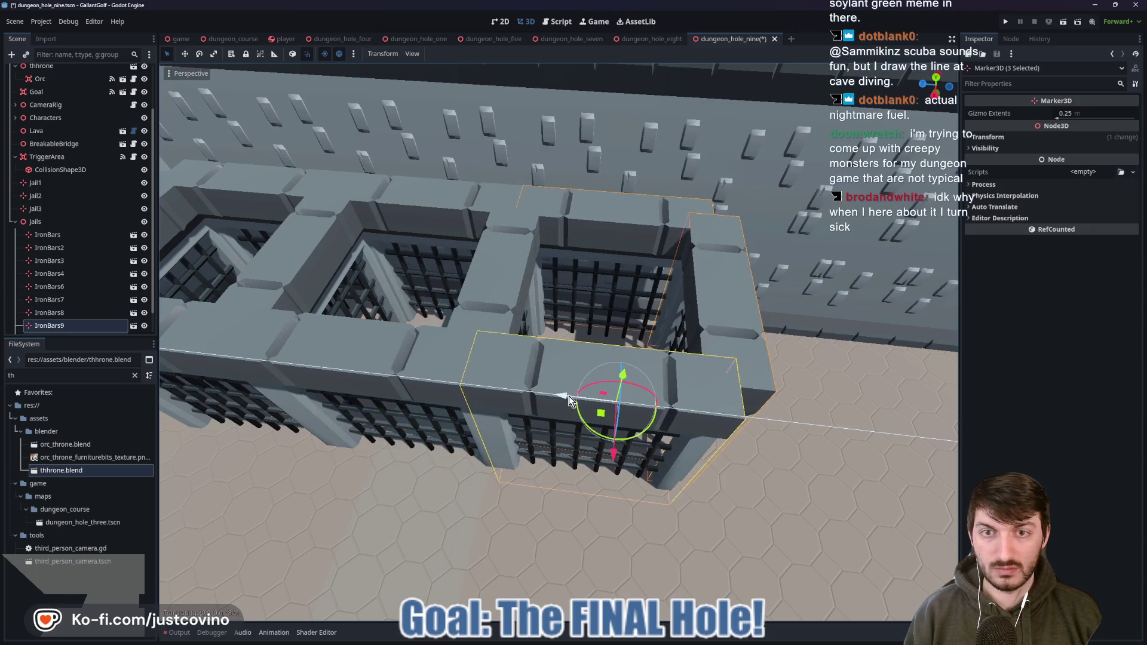
pyautogui.moveTo(726, 346); pyautogui.dragTo(726, 442)
pyautogui.scroll(-3, 558, 342)
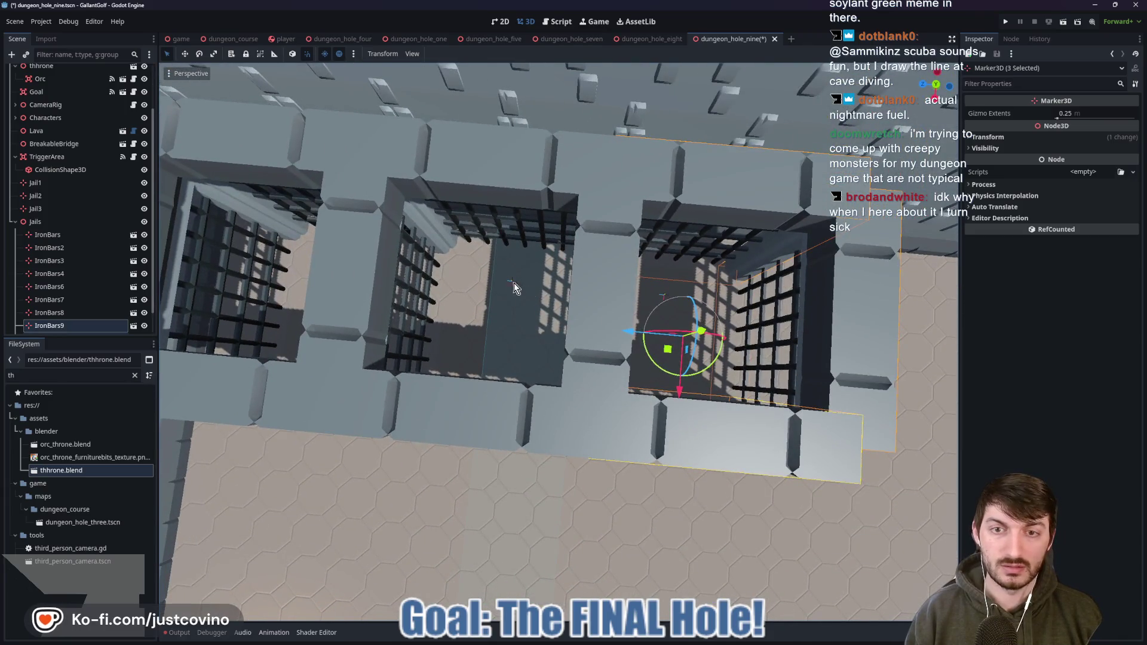
pyautogui.click(511, 289)
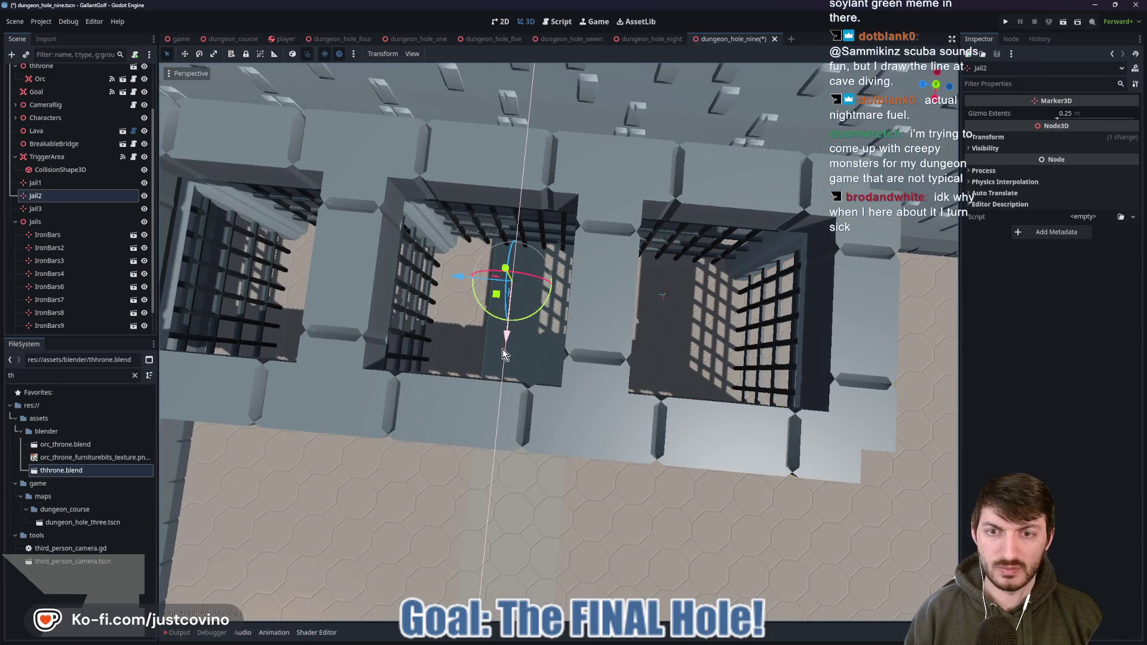
# Lower the Jail2 and Jail3 markers into their cells and save the scene.
pyautogui.moveTo(504, 354); pyautogui.dragTo(510, 358)
pyautogui.click(662, 302)
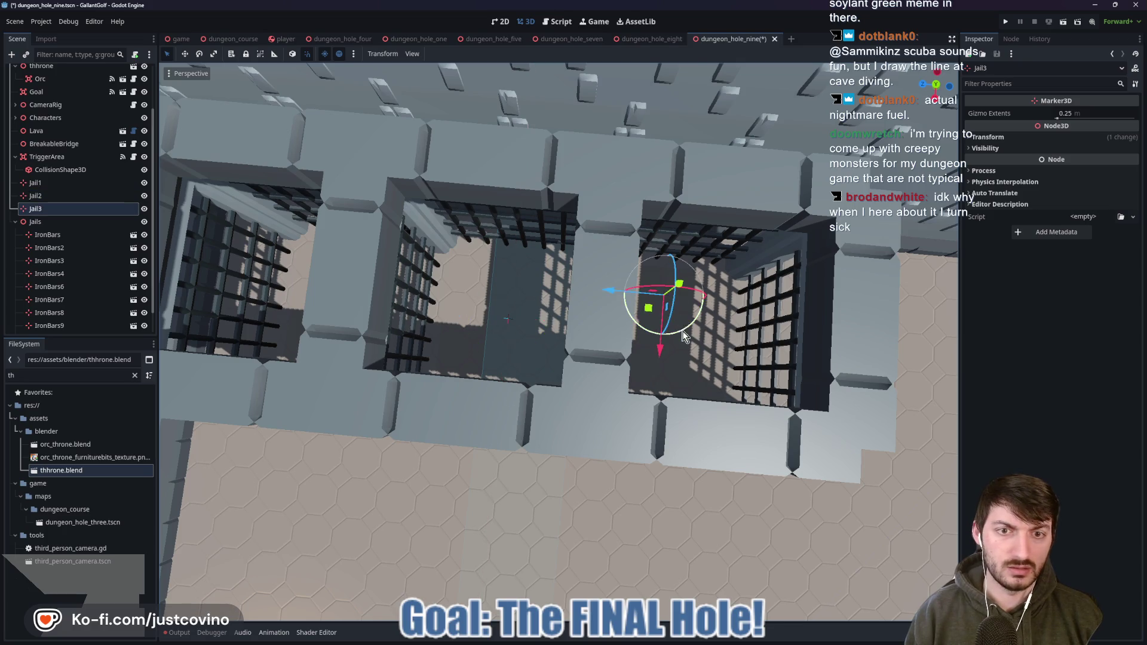
pyautogui.moveTo(663, 353); pyautogui.dragTo(667, 380)
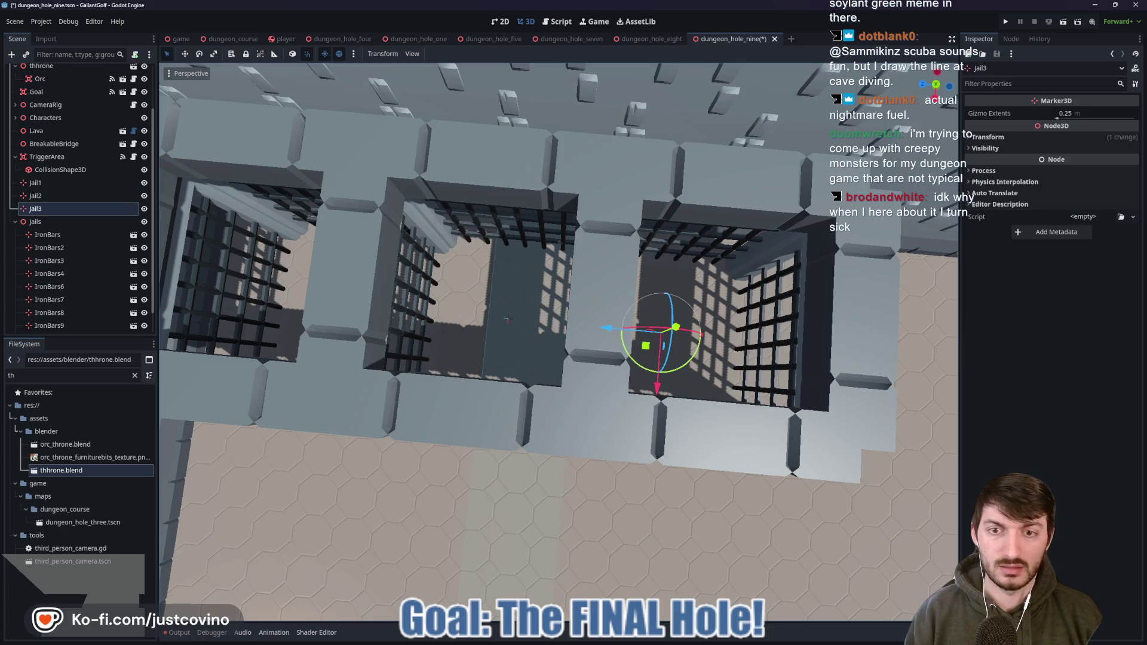
pyautogui.scroll(3, 667, 380)
pyautogui.click(501, 281)
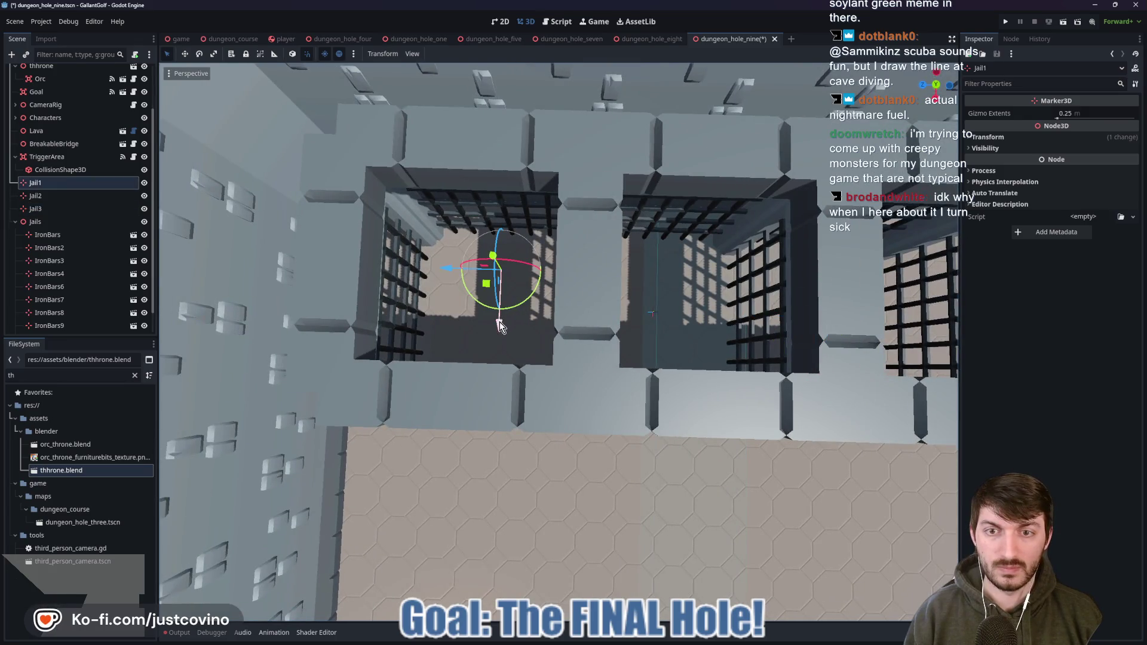
pyautogui.hotkey('ctrl', 's')
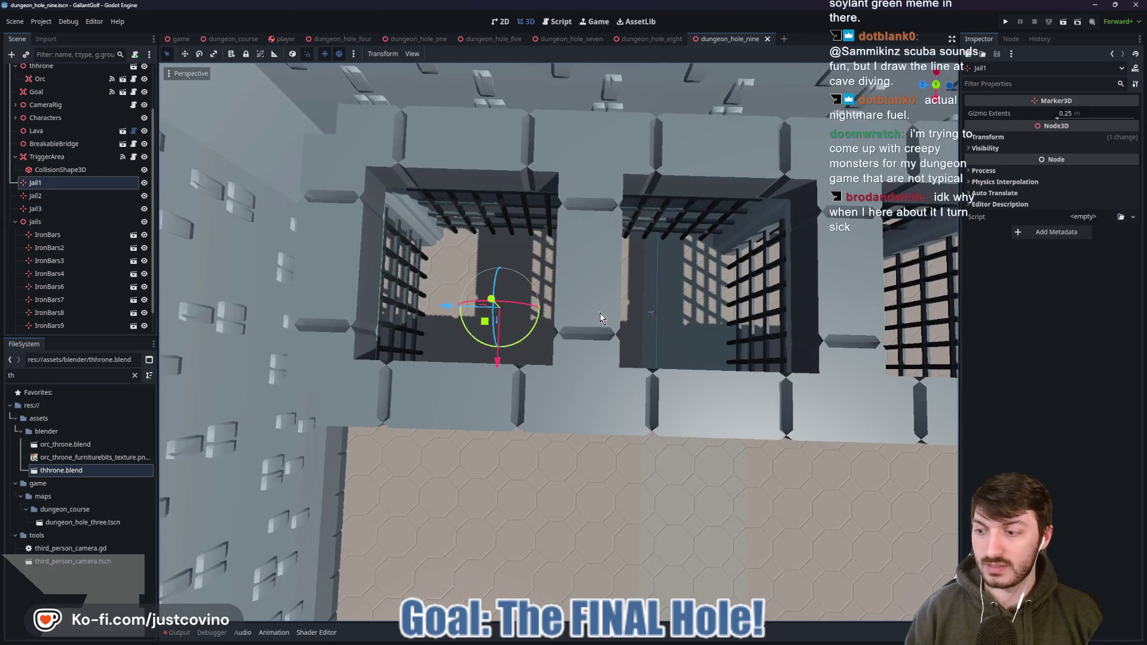
pyautogui.moveTo(599, 314)
pyautogui.mouseDown()
pyautogui.moveTo(568, 239)
pyautogui.moveTo(388, 280)
pyautogui.moveTo(485, 320)
pyautogui.moveTo(508, 286)
pyautogui.moveTo(599, 220)
pyautogui.mouseUp()
pyautogui.click(35, 222)
pyautogui.press('f')
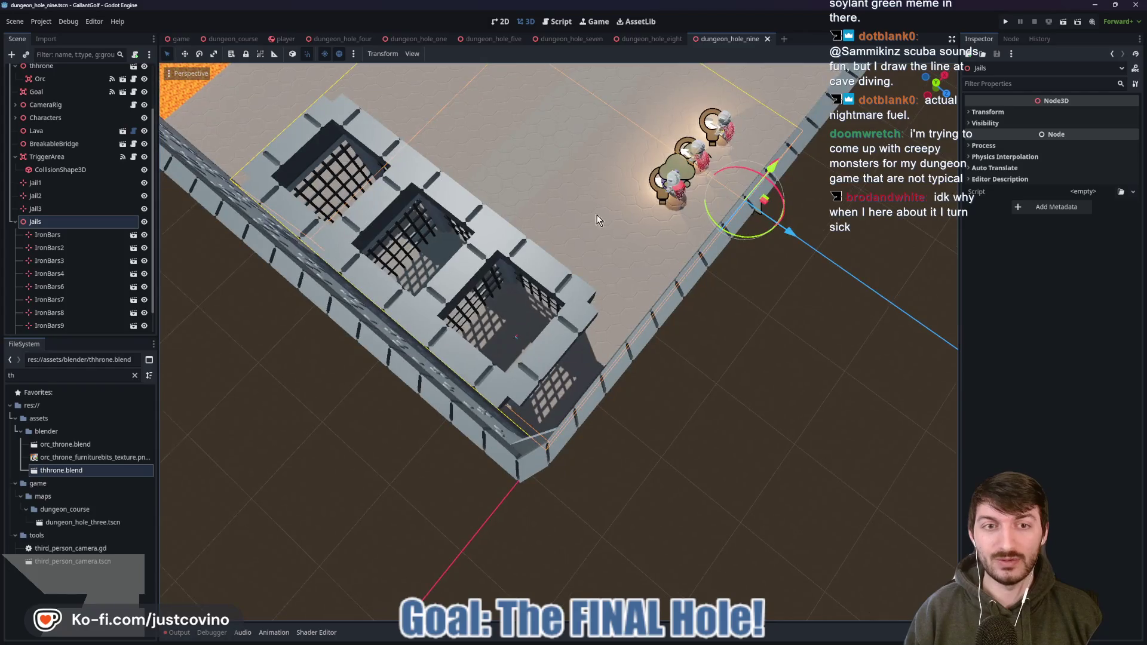
pyautogui.moveTo(824, 157); pyautogui.dragTo(836, 239)
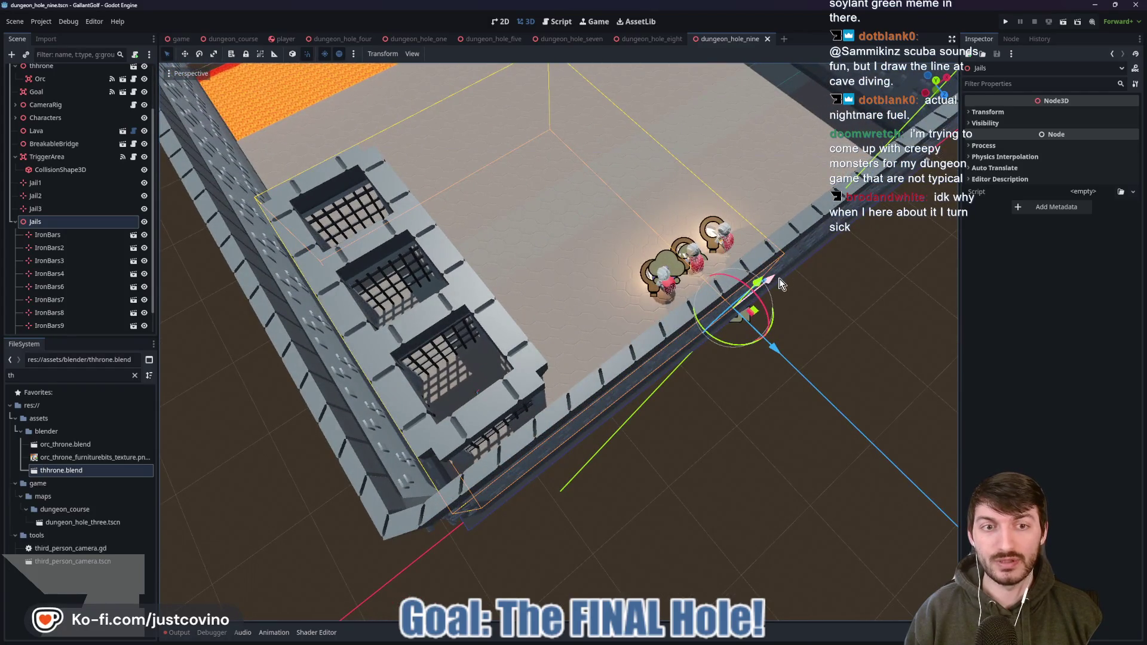
pyautogui.moveTo(780, 279); pyautogui.dragTo(774, 281)
pyautogui.press('w')
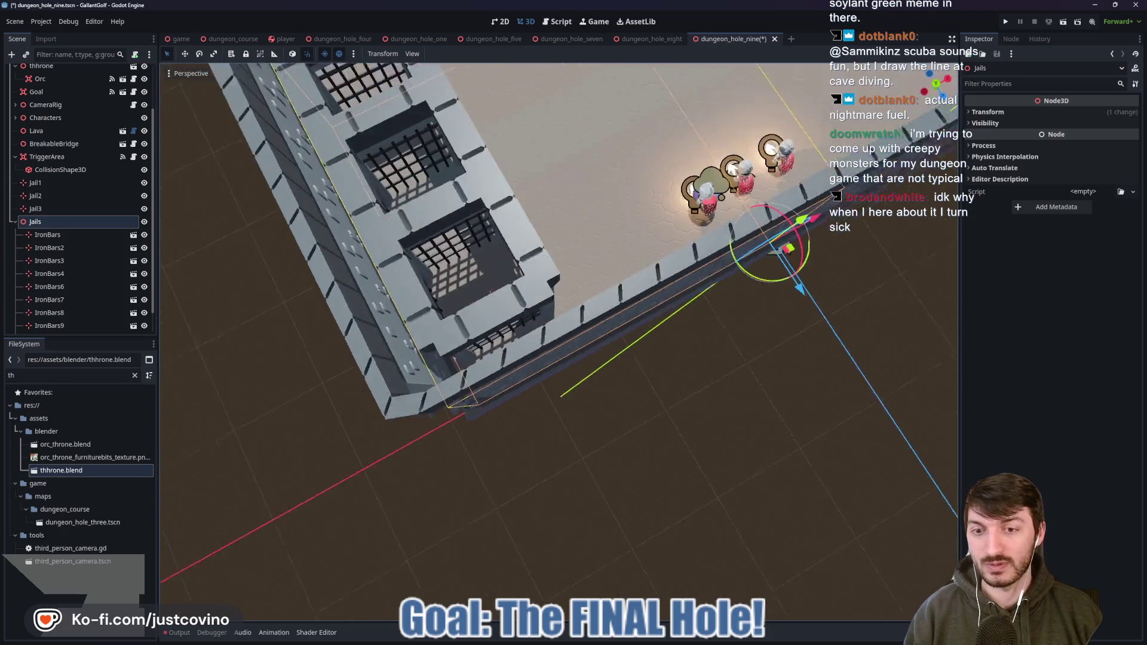
pyautogui.press('w')
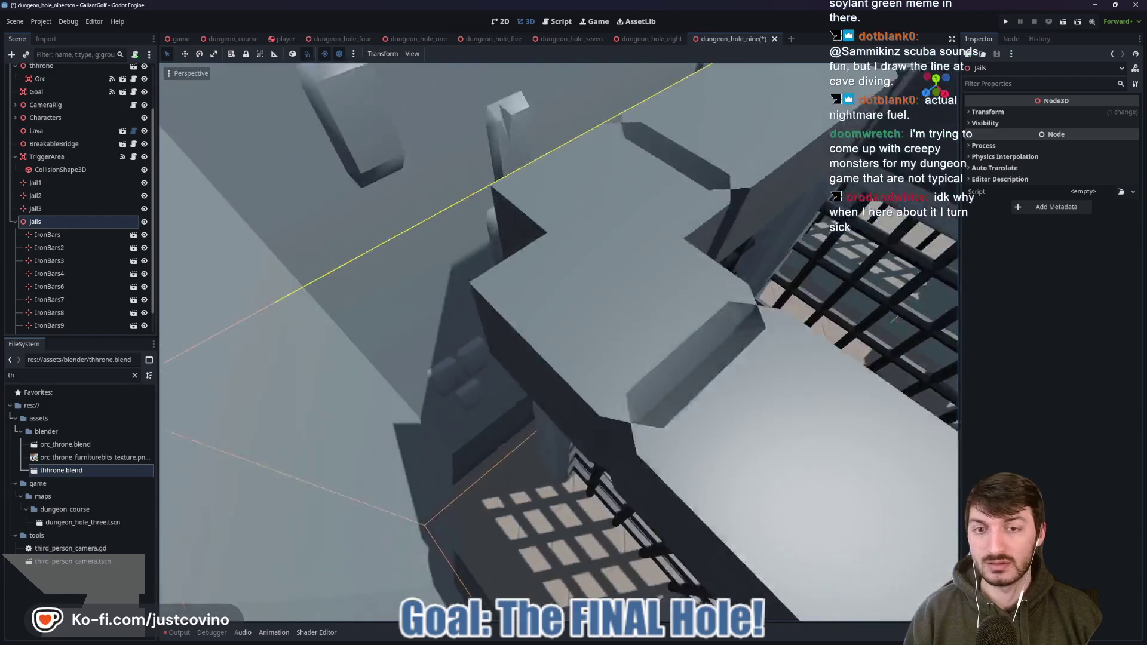
pyautogui.press('s')
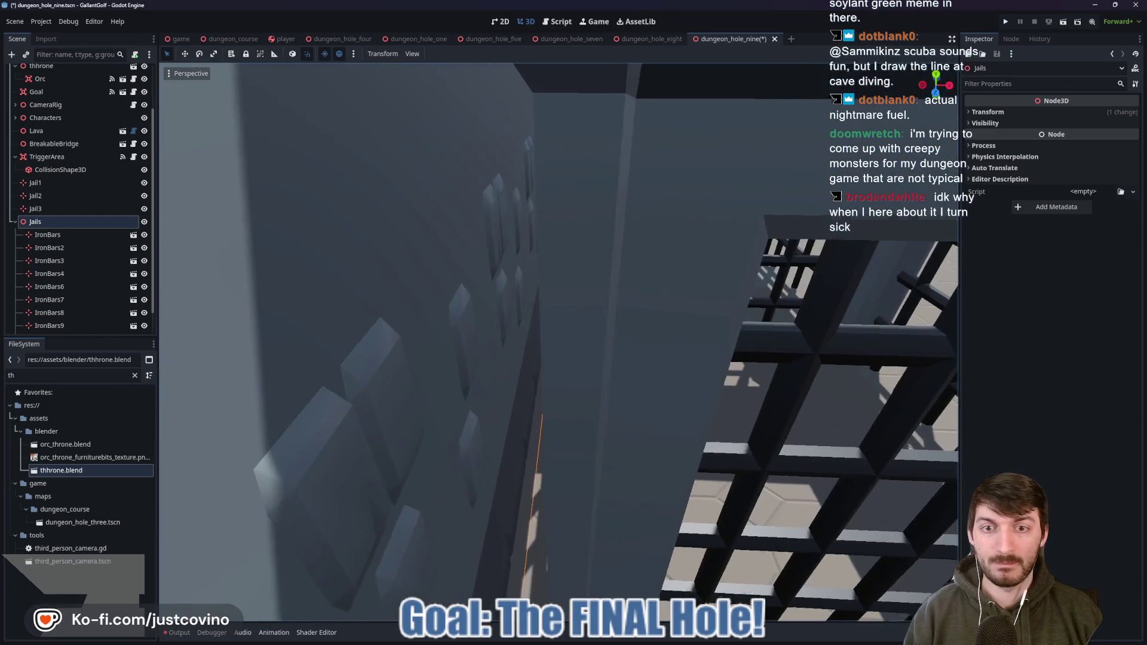
pyautogui.press('s')
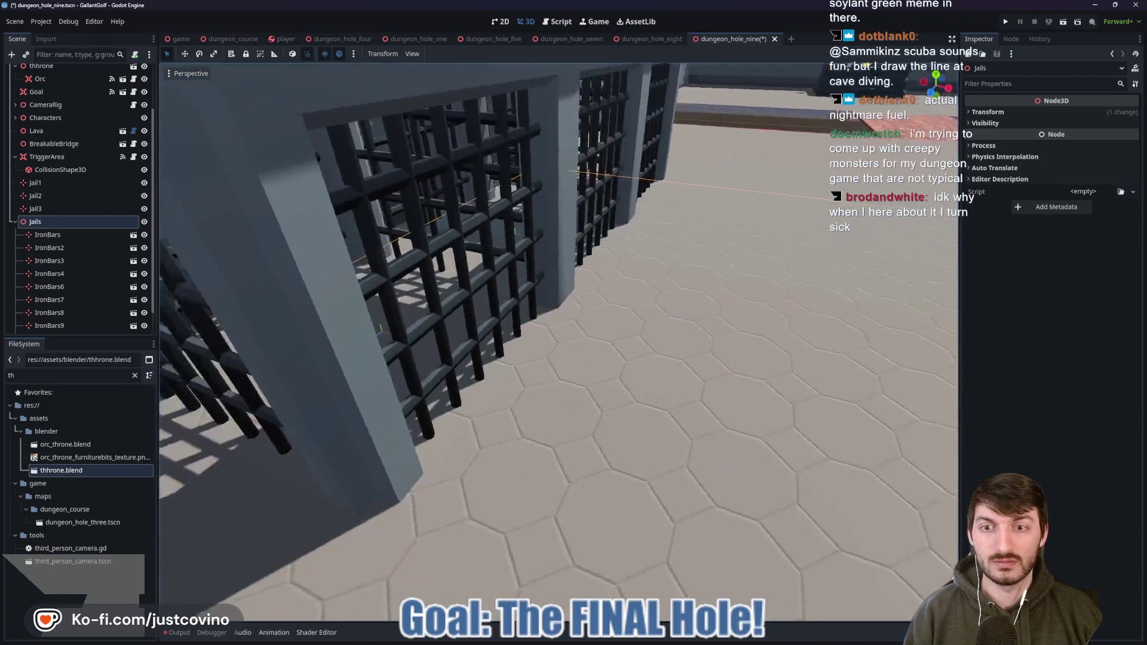
pyautogui.press('s')
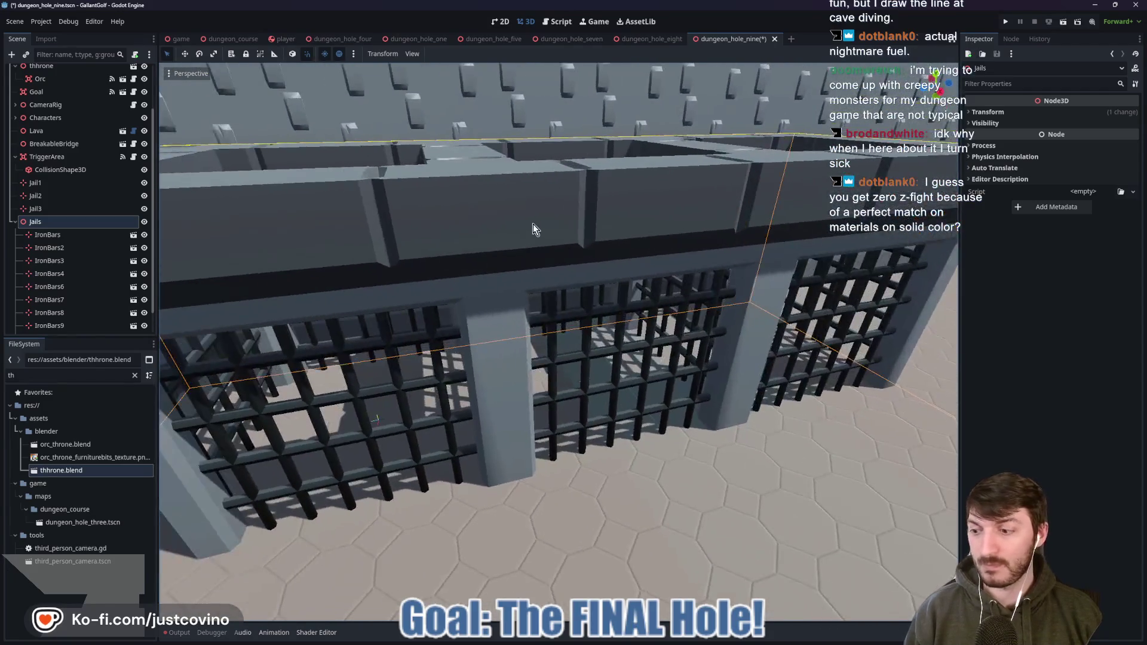
pyautogui.hotkey('ctrl', 's')
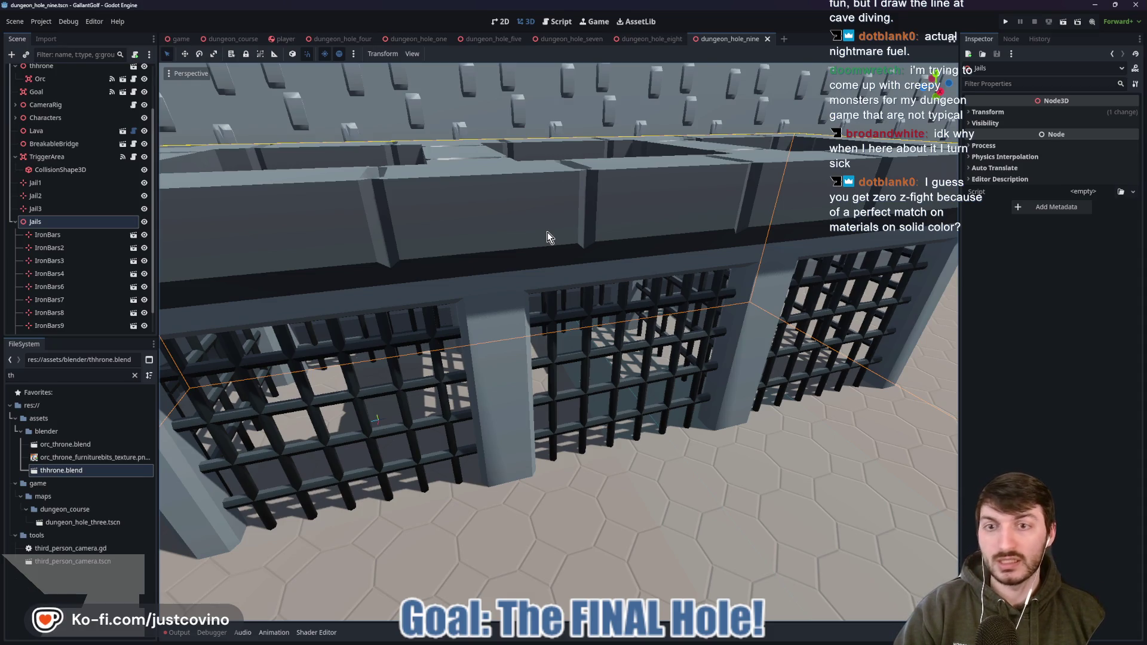
pyautogui.press('w')
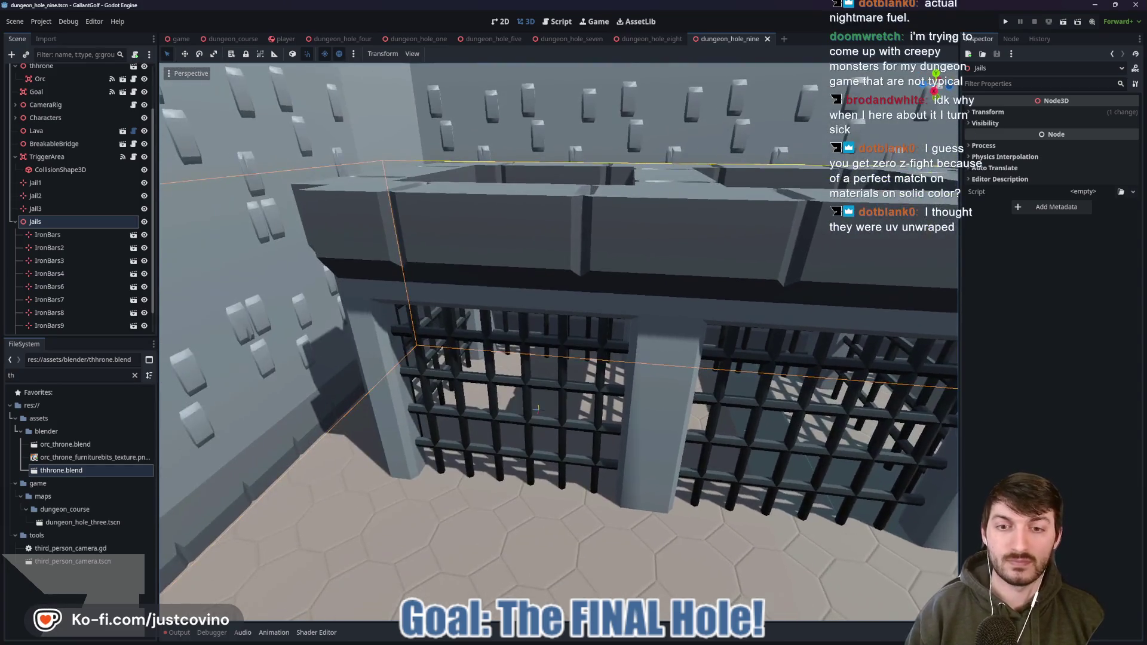
pyautogui.press('w')
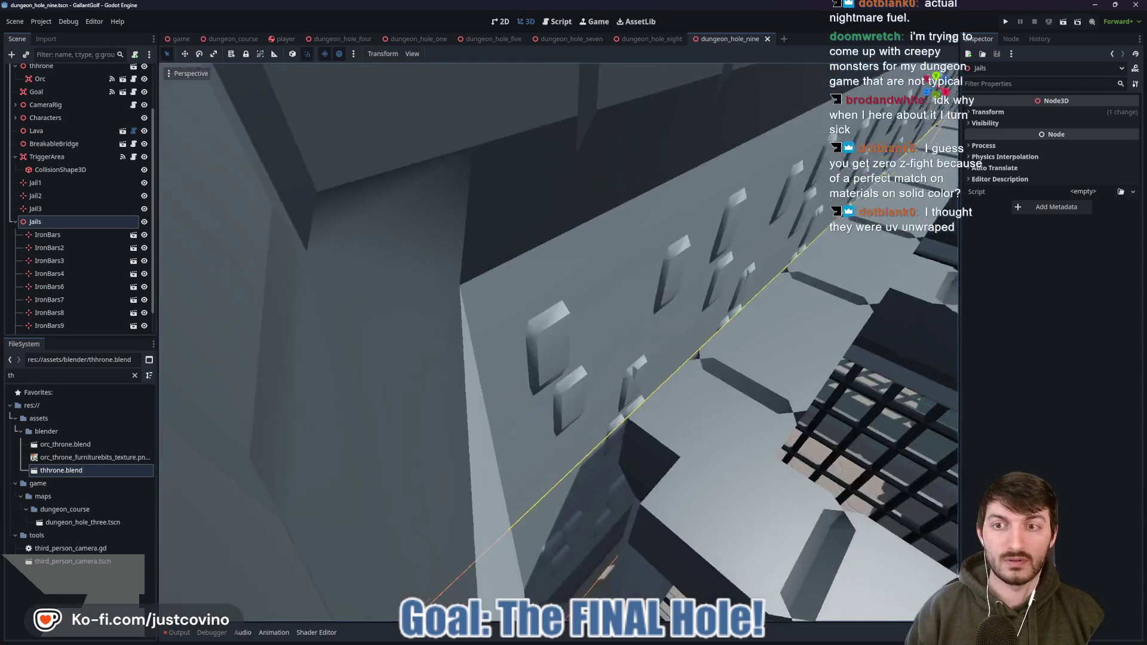
pyautogui.press('s')
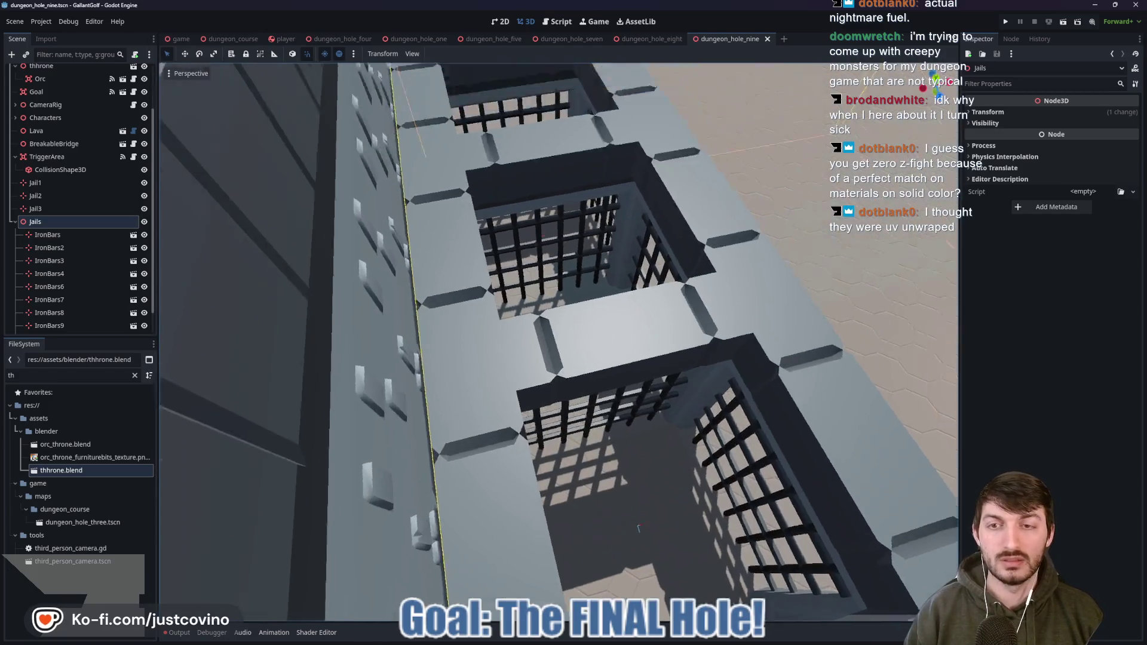
pyautogui.press('s')
pyautogui.press('w')
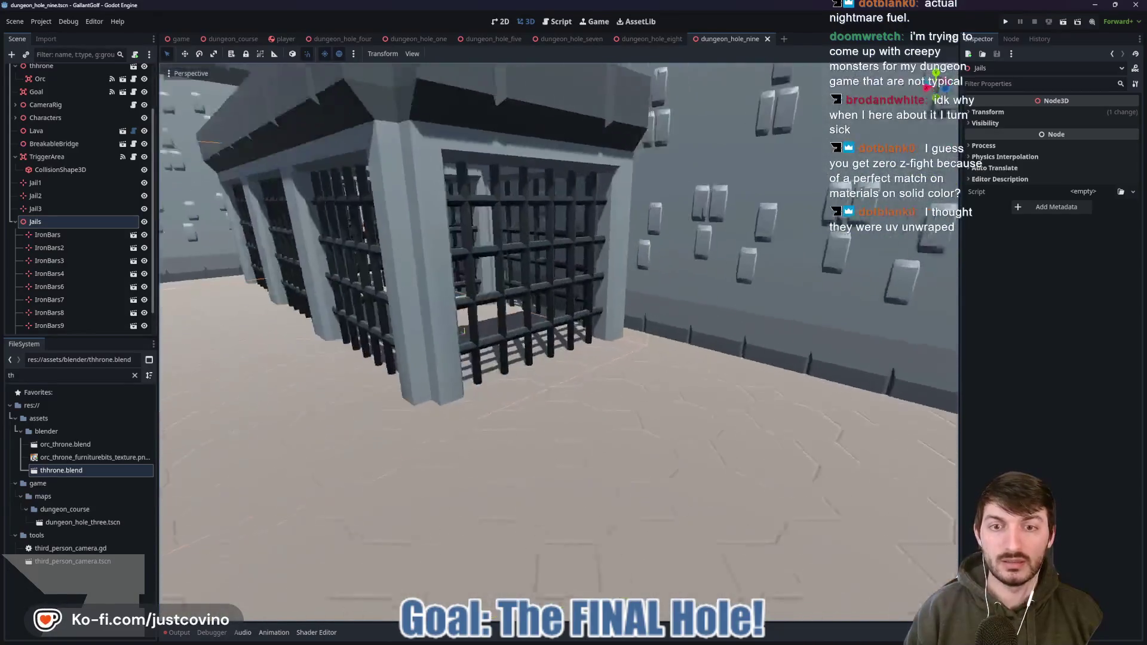
pyautogui.press('s')
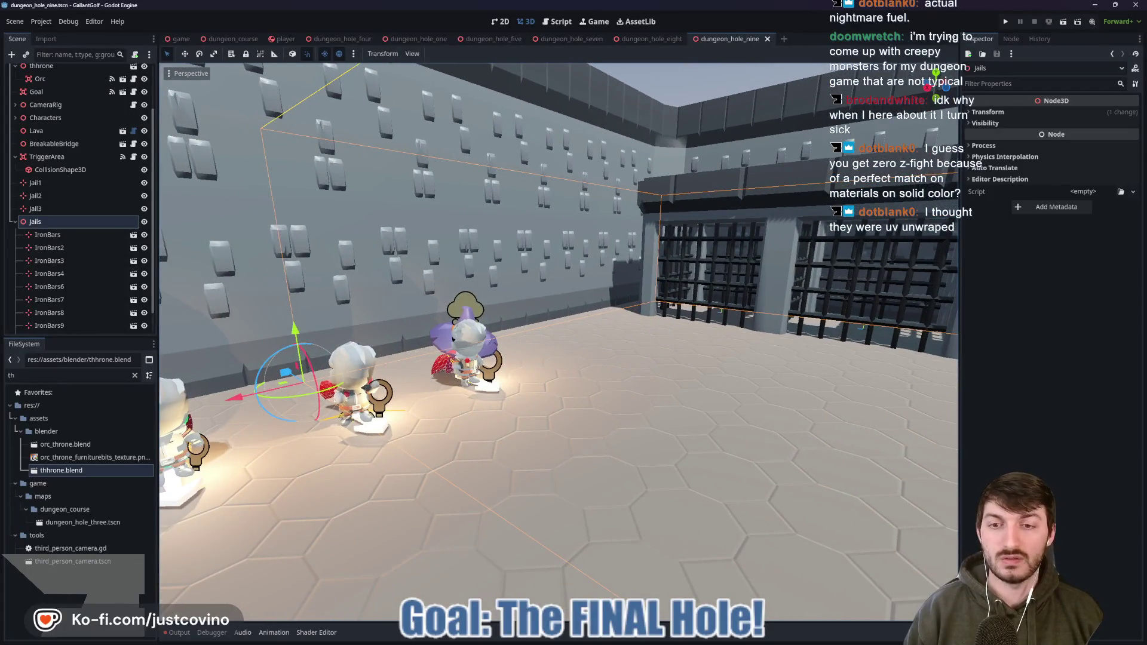
pyautogui.press('s')
pyautogui.hotkey('ctrl', 's')
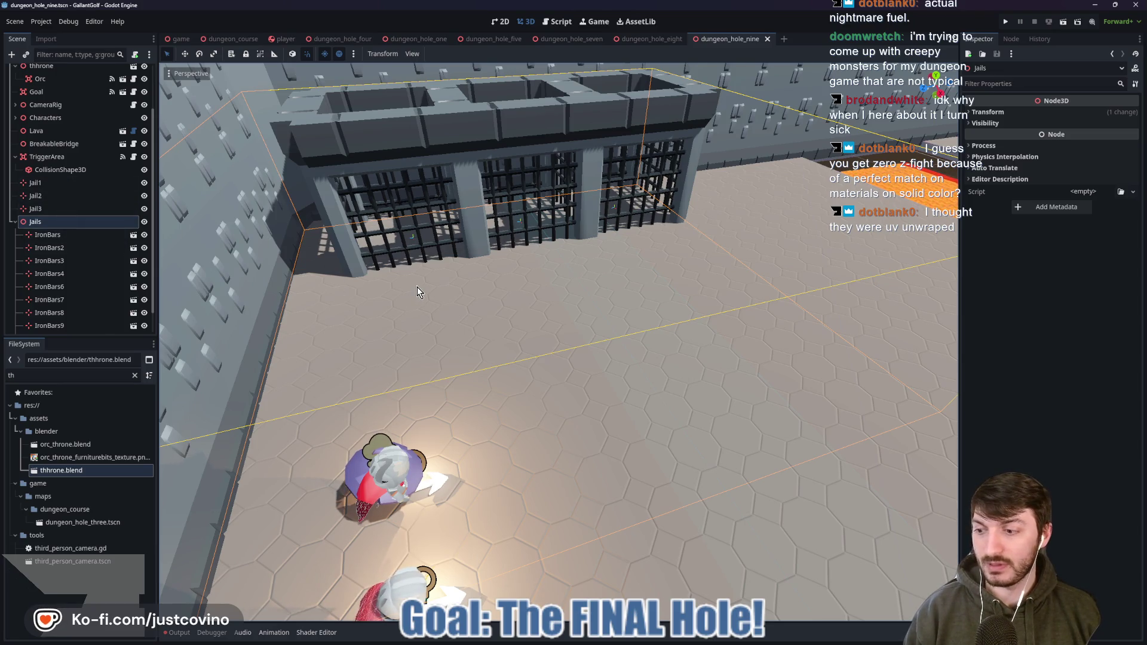
pyautogui.press('w')
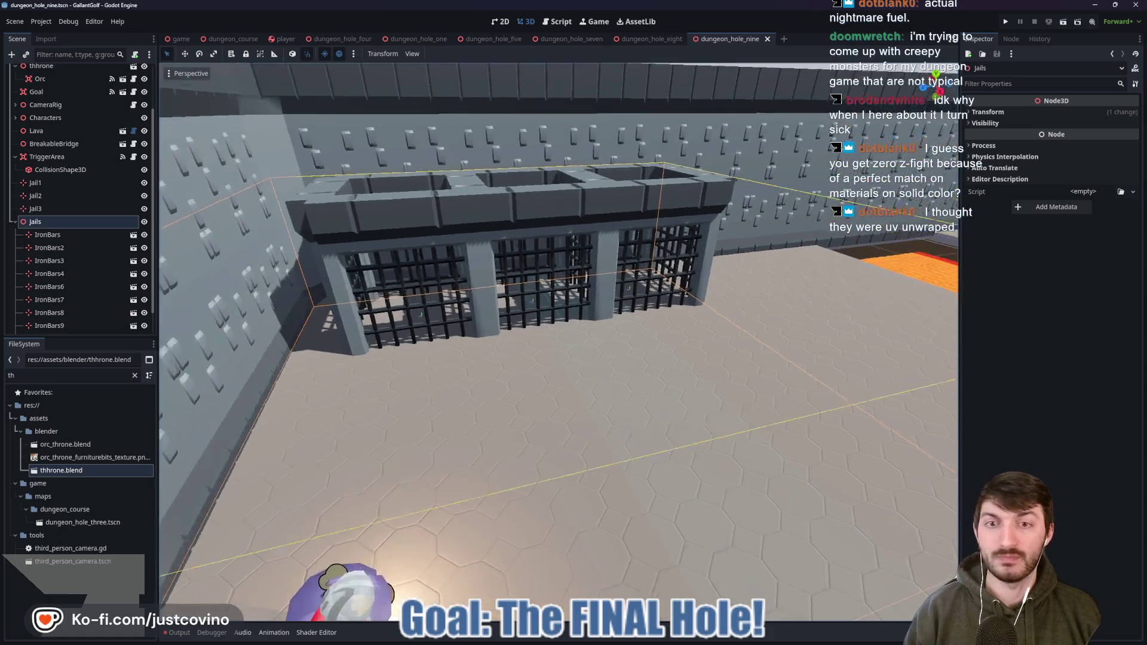
pyautogui.press('e')
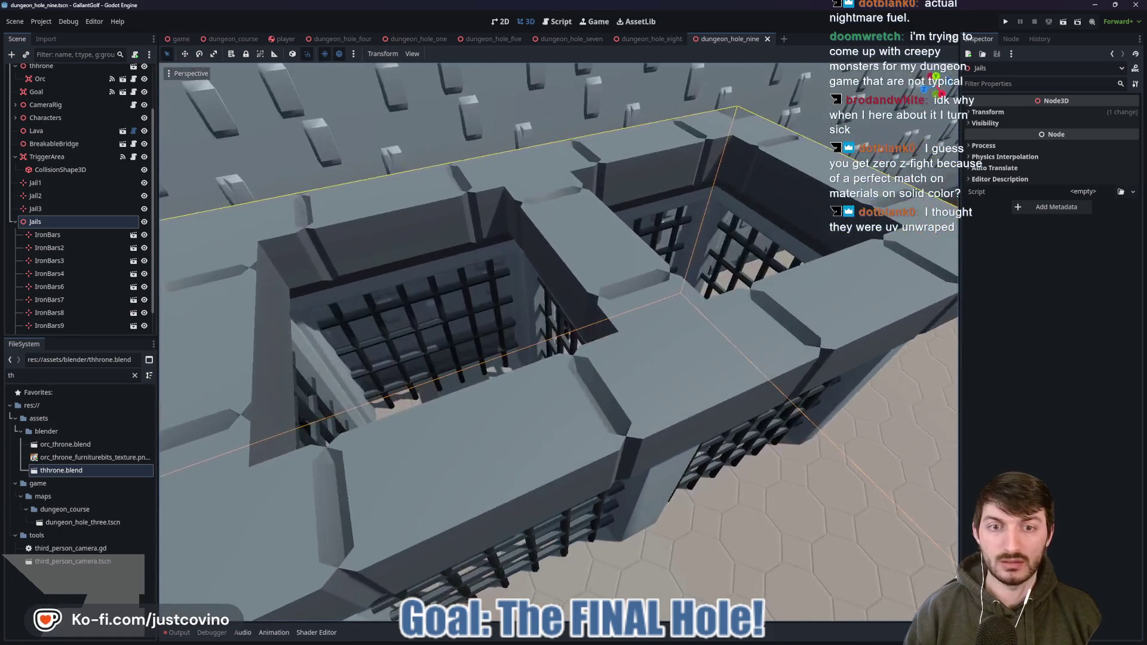
pyautogui.press('q')
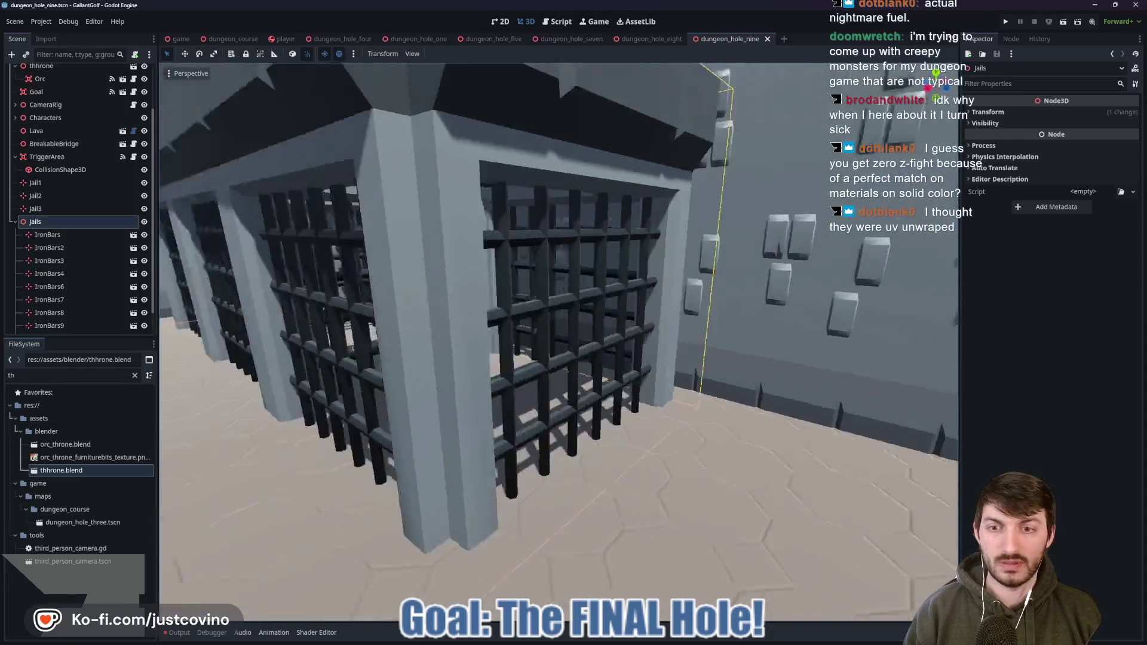
pyautogui.press('d')
pyautogui.press('w')
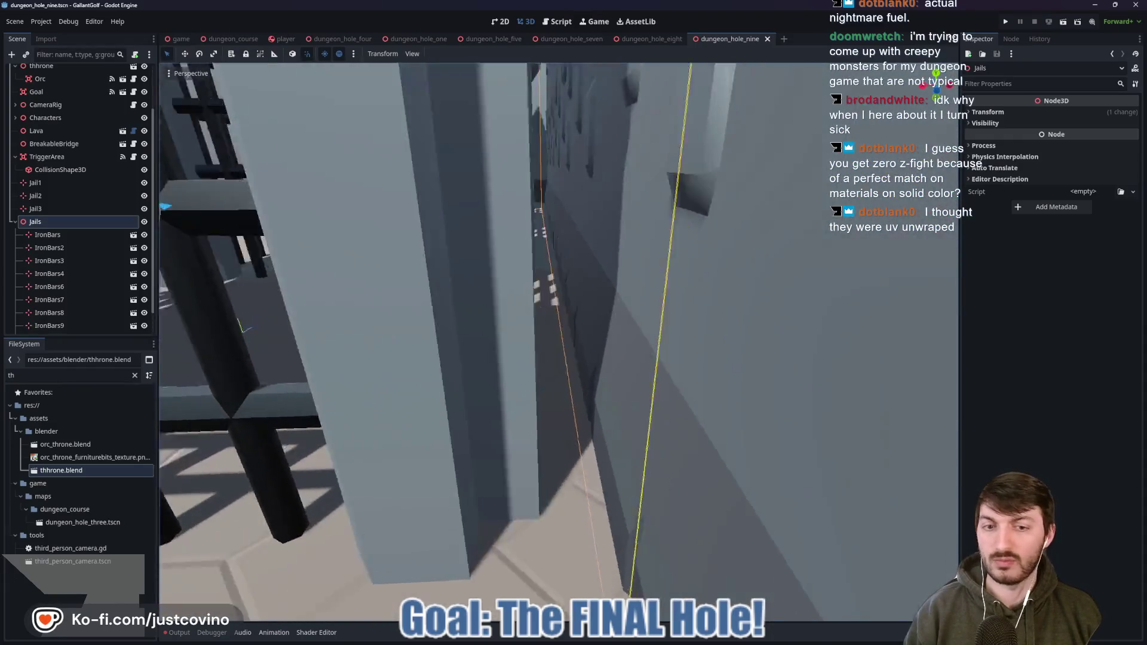
pyautogui.press('s')
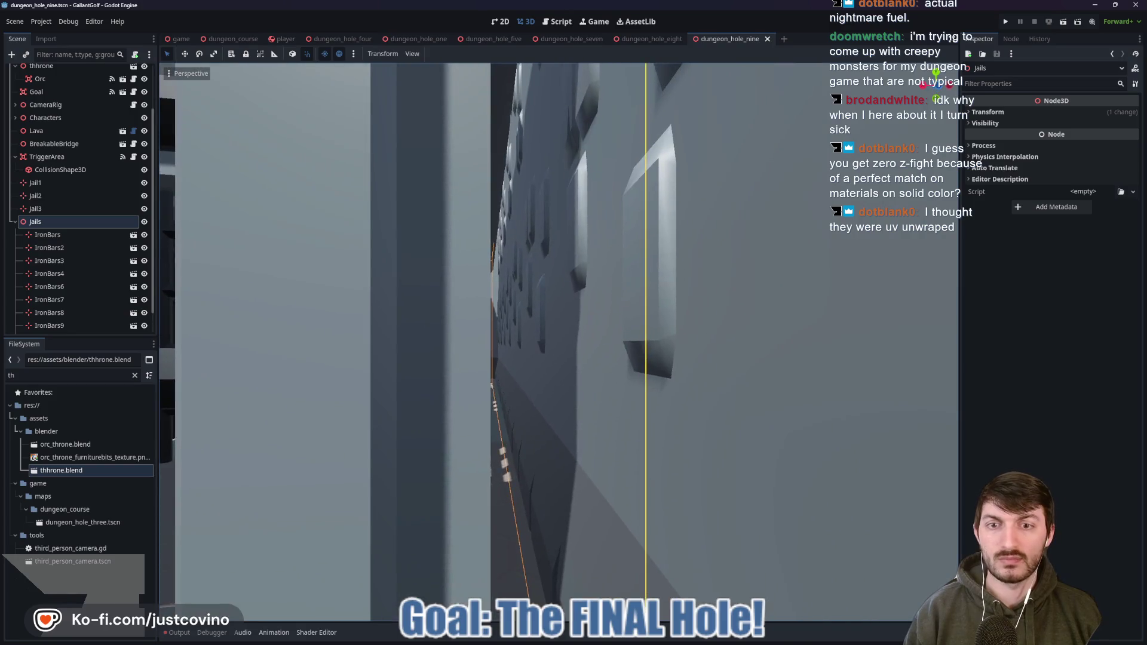
pyautogui.press('s')
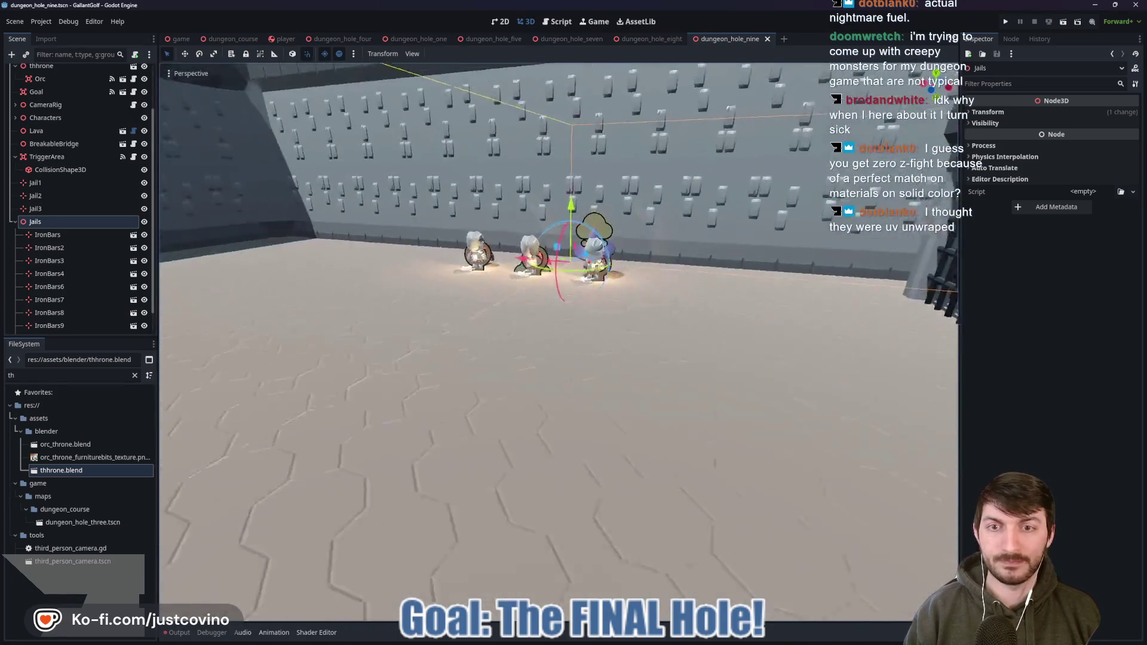
pyautogui.press('w')
pyautogui.press('w')
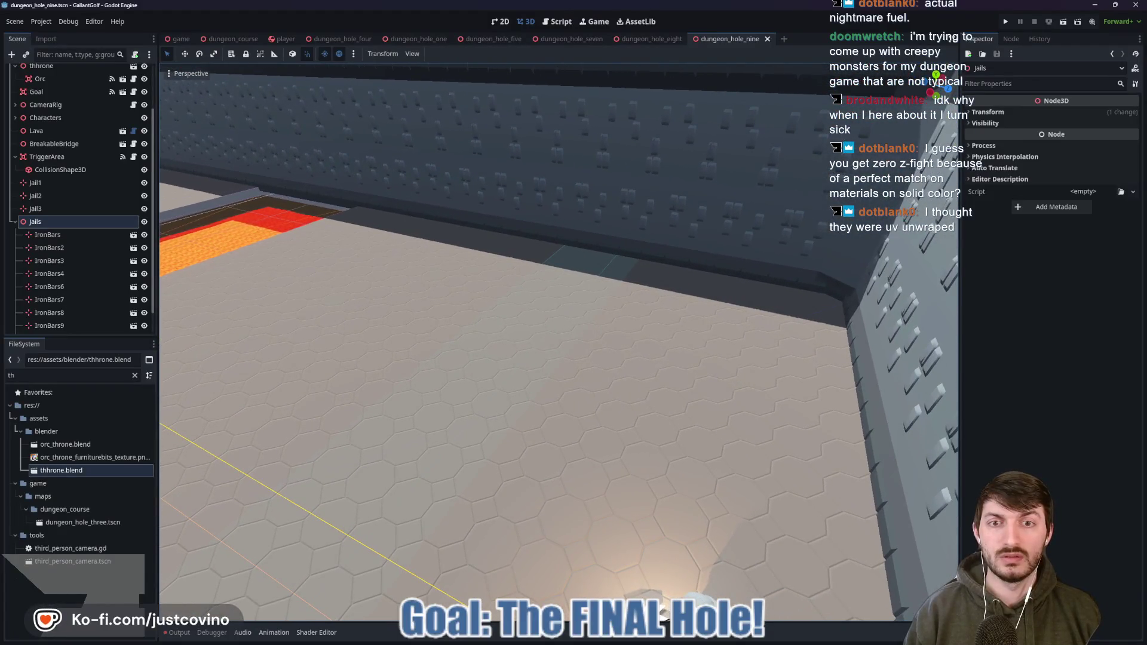
pyautogui.press('s')
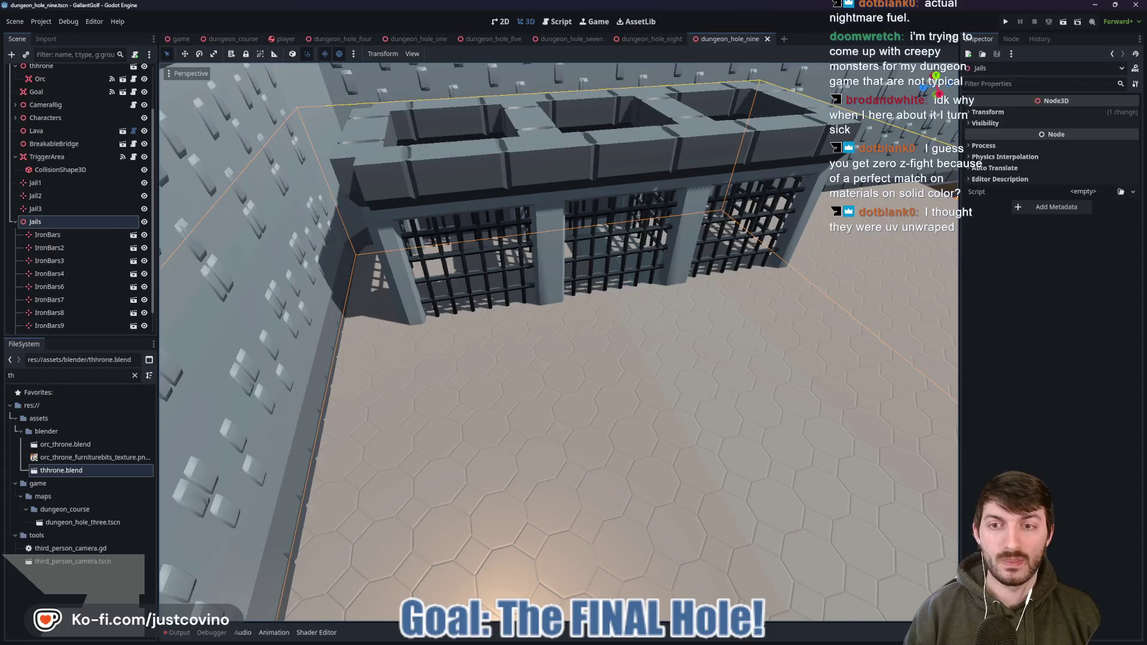
pyautogui.press('a')
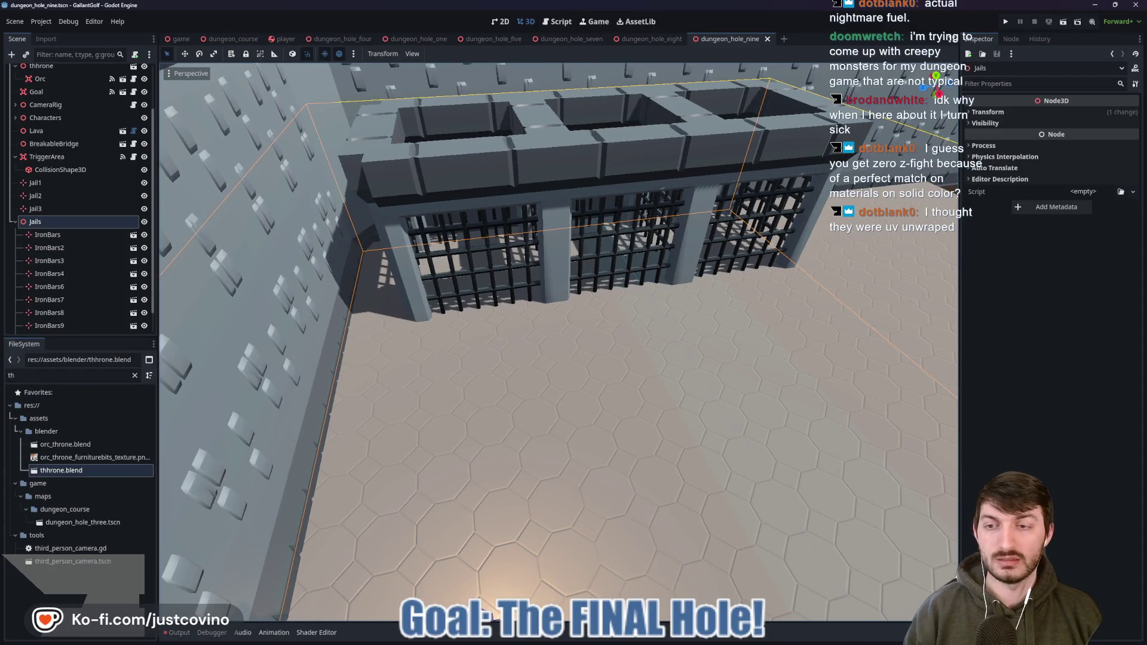
pyautogui.press('w')
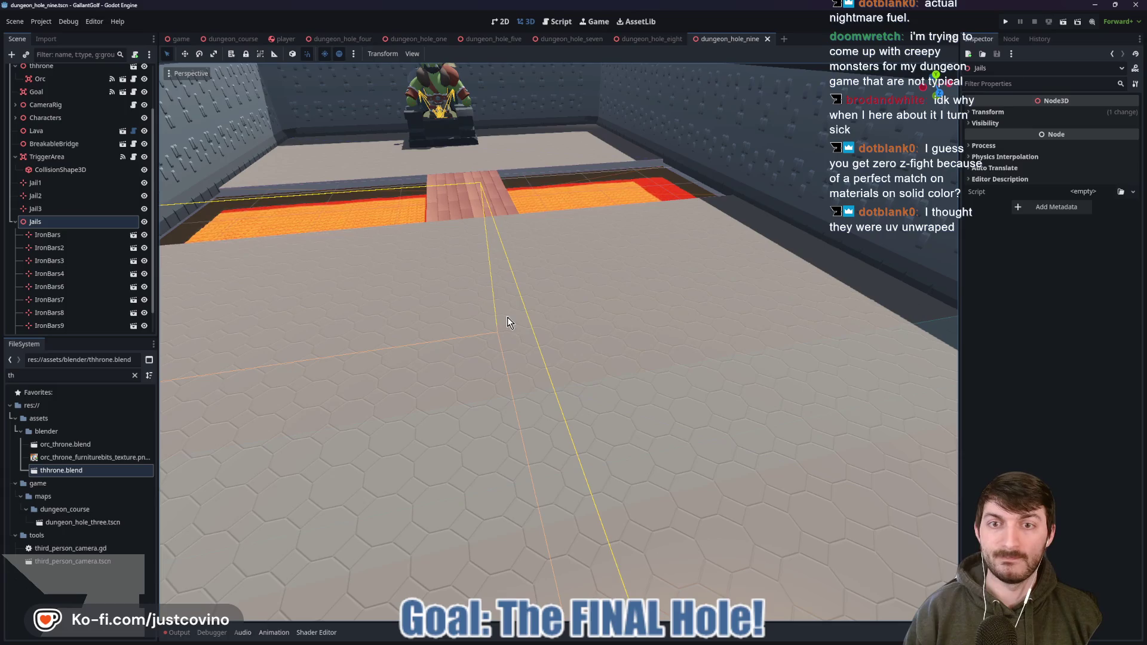
pyautogui.press('d')
pyautogui.press('s')
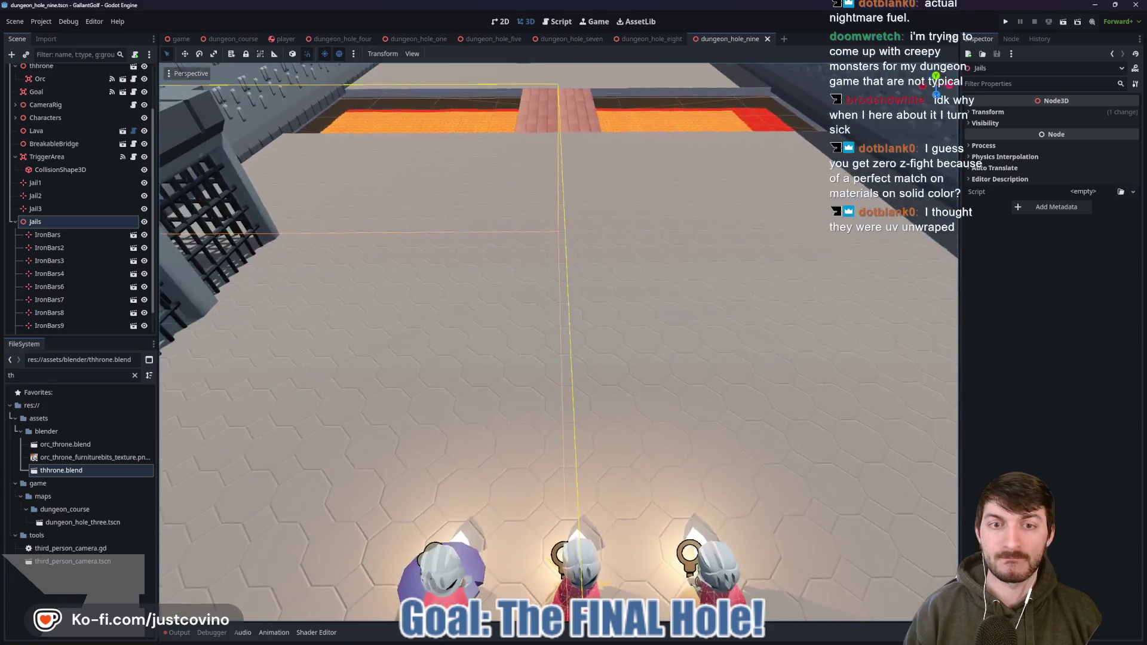
pyautogui.press('d')
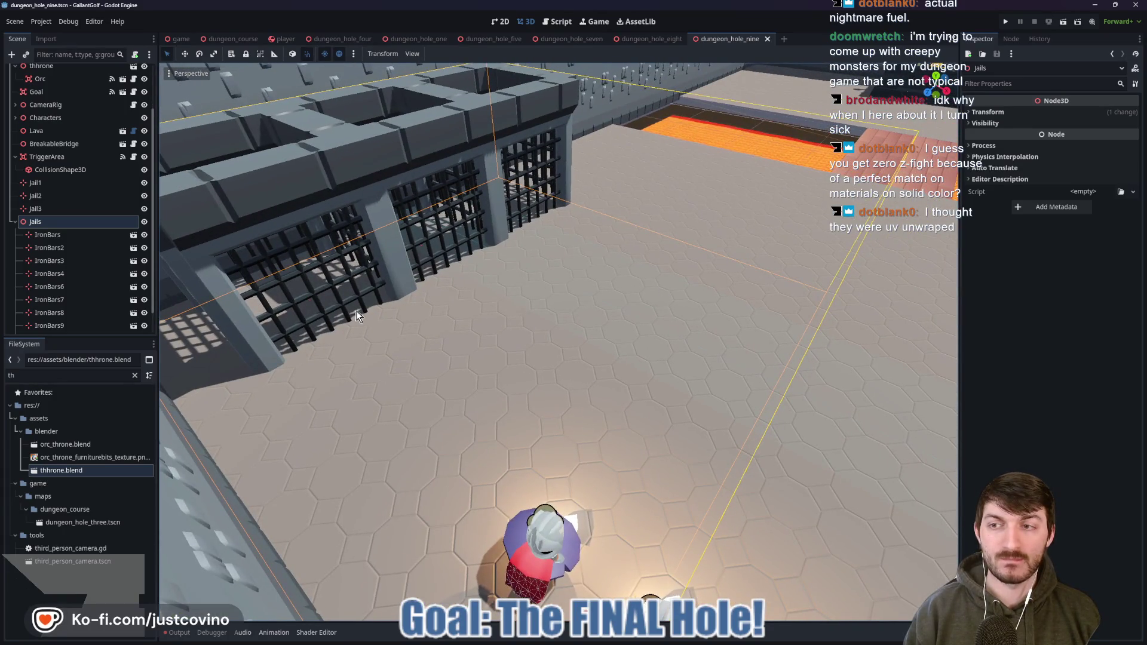
# Select TriggerArea, fly the view toward the jail cells, and open its area_trigger.gd script.
pyautogui.click(46, 157)
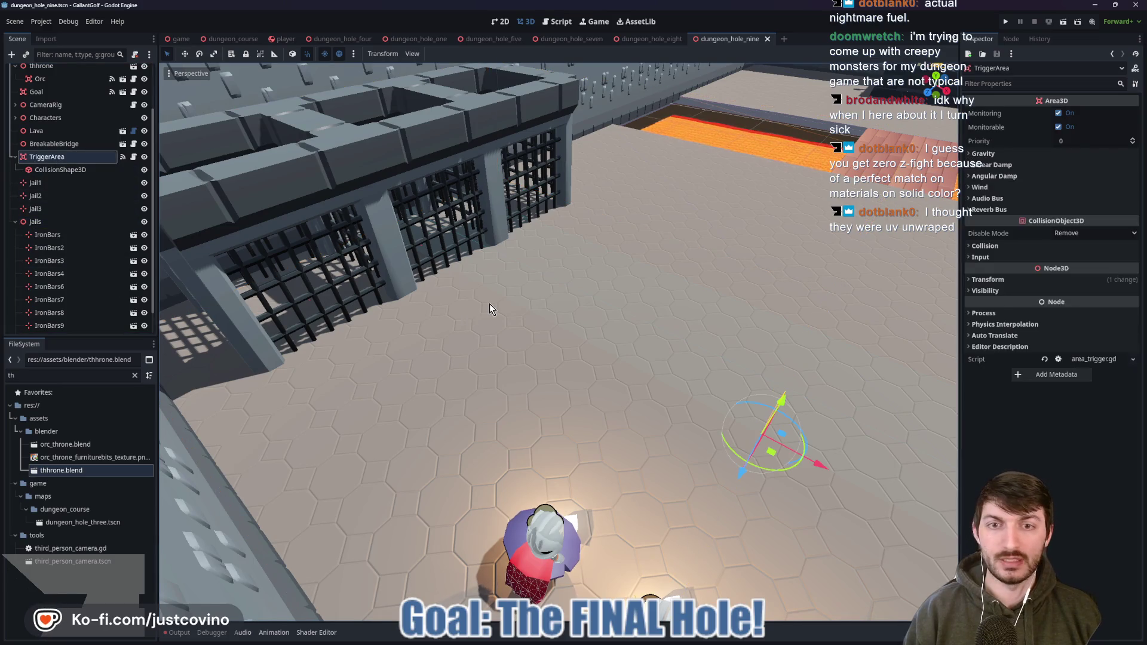
pyautogui.press('s')
pyautogui.press('w')
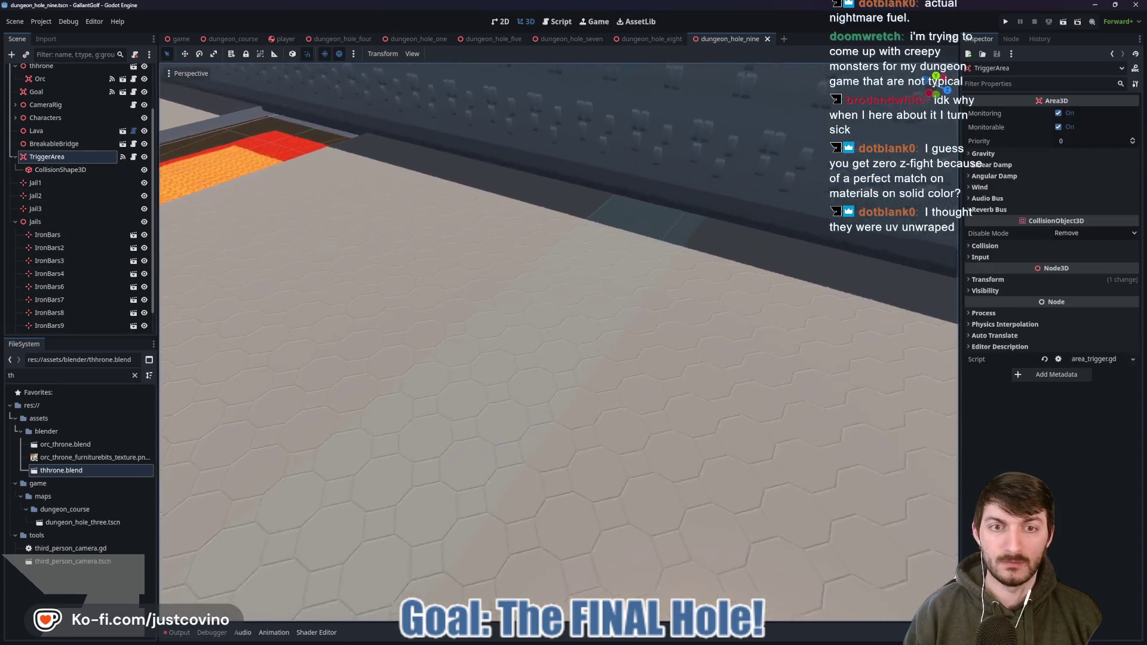
pyautogui.press('a')
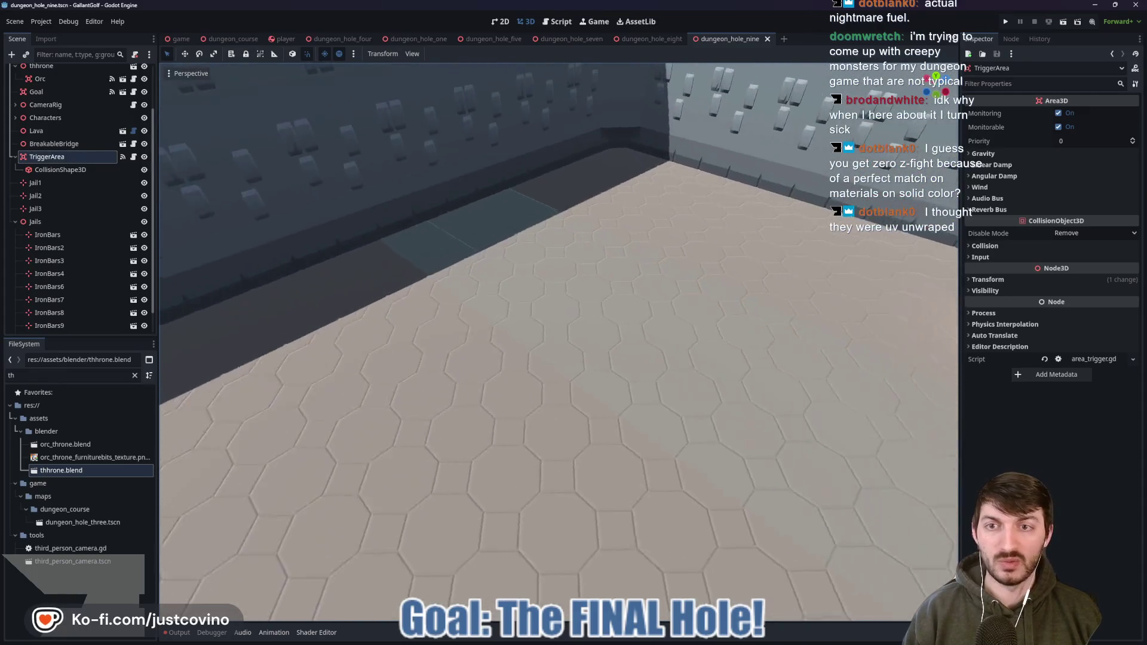
pyautogui.press('s')
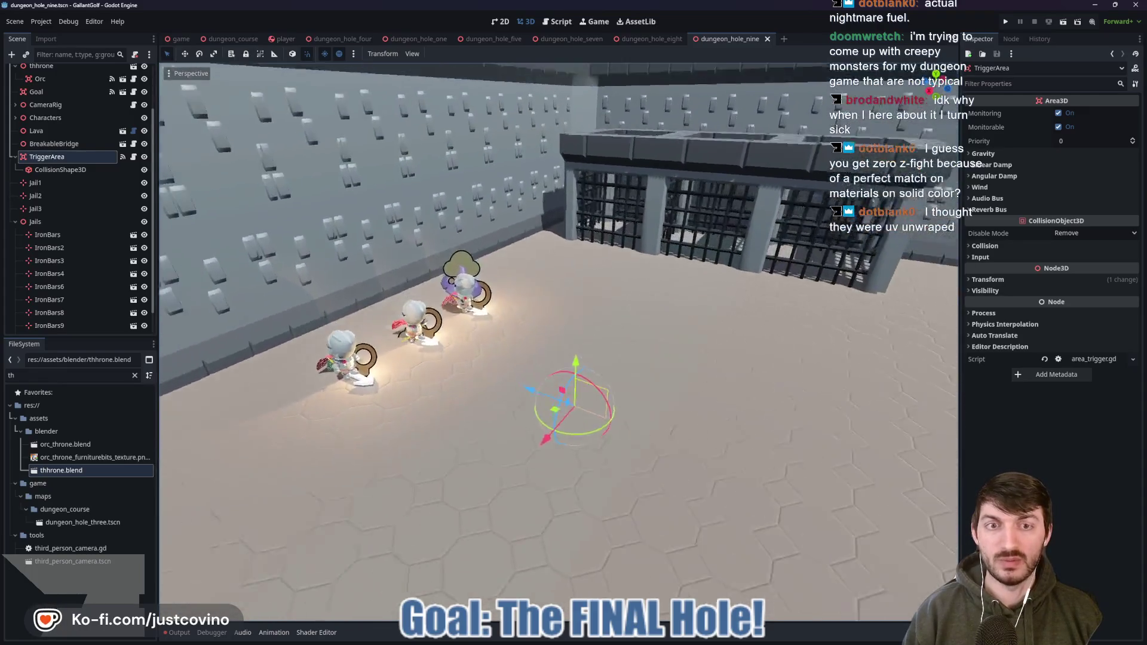
pyautogui.press('w')
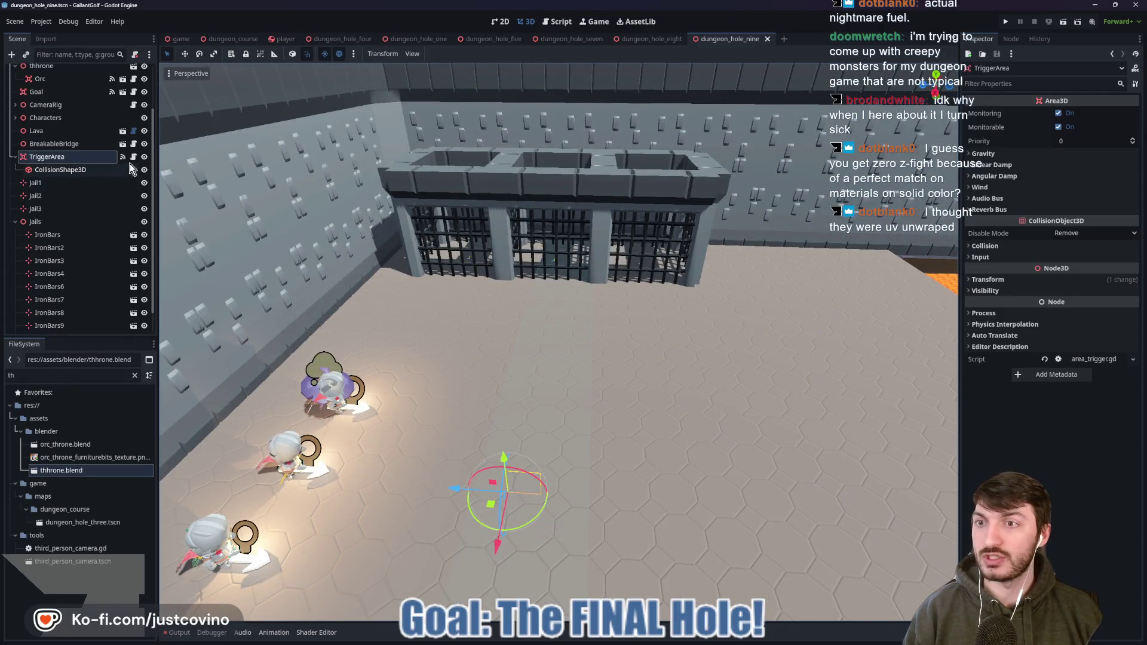
pyautogui.click(134, 157)
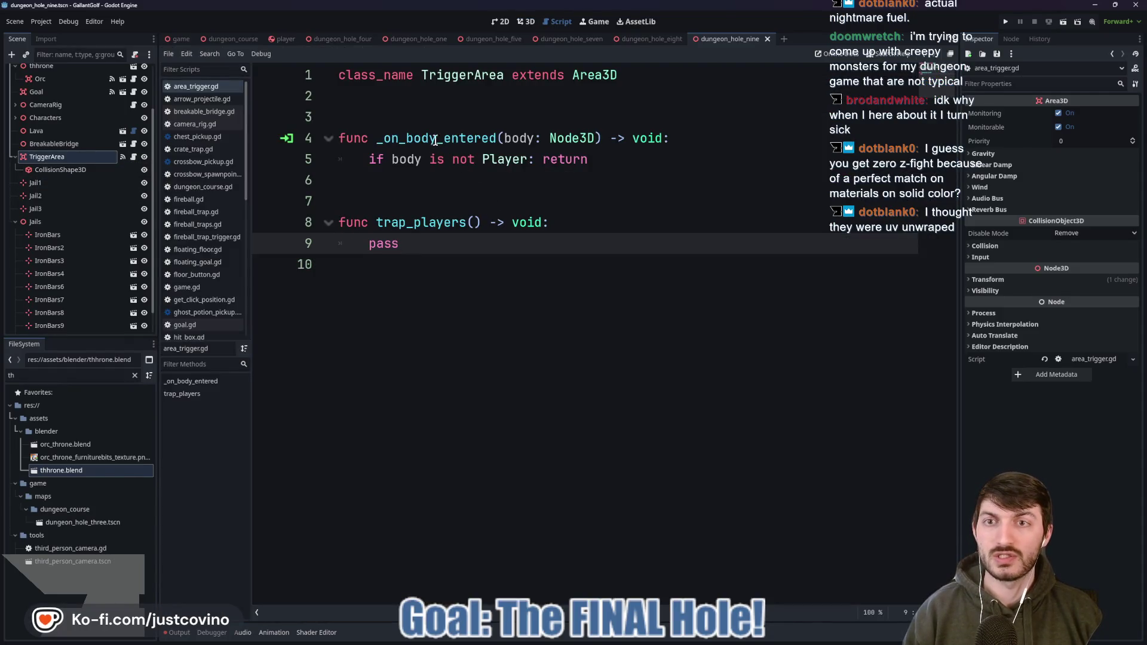
pyautogui.click(411, 97)
pyautogui.press('Return')
pyautogui.press('Return')
pyautogui.press('Up')
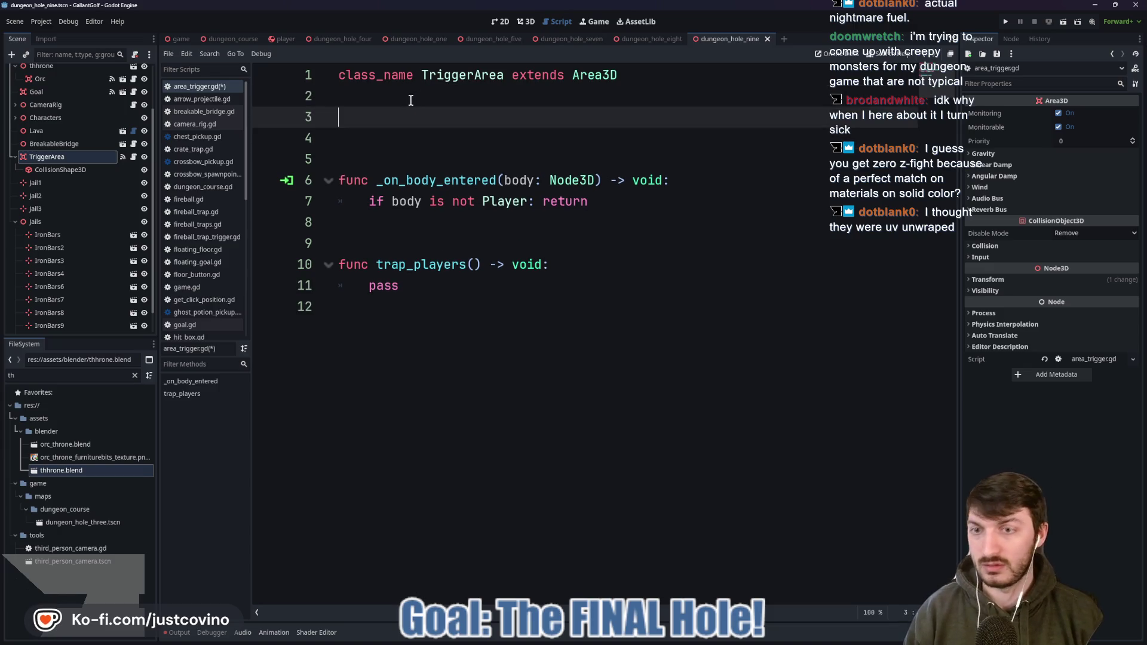
pyautogui.write('export var jails: ')
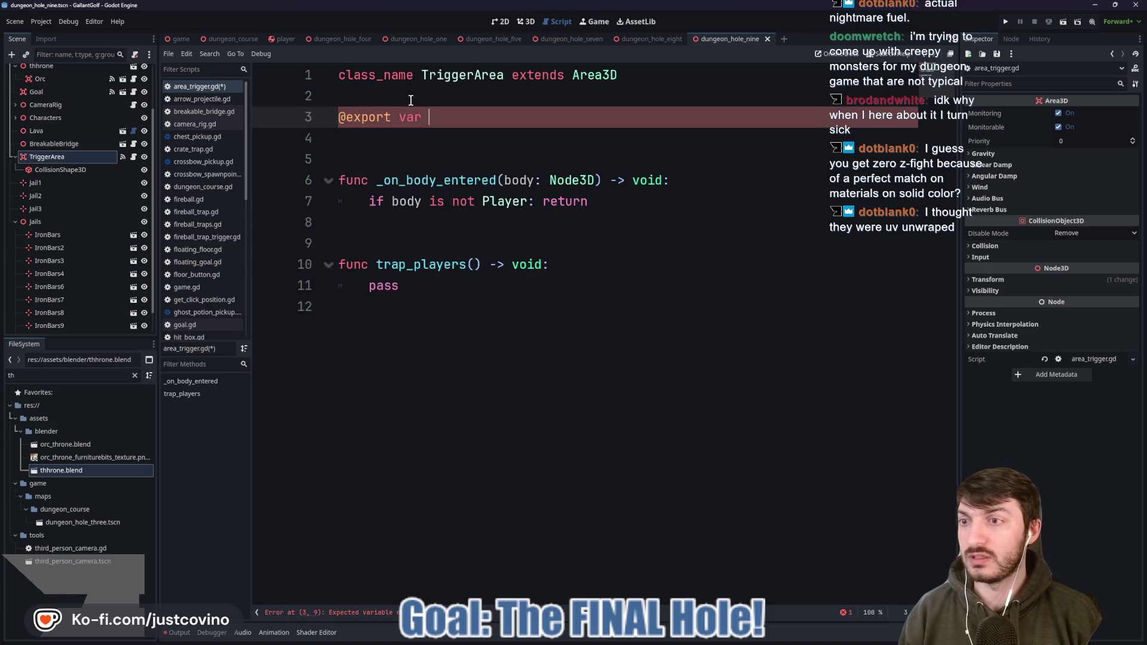
pyautogui.write('Node3D')
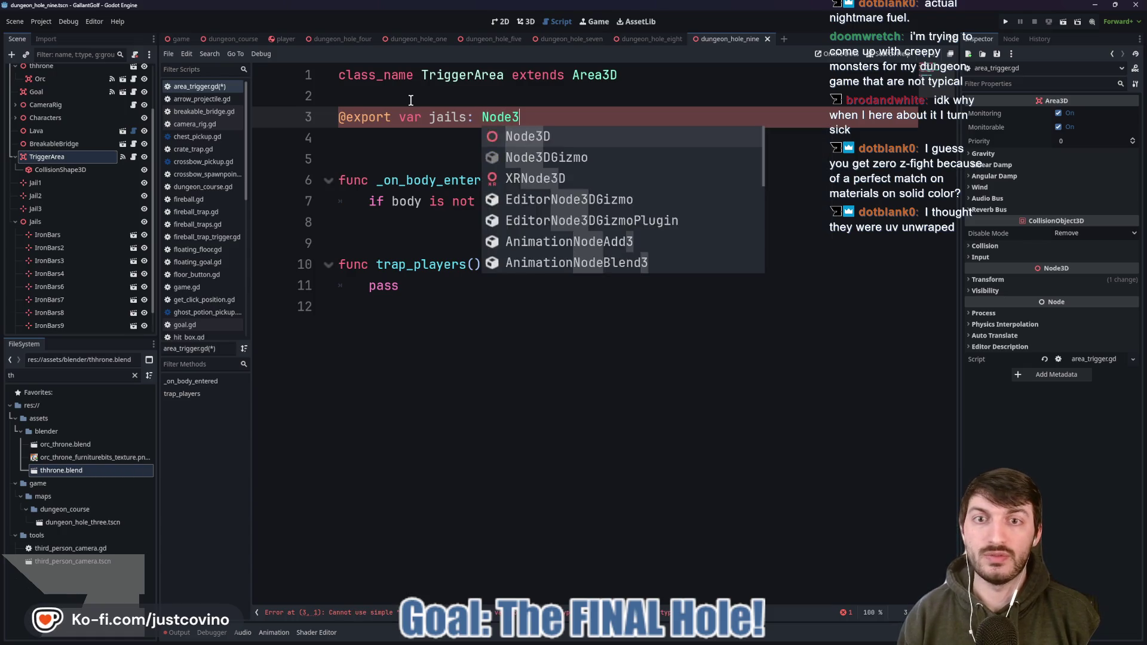
pyautogui.press('Return')
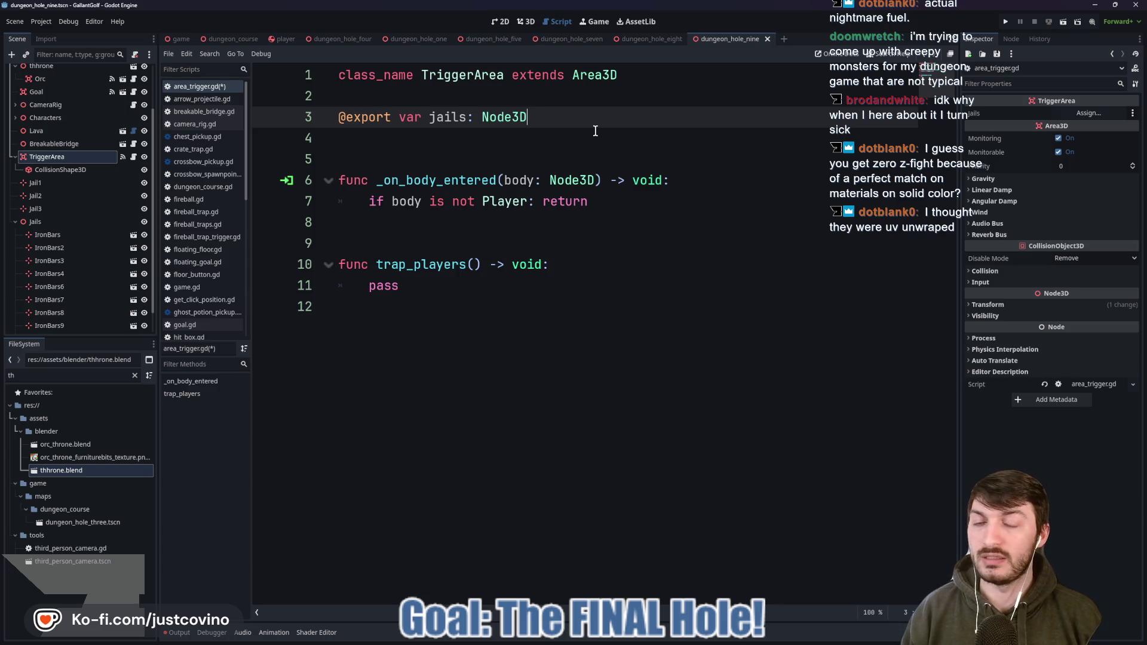
pyautogui.press('Return')
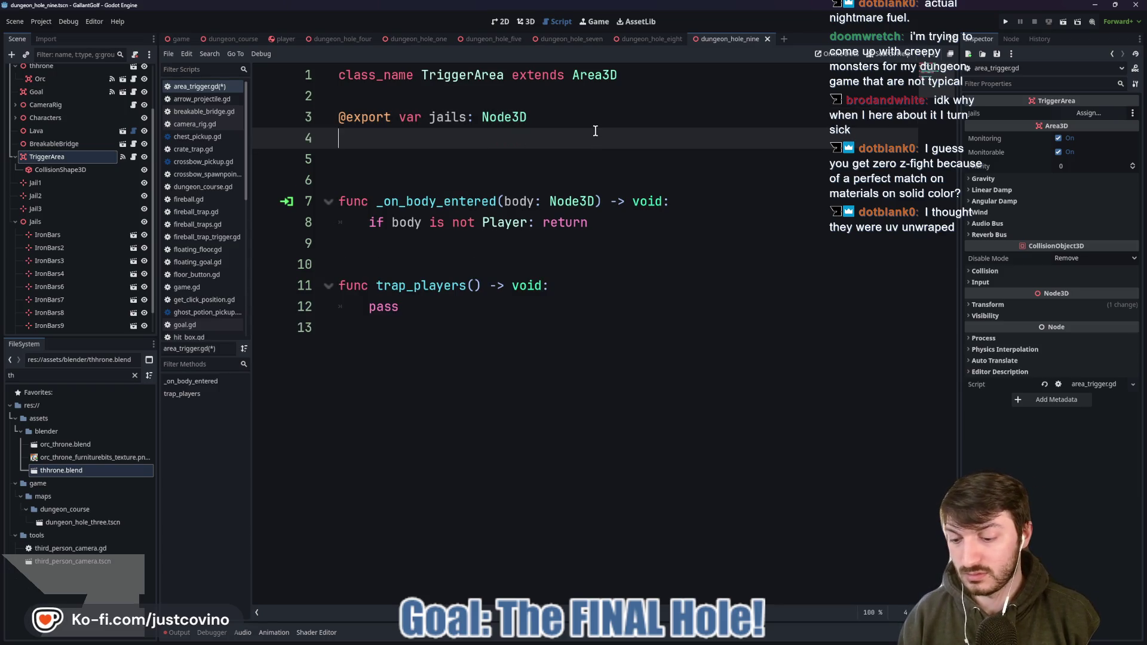
pyautogui.write('@export var')
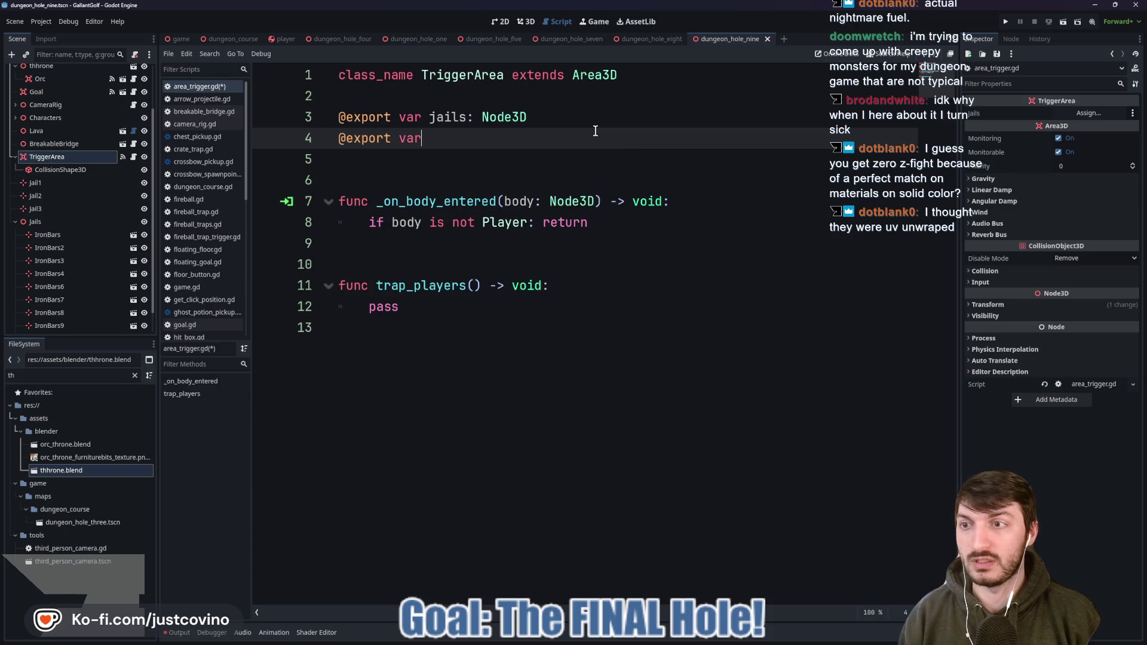
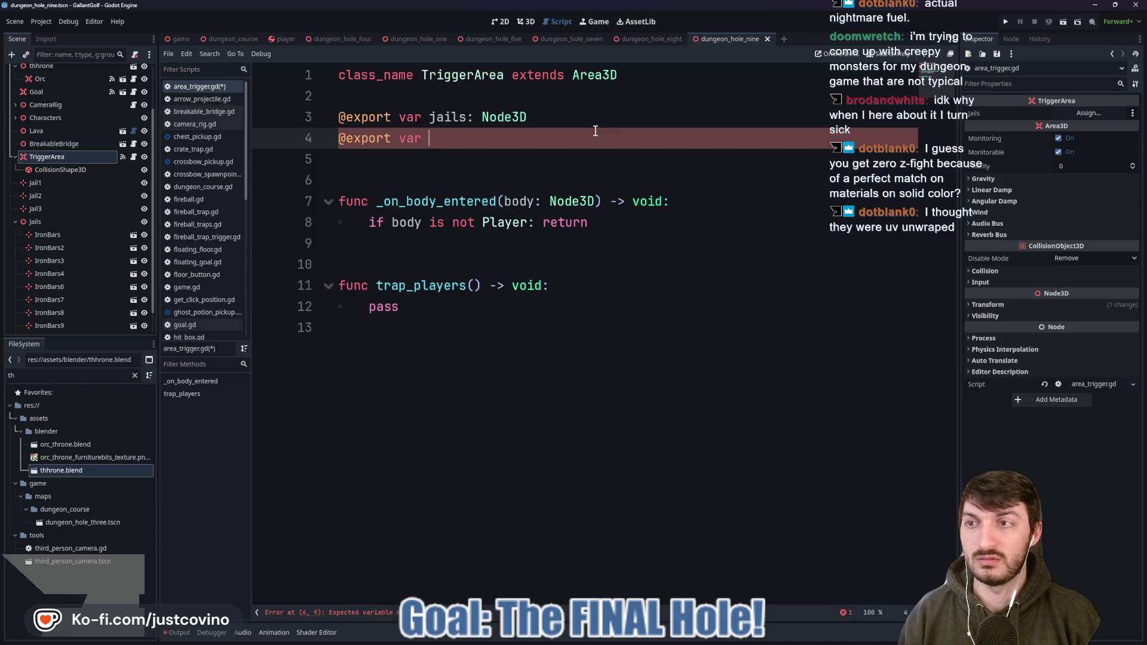
pyautogui.scroll(3, 78, 203)
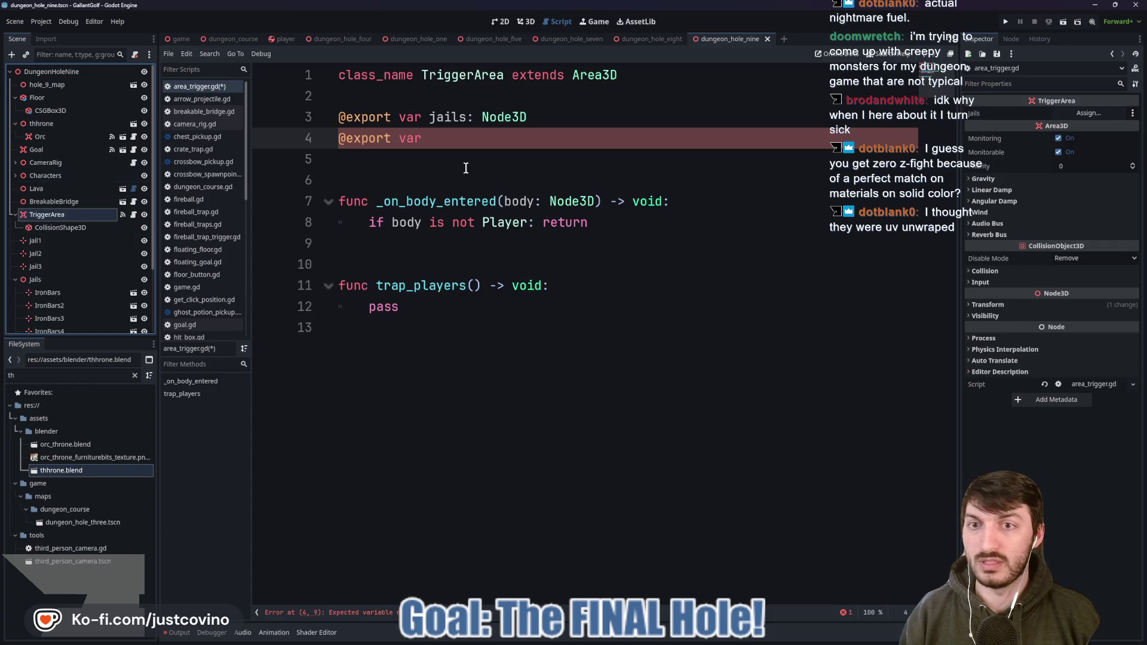
pyautogui.moveTo(435, 141); pyautogui.dragTo(336, 142)
pyautogui.press('BackSpace')
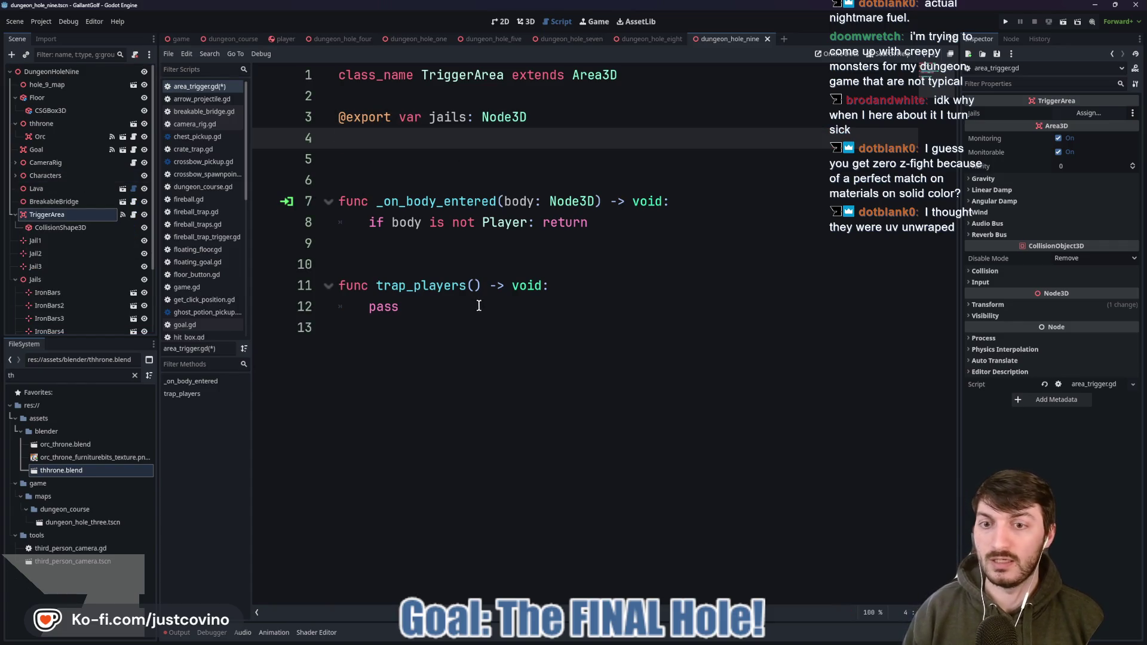
pyautogui.click(477, 303)
pyautogui.press('BackSpace')
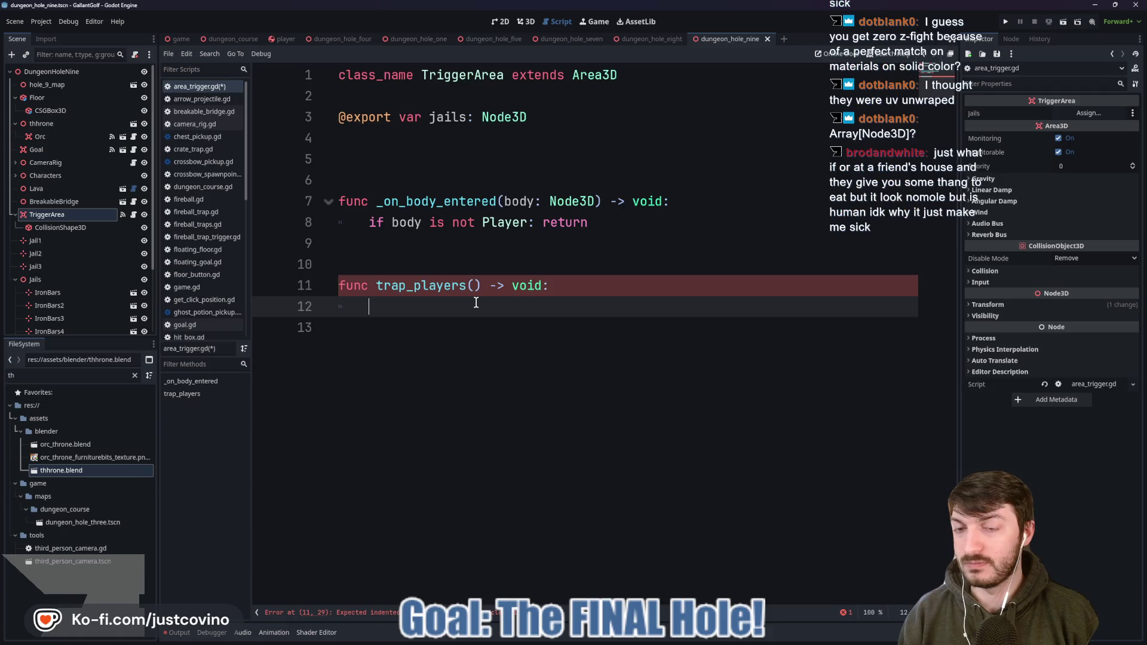
pyautogui.write('for player')
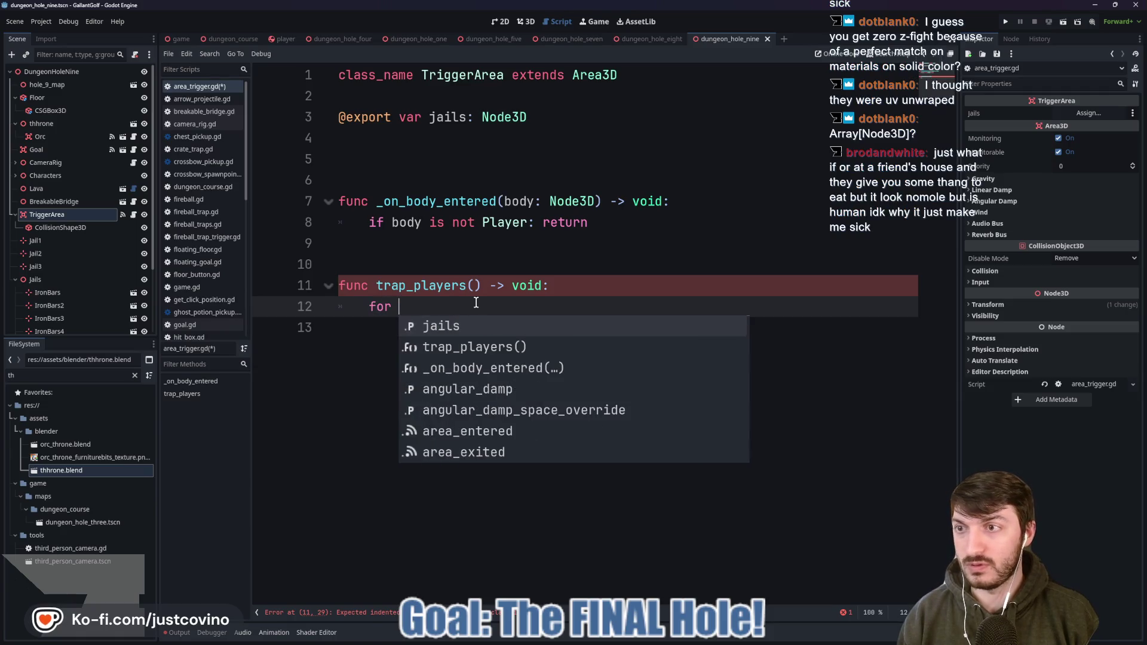
pyautogui.write(' in')
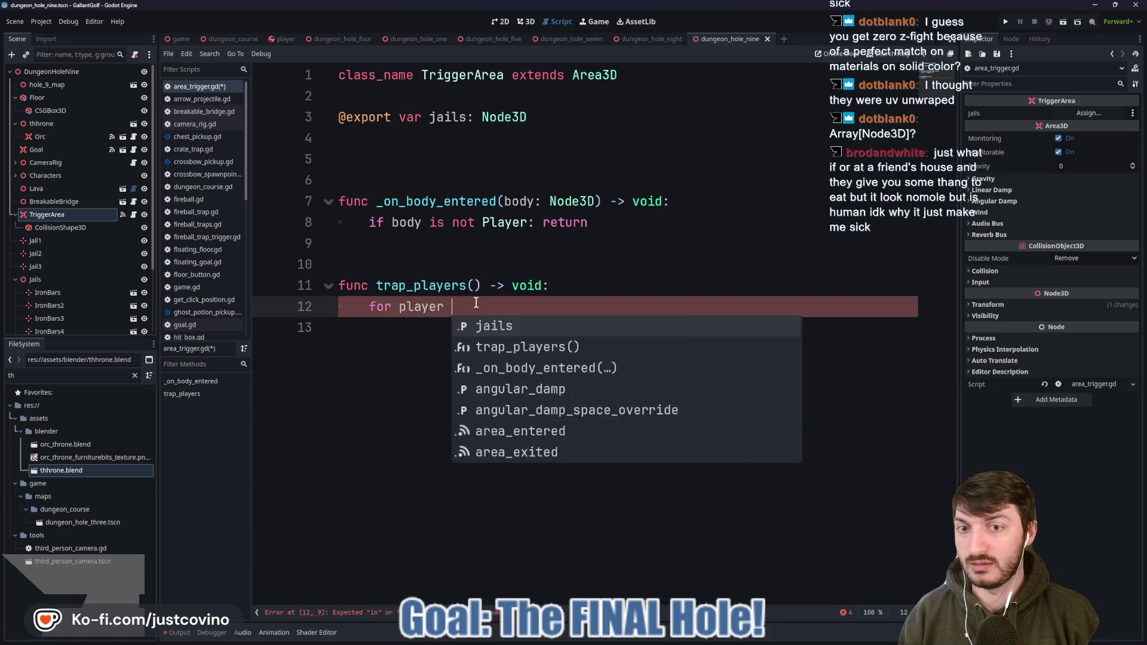
pyautogui.click(417, 139)
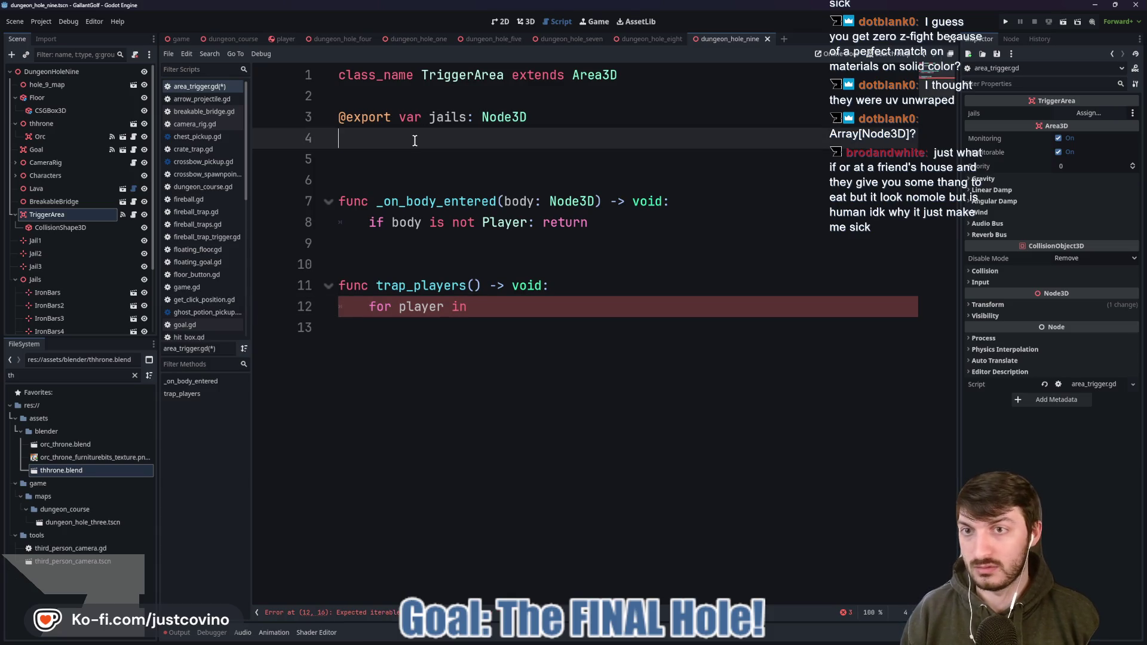
pyautogui.write('@export var characters')
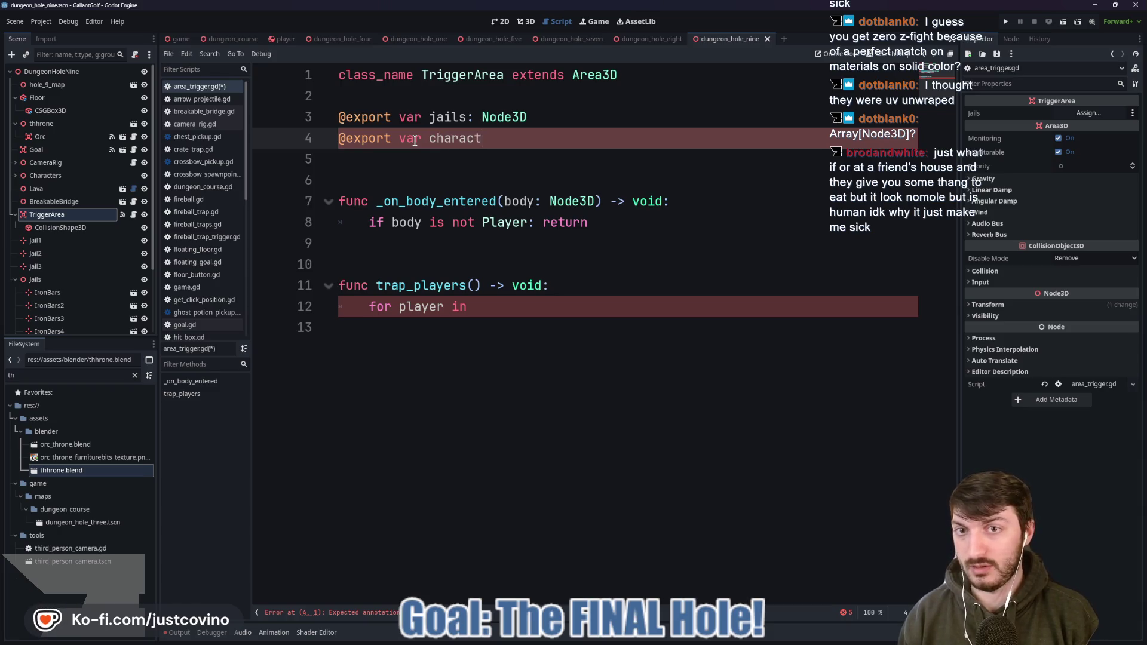
pyautogui.write('_node: ')
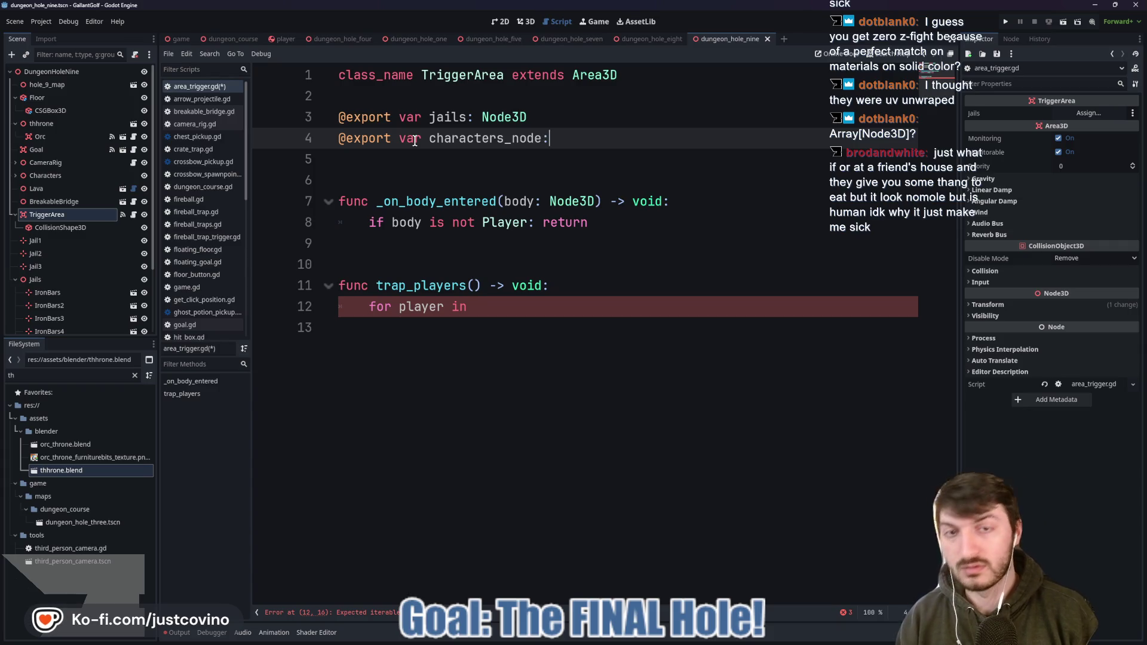
pyautogui.write('Node3')
pyautogui.press('Return')
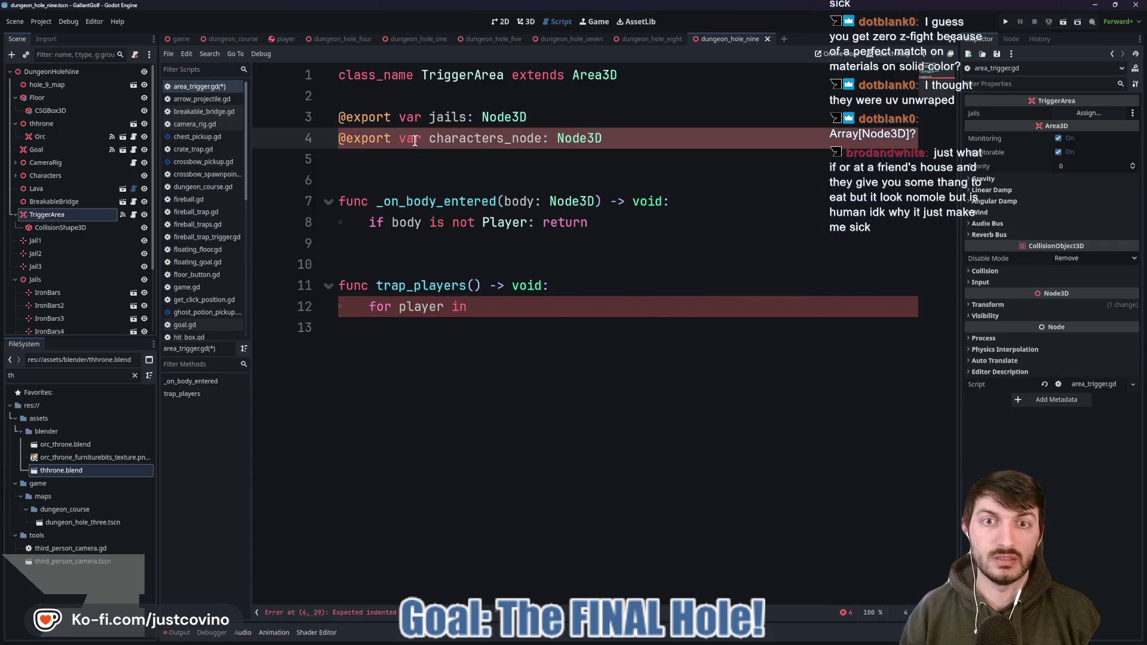
# Complete the loop as 'for player in characters_node.get_children()', then select the header to rewrite it.
pyautogui.click(530, 308)
pyautogui.write('cha')
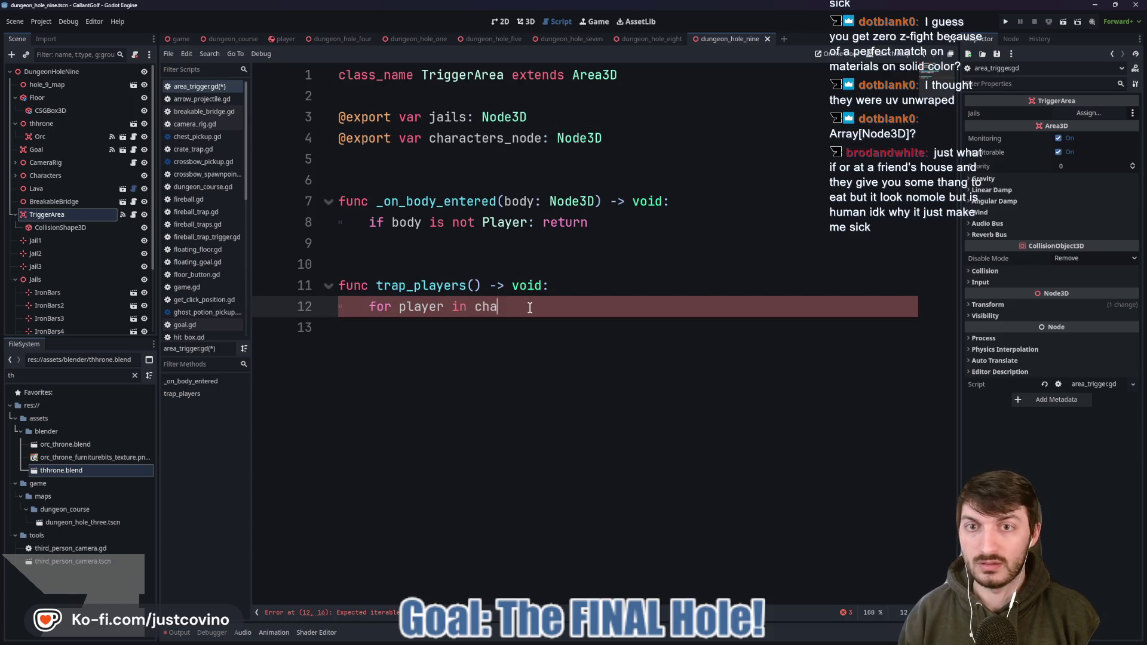
pyautogui.write('r')
pyautogui.press('Return')
pyautogui.write('.get_ch')
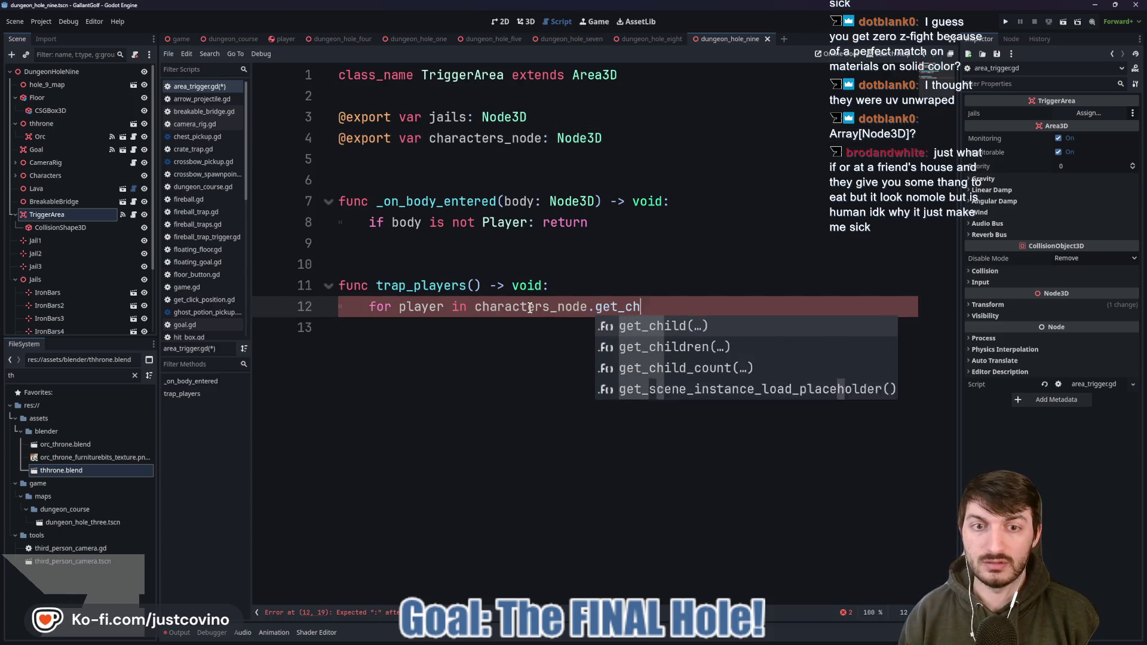
pyautogui.write('i')
pyautogui.press('Down')
pyautogui.press('Return')
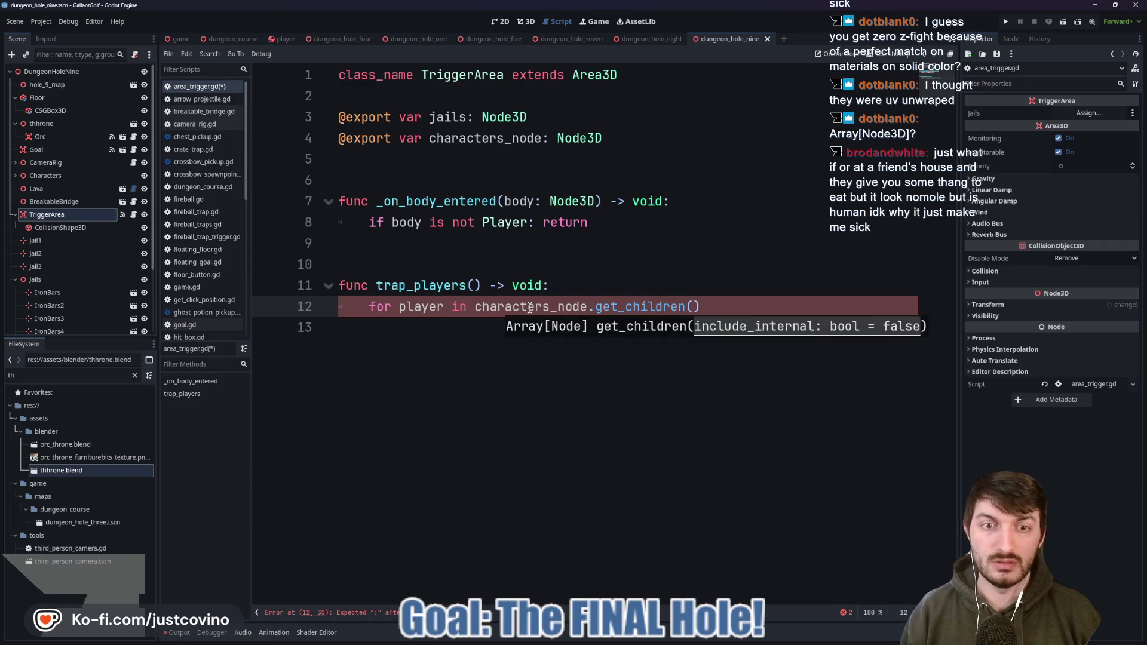
pyautogui.press('Right')
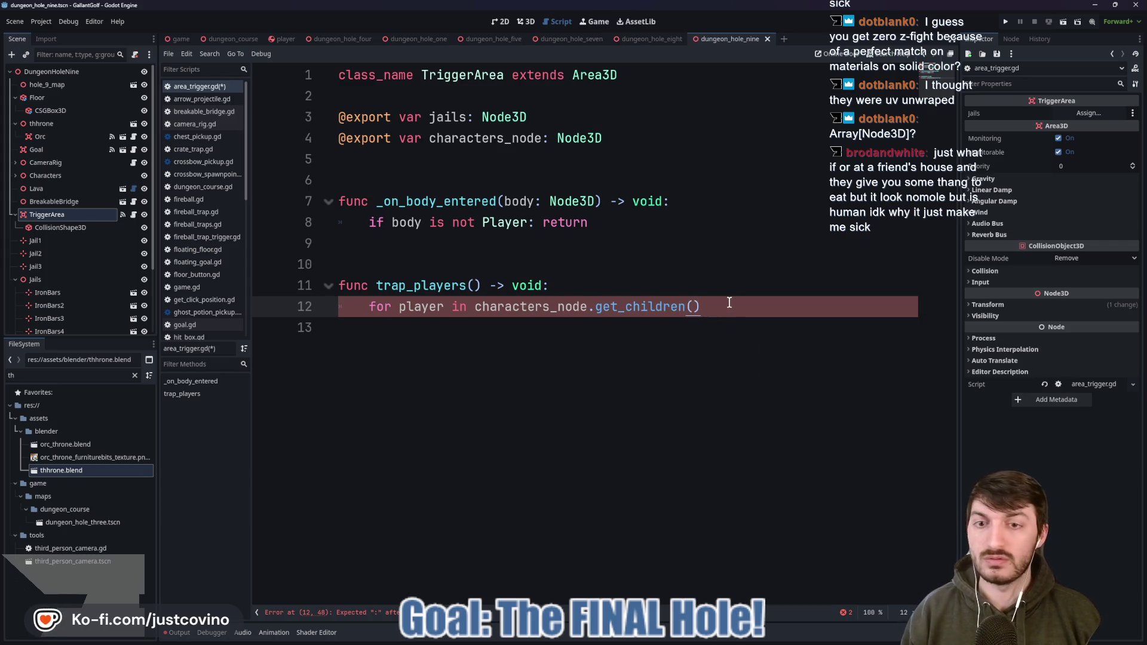
pyautogui.moveTo(725, 306); pyautogui.dragTo(371, 307)
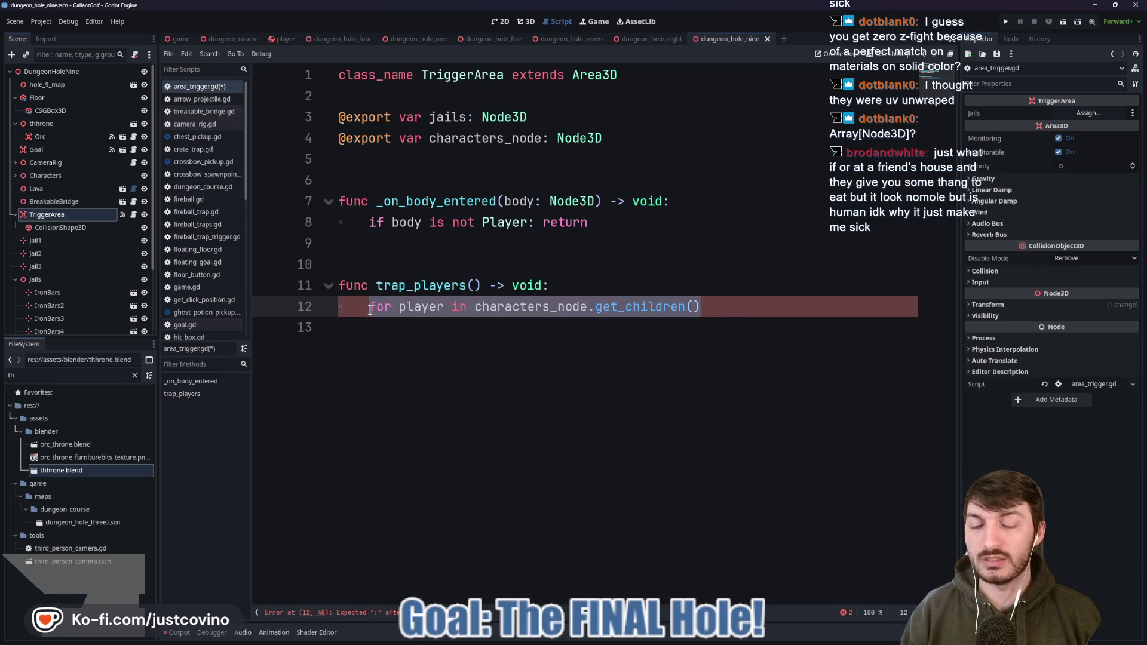
pyautogui.write('for')
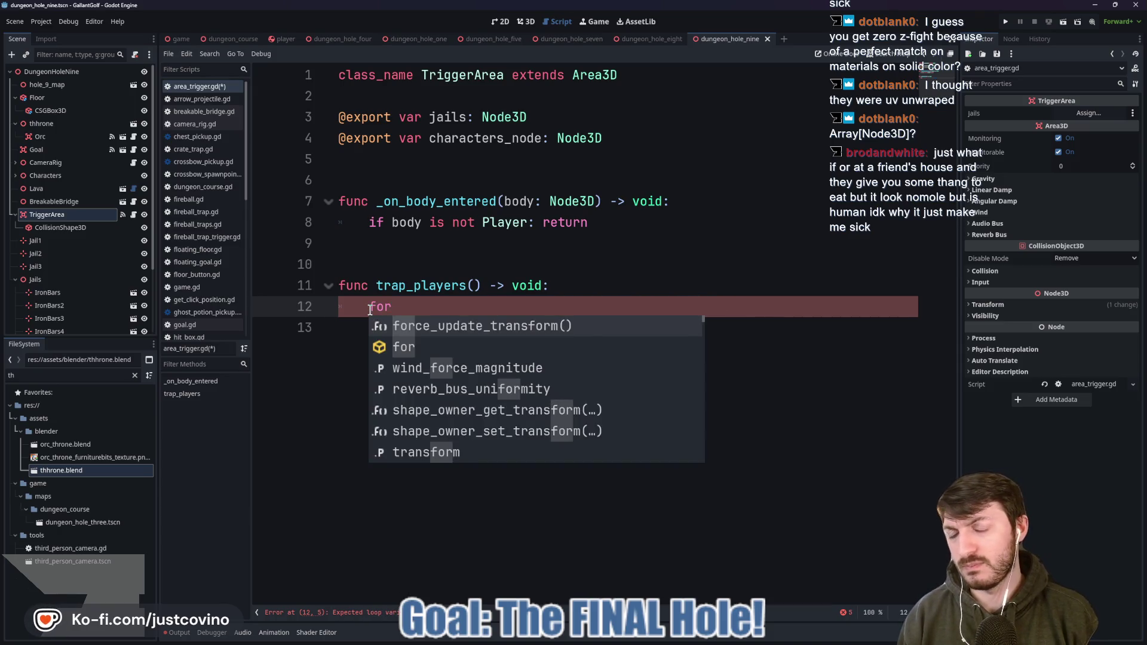
# Rewrite the loop header as 'for i in range(3):' and begin a characters_node.get_child(i) body line.
pyautogui.write('i in range')
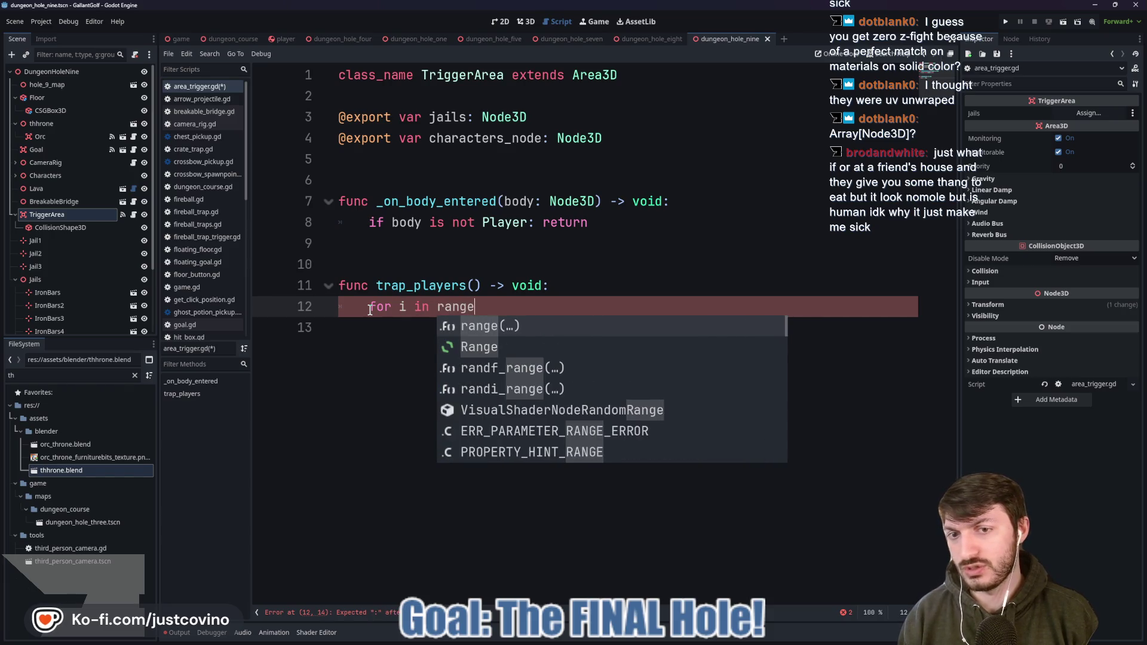
pyautogui.write('(3')
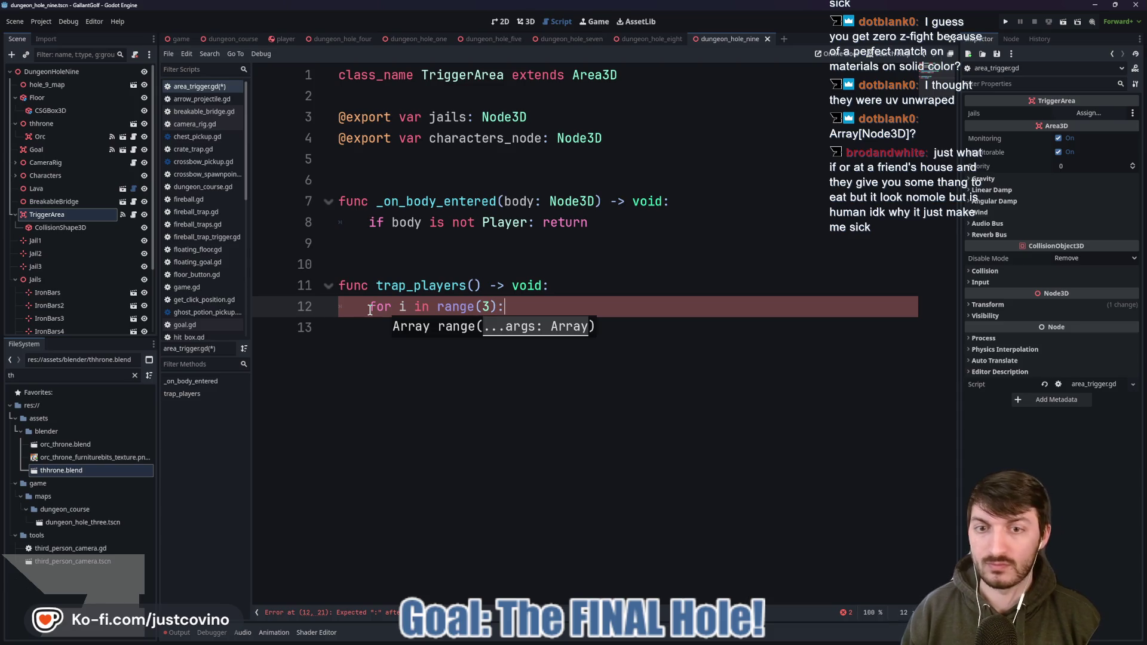
pyautogui.write(':')
pyautogui.press('Return')
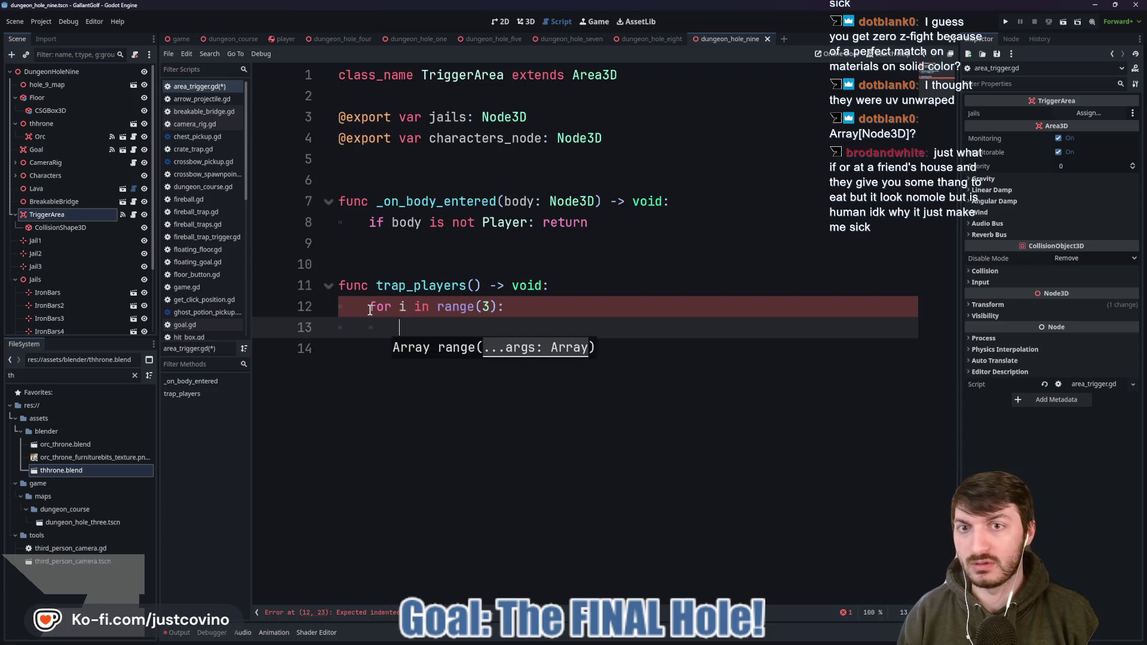
pyautogui.write('char')
pyautogui.press('Return')
pyautogui.write('.ge')
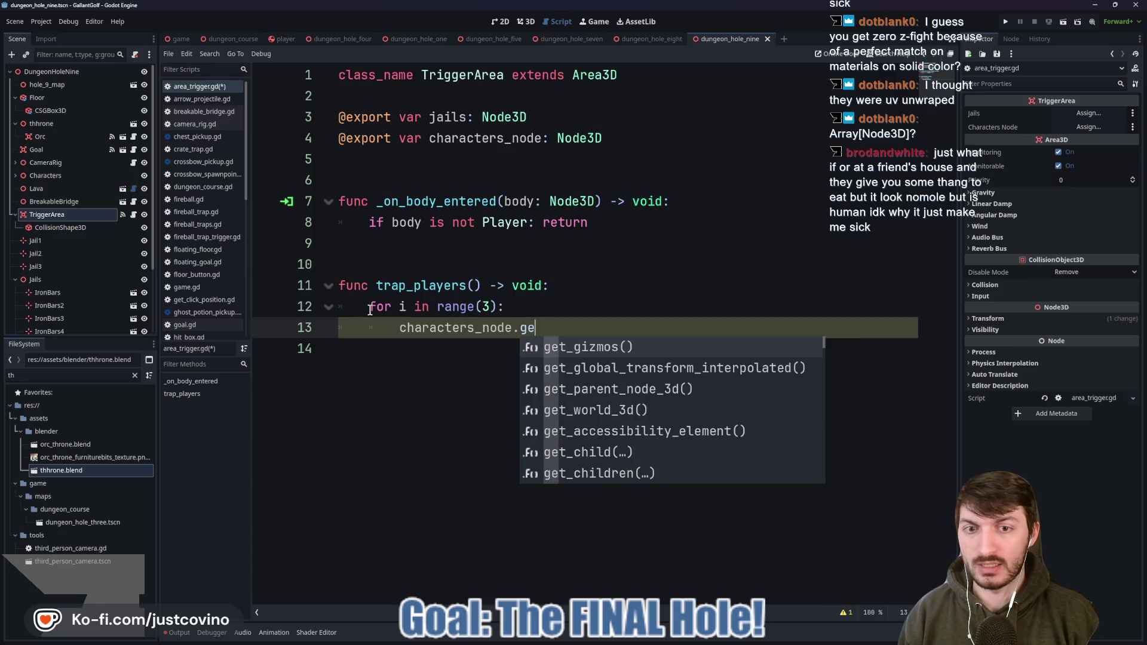
pyautogui.write('t_chil')
pyautogui.press('Return')
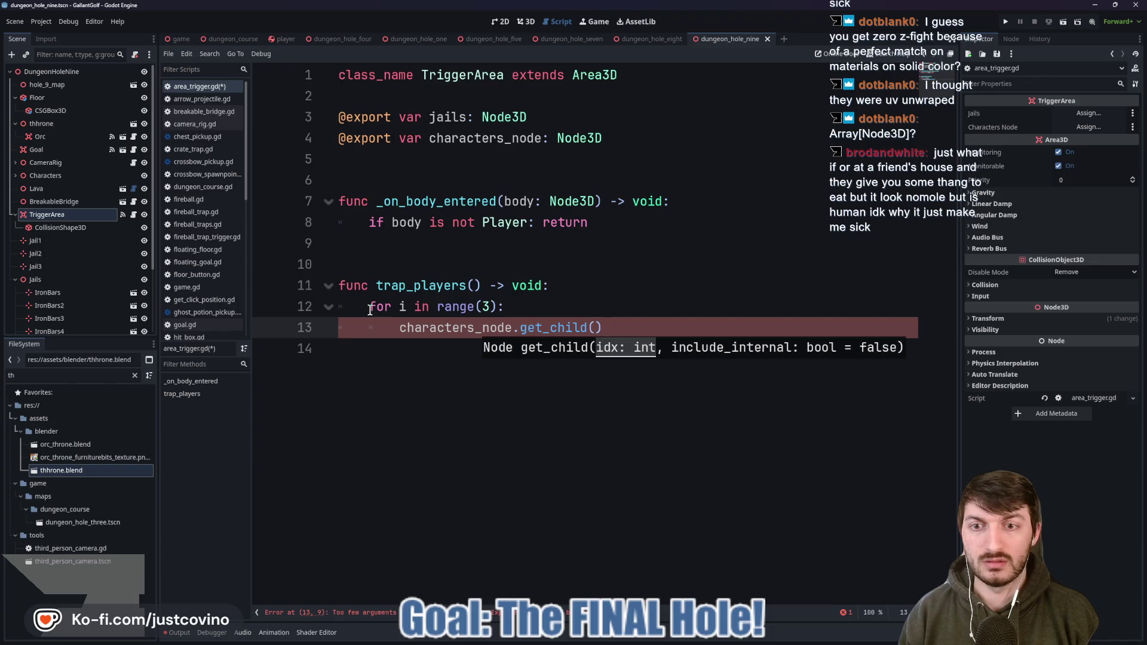
pyautogui.write('i')
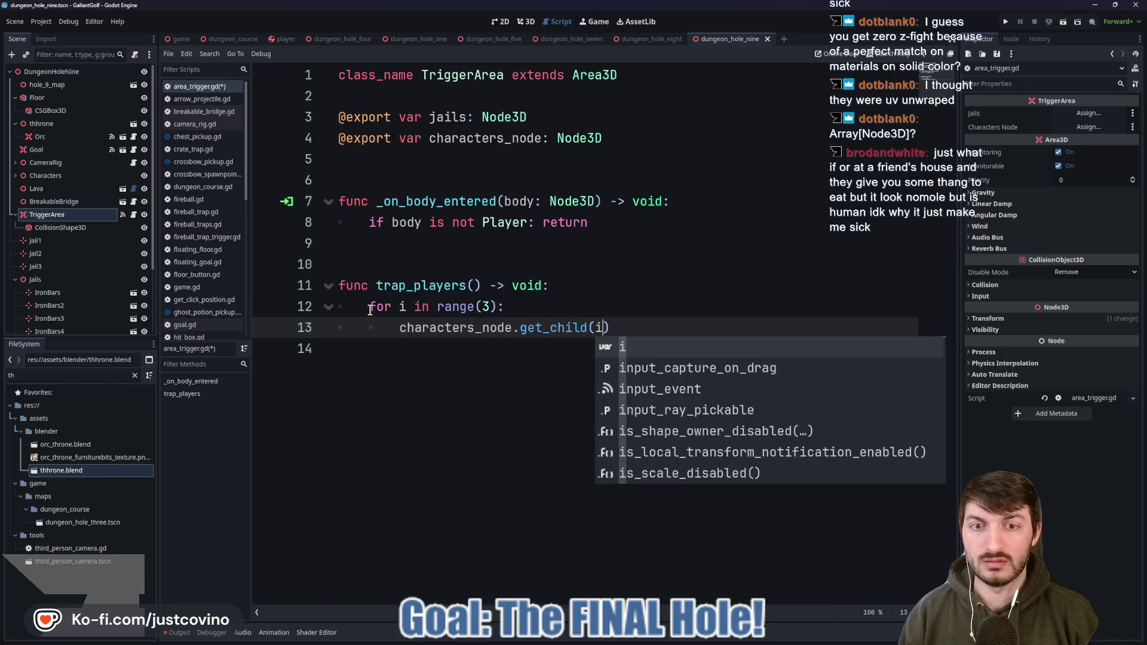
# Switch to get_node("Player" + i) and start assigning its global_position.
pyautogui.press('BackSpace')
pyautogui.press('BackSpace')
pyautogui.press('BackSpace')
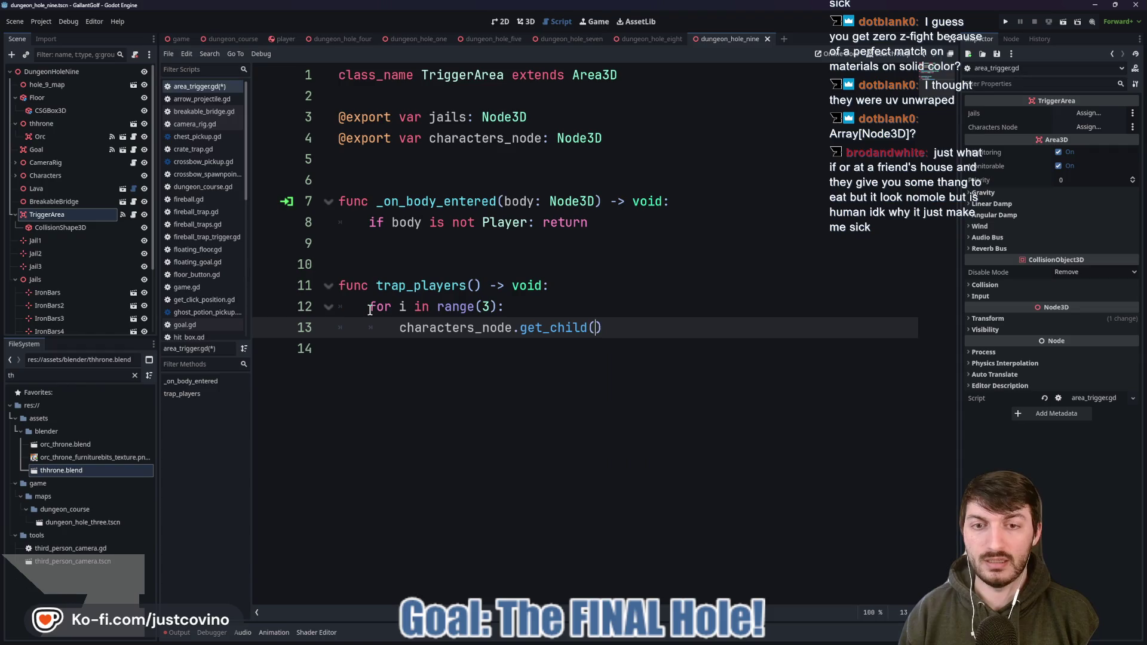
pyautogui.write('nod')
pyautogui.press('Return')
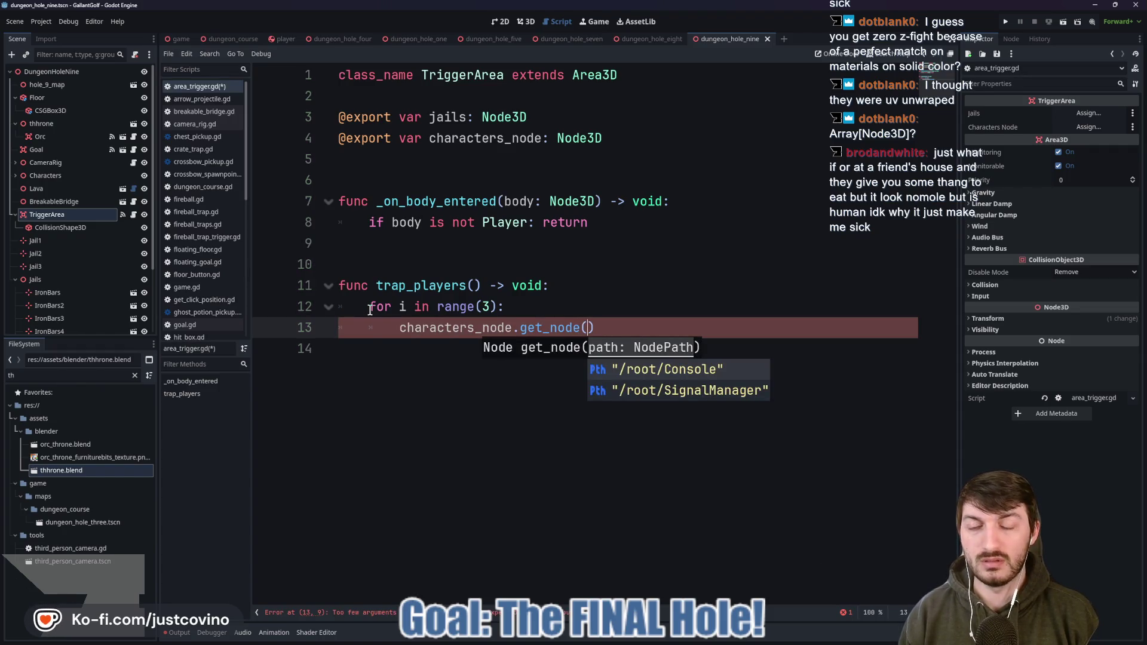
pyautogui.write('"Player"')
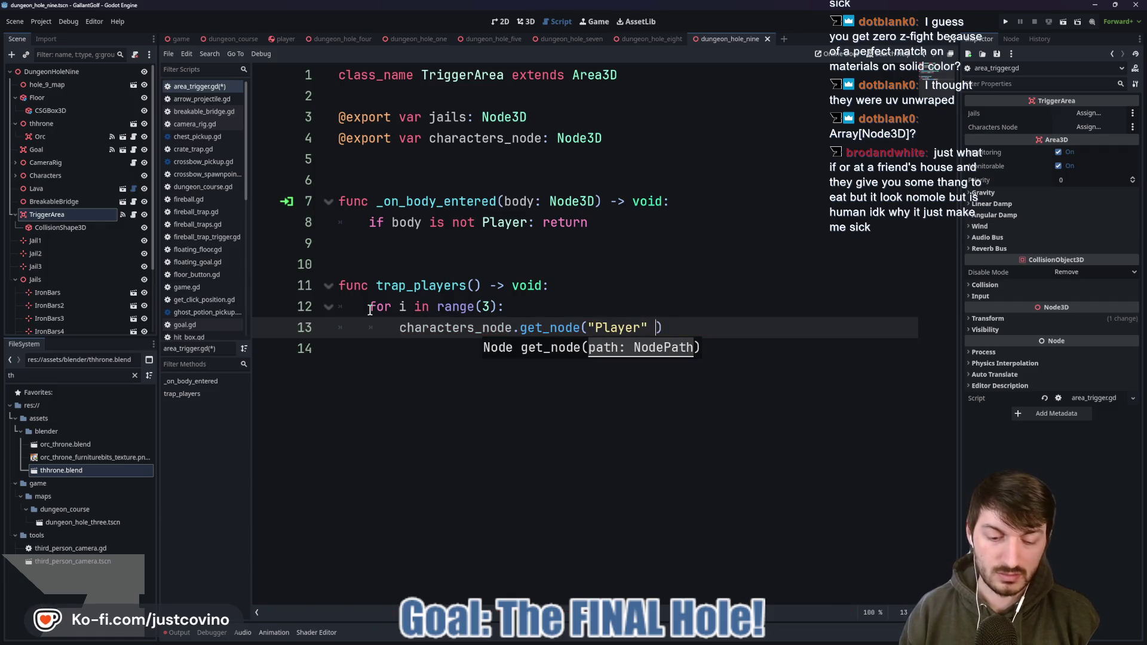
pyautogui.write(' + i')
pyautogui.press('End')
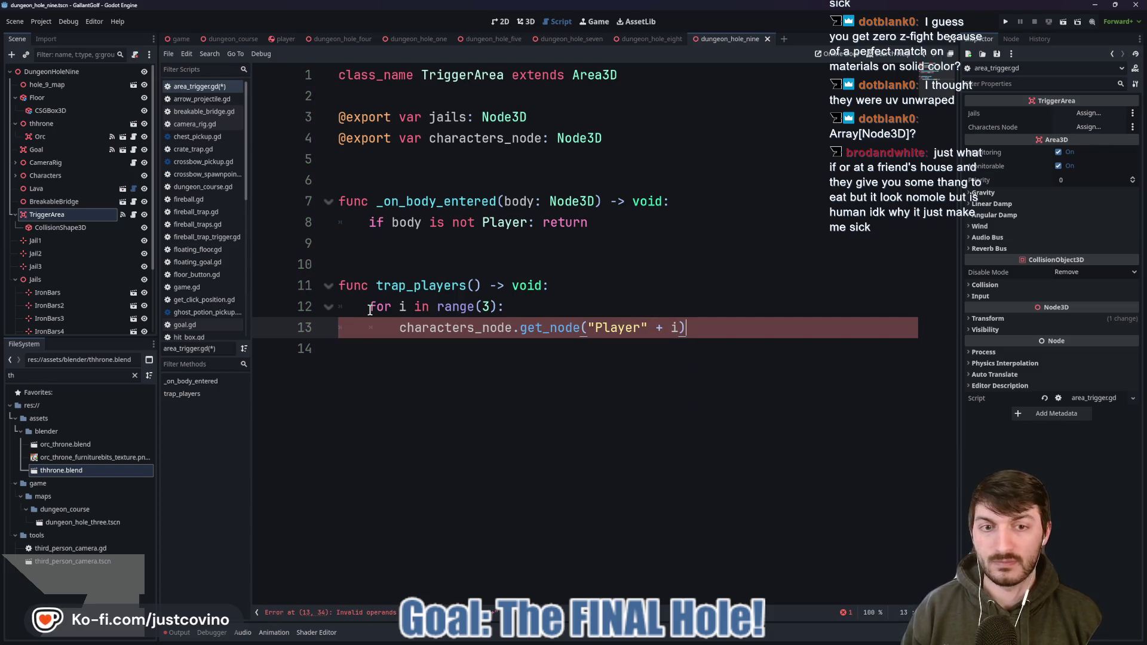
pyautogui.write('.global_position')
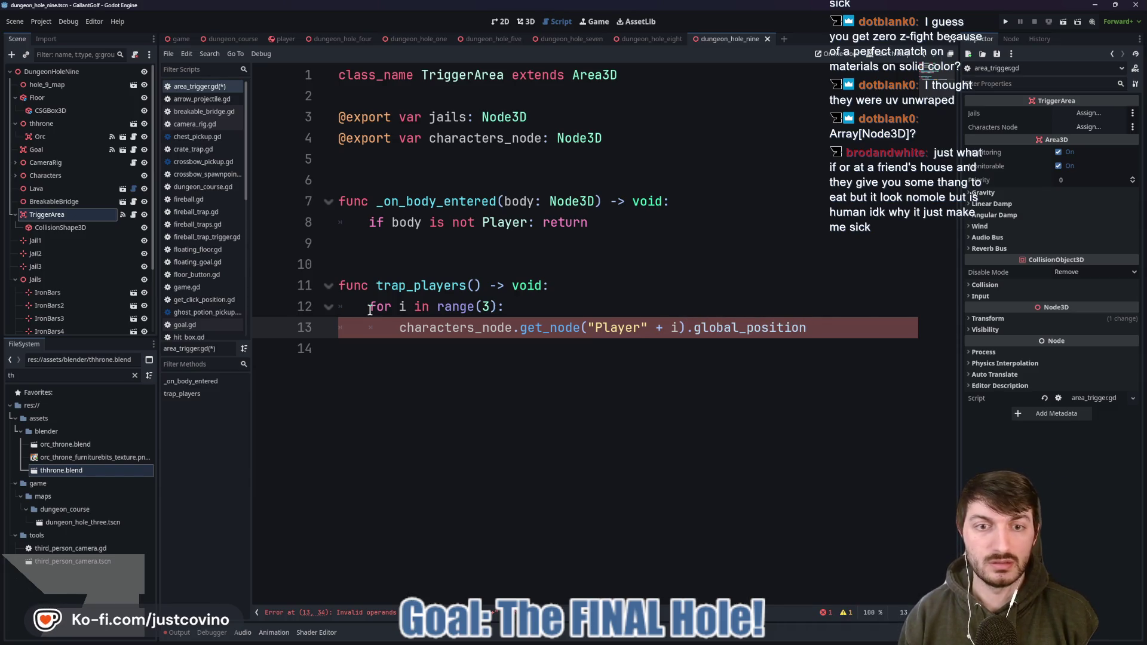
pyautogui.write(' = ')
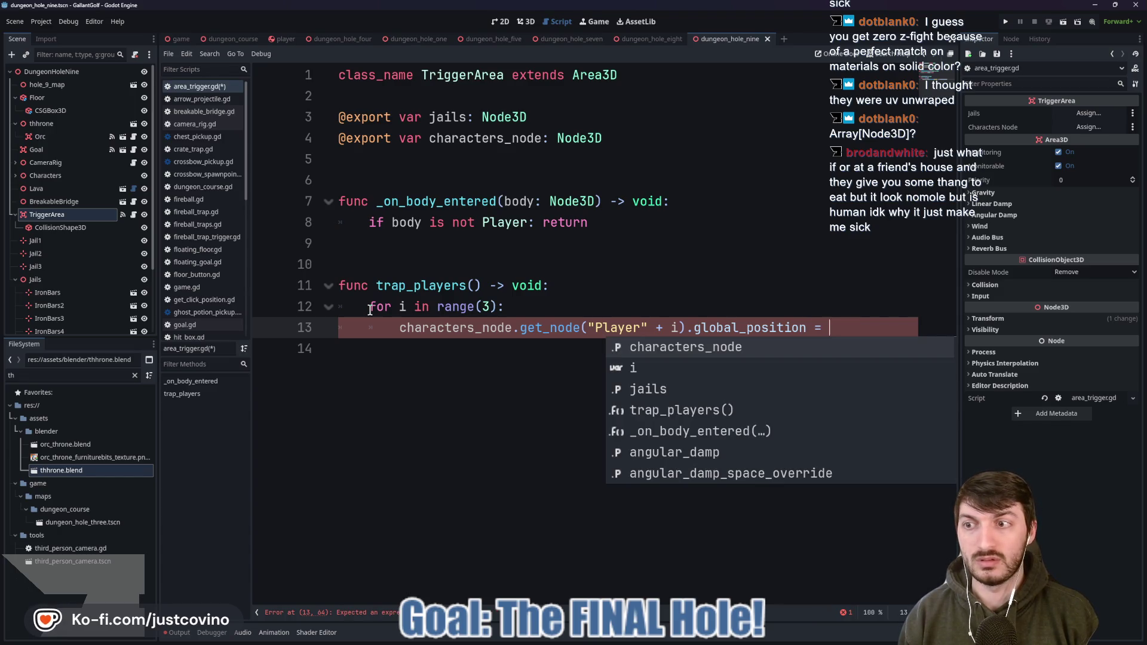
pyautogui.write('jaul')
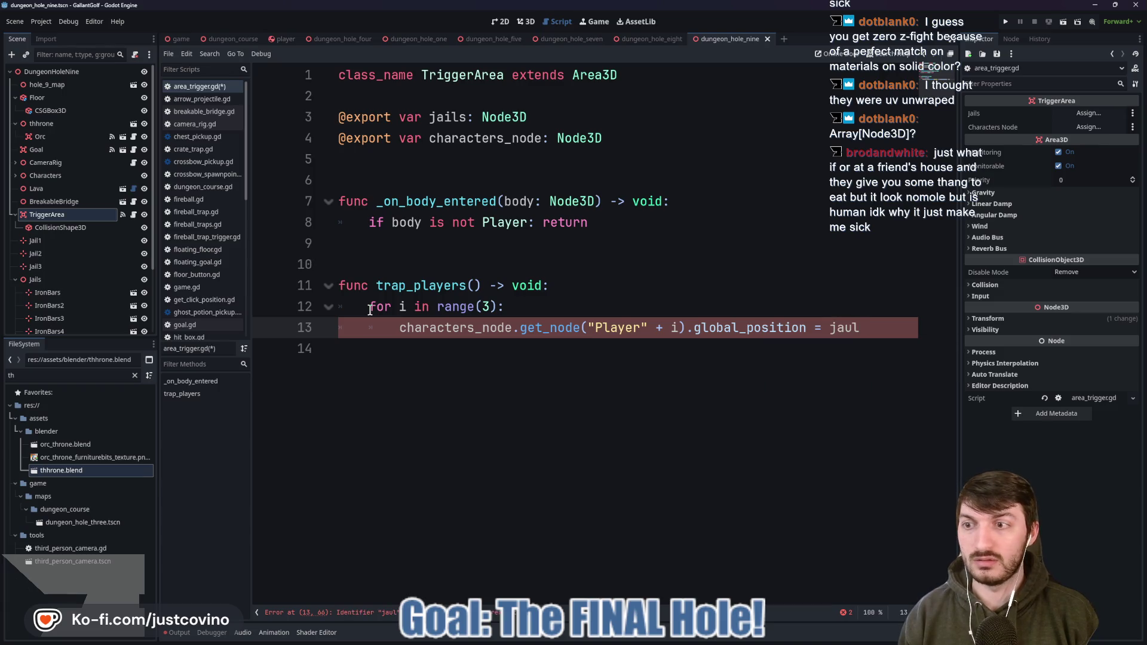
pyautogui.press('BackSpace')
pyautogui.press('BackSpace')
pyautogui.press('BackSpace')
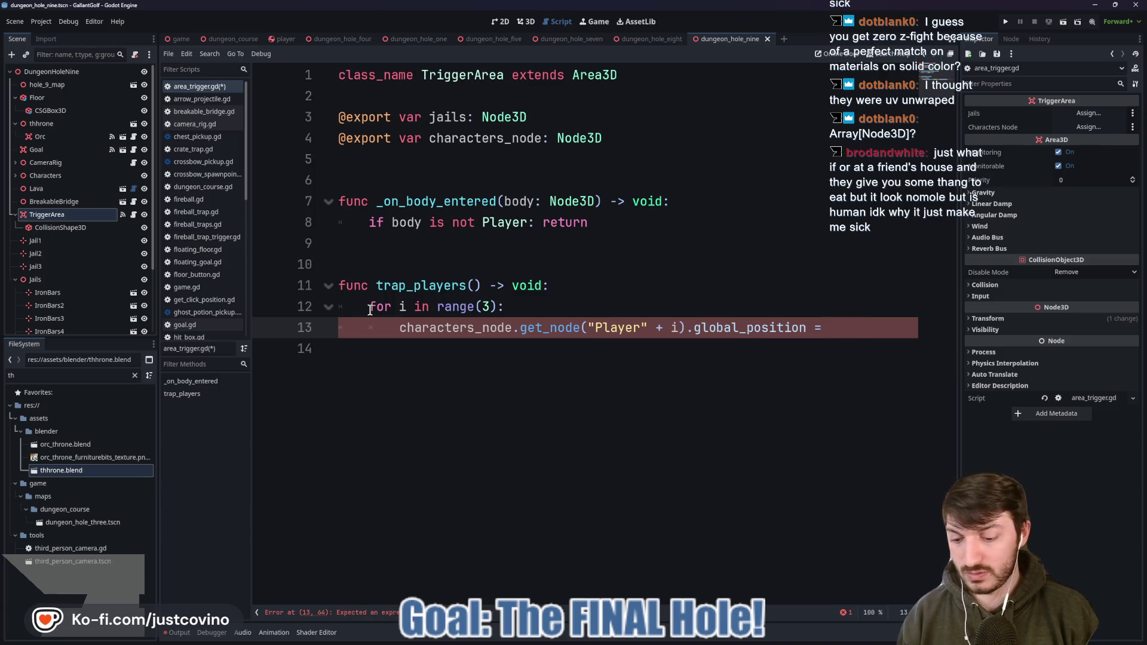
# Assign get_node("Jail" + i).global_position, then remove the str(i) concatenation after Player.
pyautogui.write('get_node("')
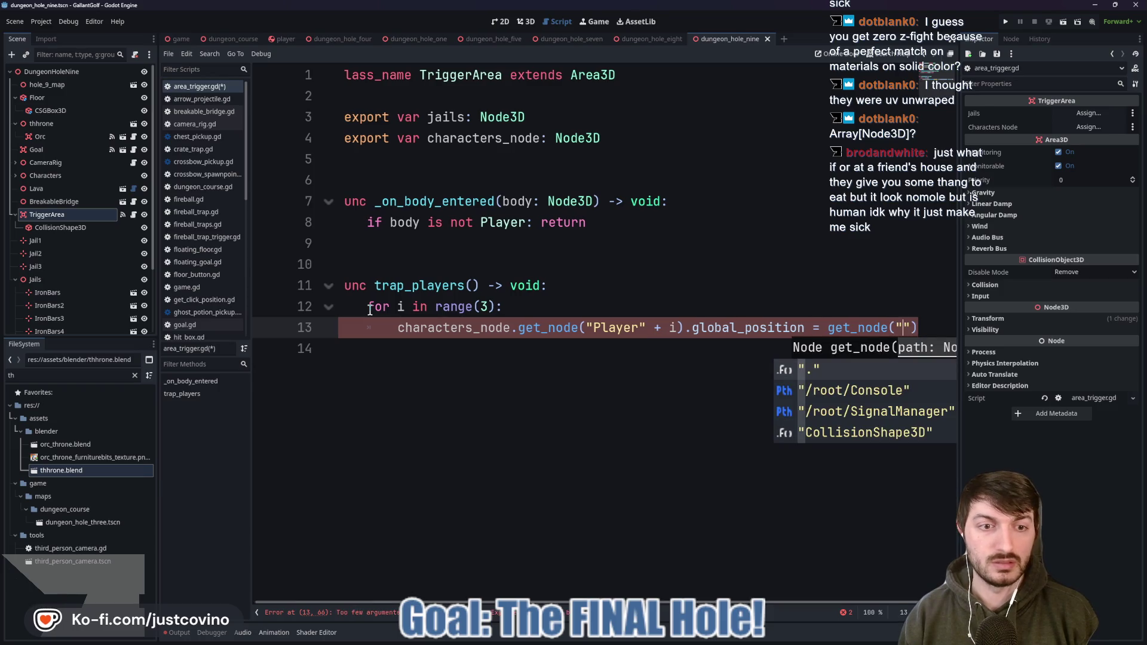
pyautogui.write('J')
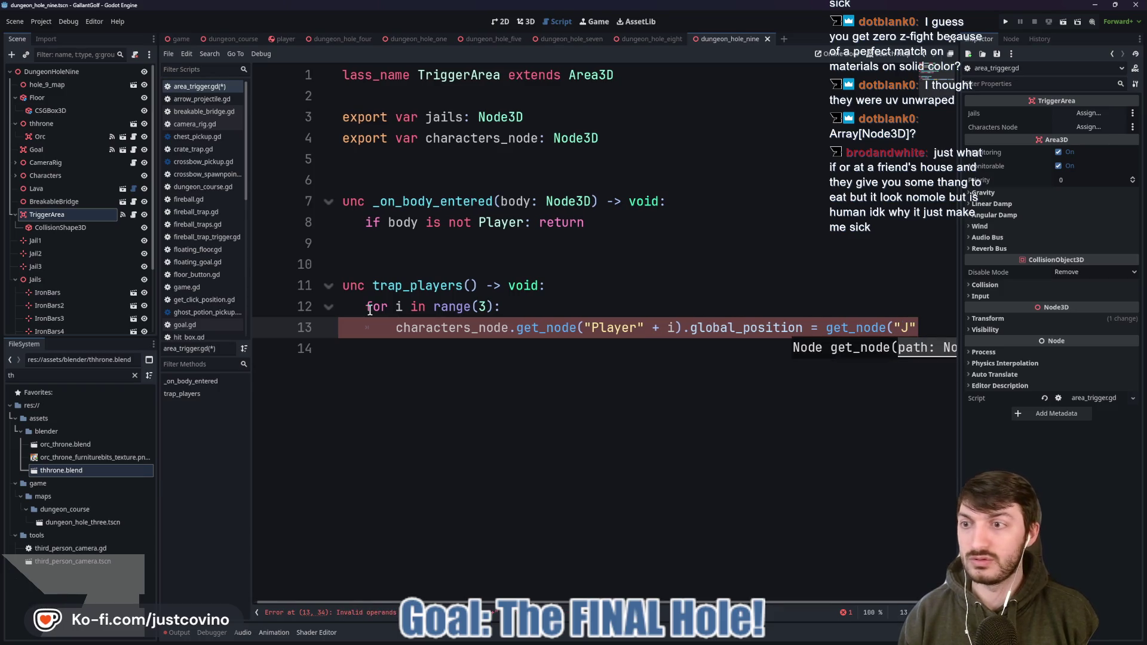
pyautogui.write('ail')
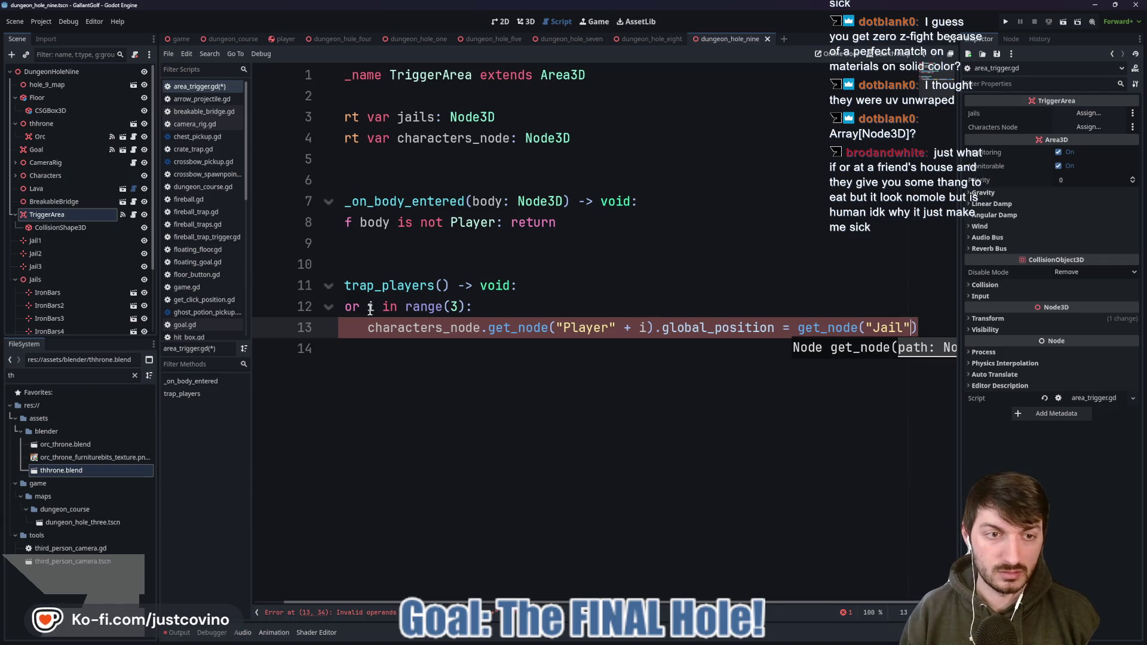
pyautogui.write('" + ')
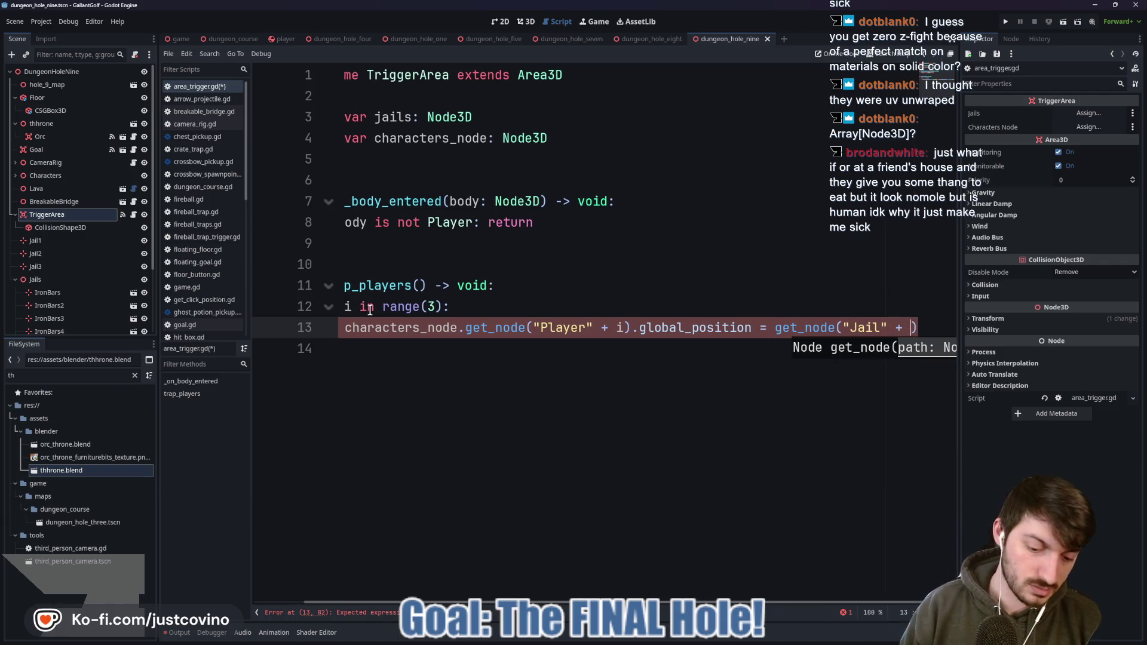
pyautogui.write('i).global_p')
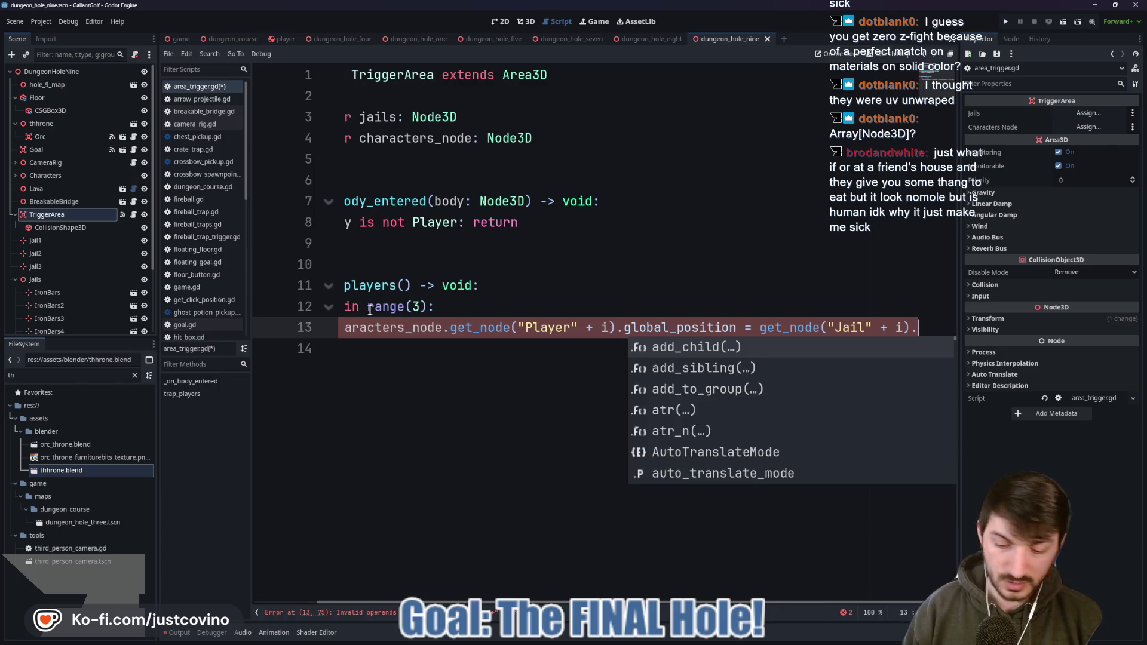
pyautogui.write('osition')
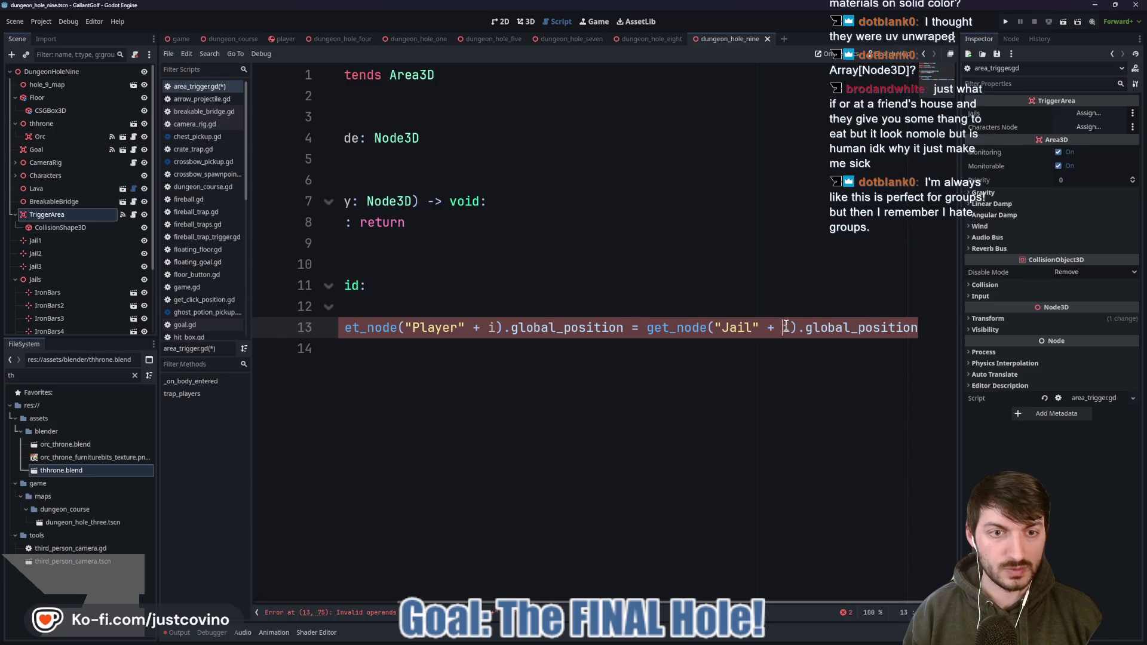
pyautogui.write('(i')
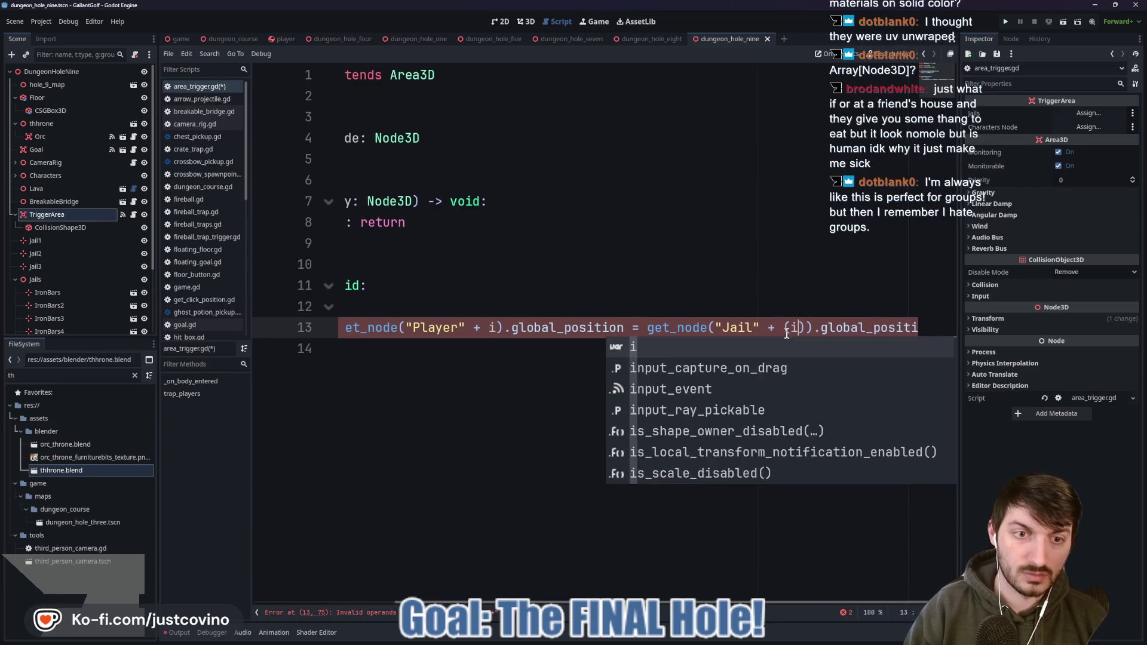
pyautogui.write('str')
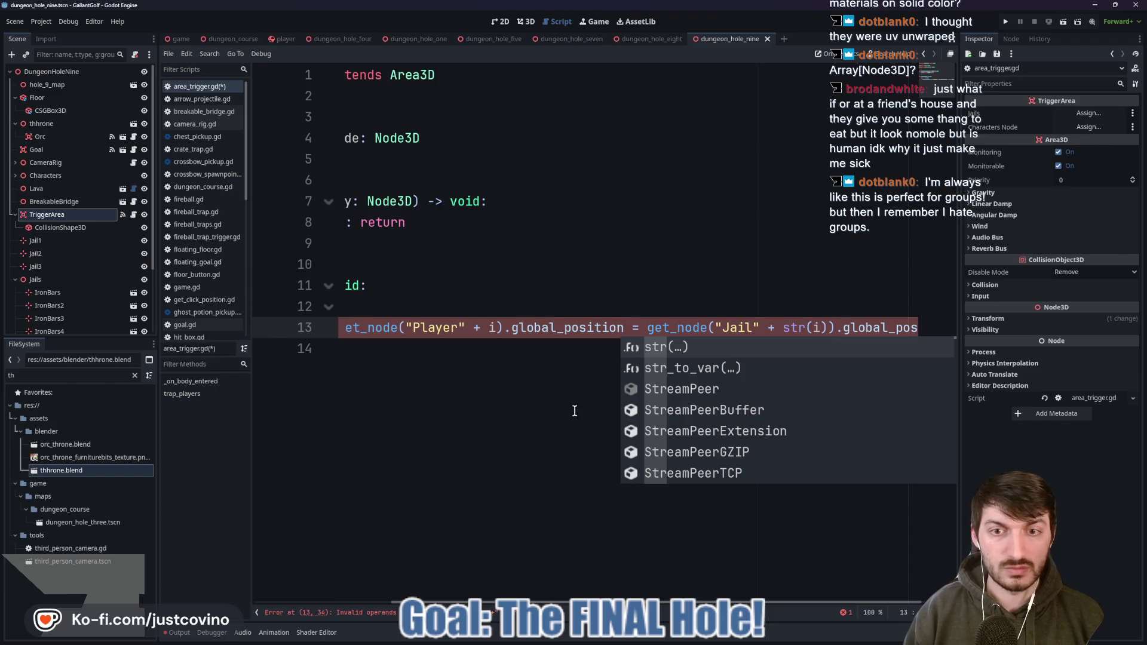
pyautogui.doubleClick(490, 328)
pyautogui.write('(i')
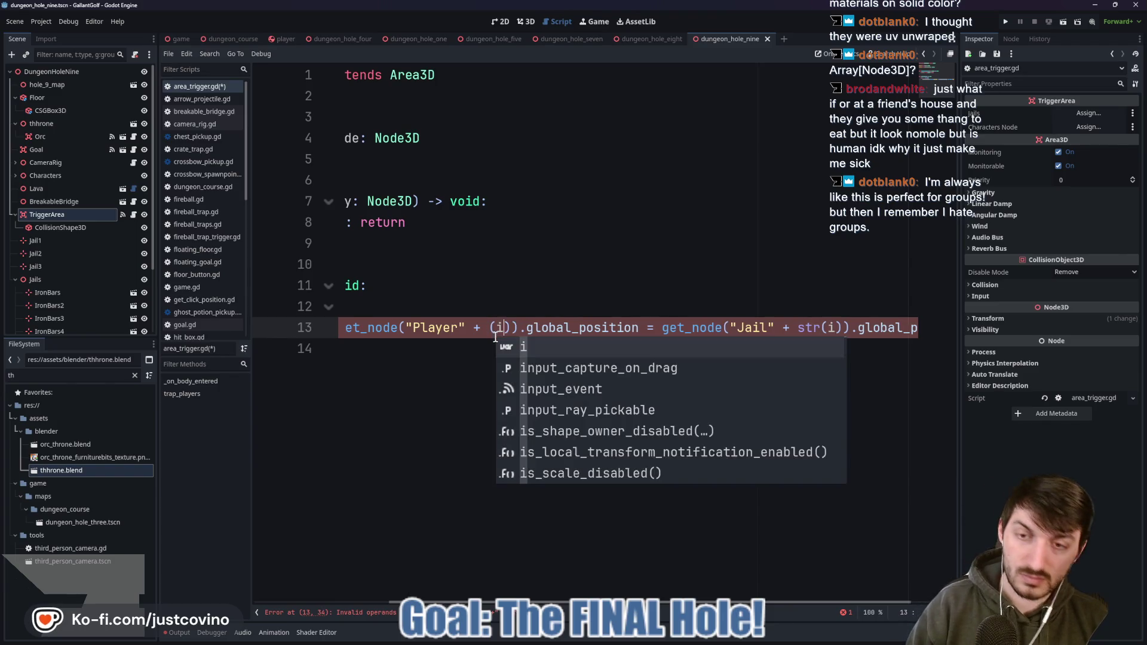
pyautogui.click(489, 328)
pyautogui.write('str')
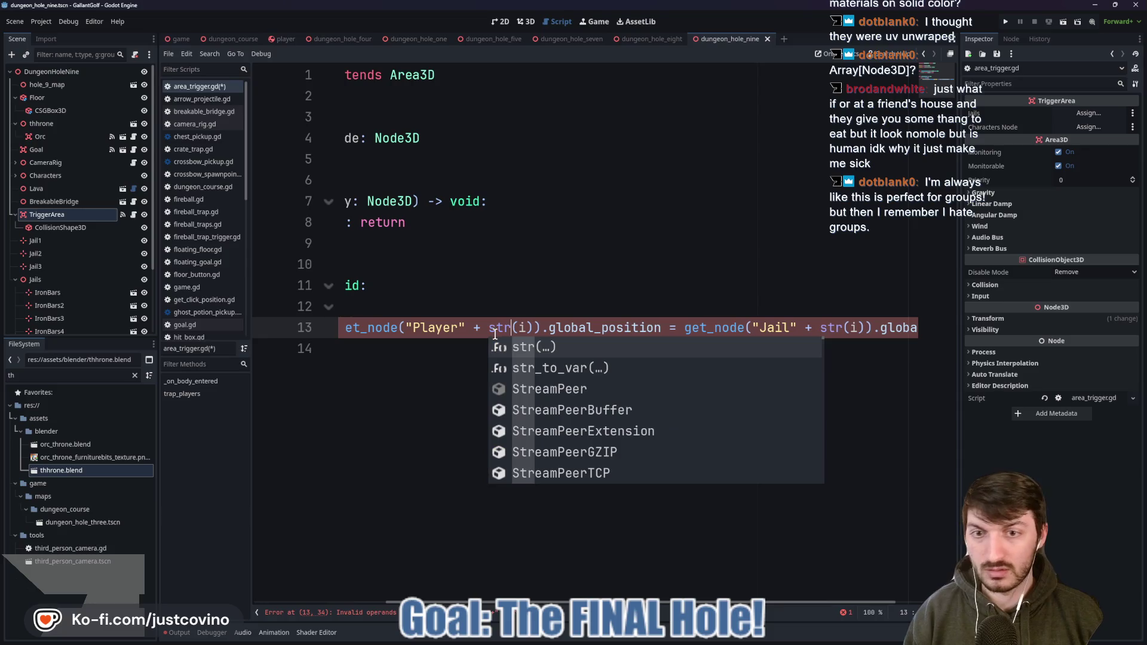
pyautogui.moveTo(532, 323); pyautogui.dragTo(487, 322)
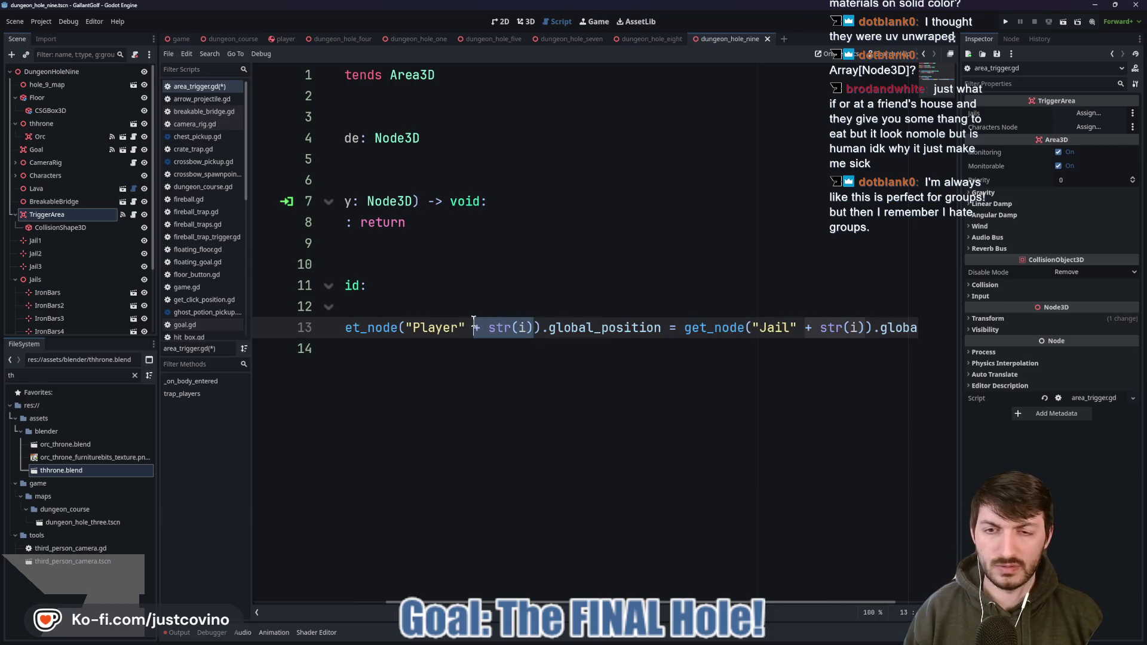
pyautogui.press('BackSpace')
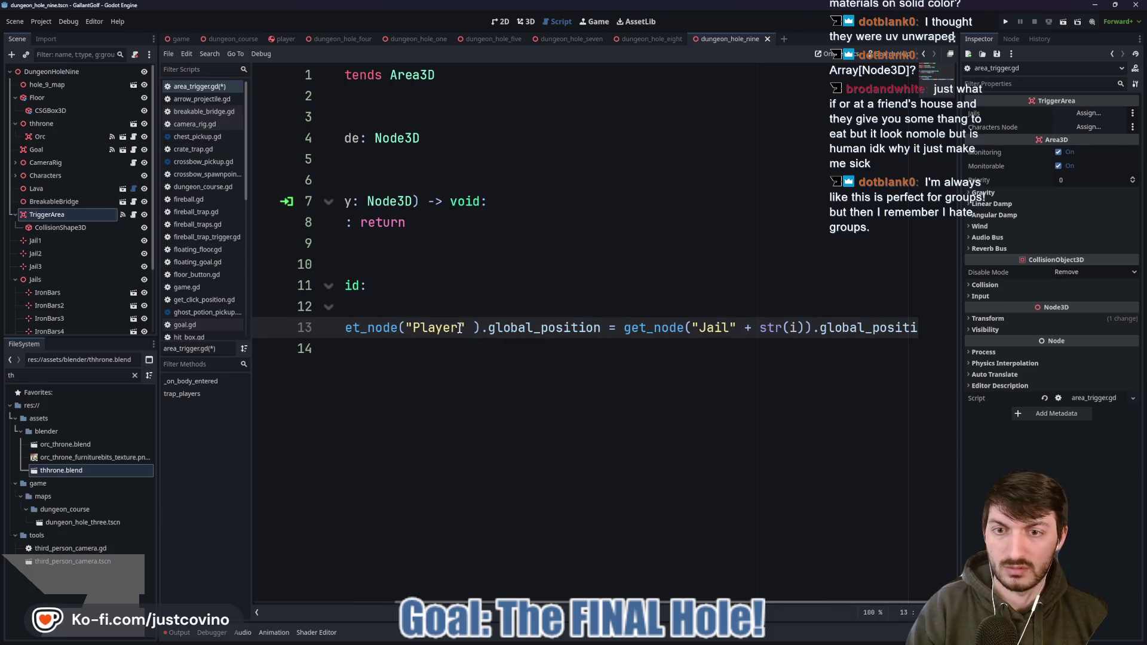
# Format both node names as "Player%s" %i and "Jail%s" %i.
pyautogui.click(464, 328)
pyautogui.write('%s')
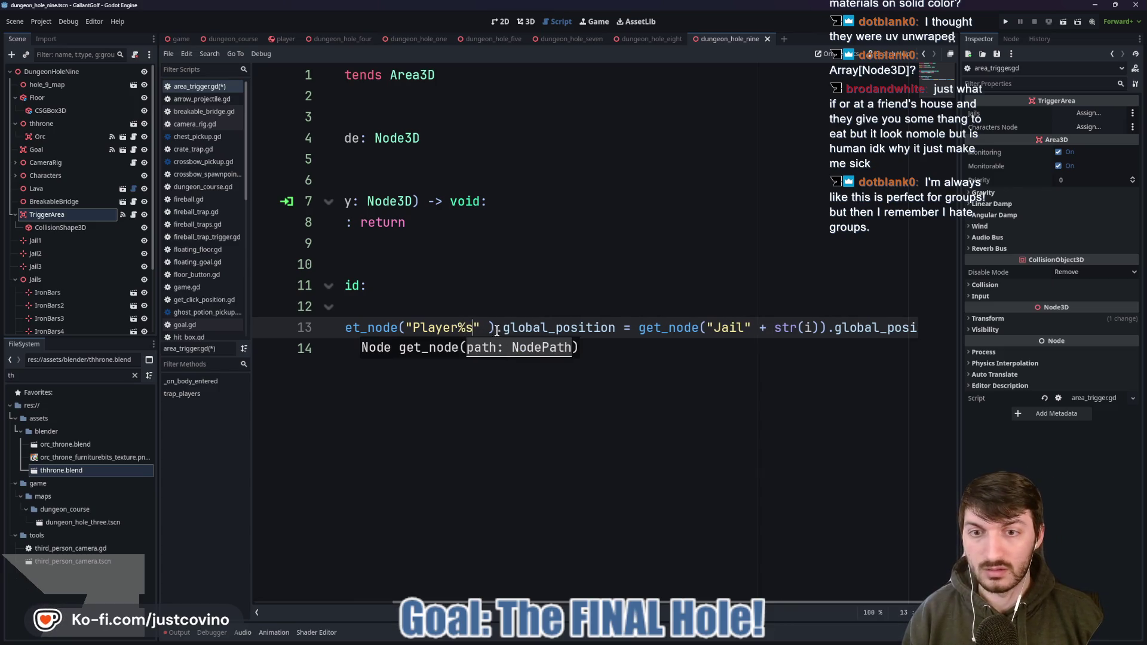
pyautogui.click(493, 329)
pyautogui.write('%i')
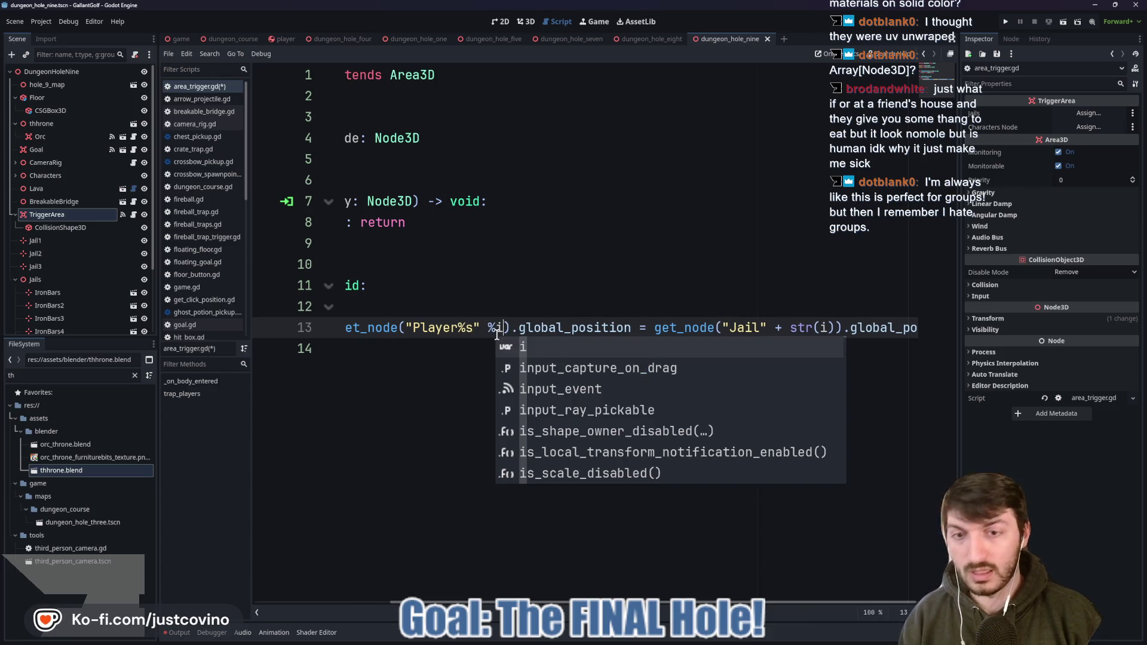
pyautogui.press('Escape')
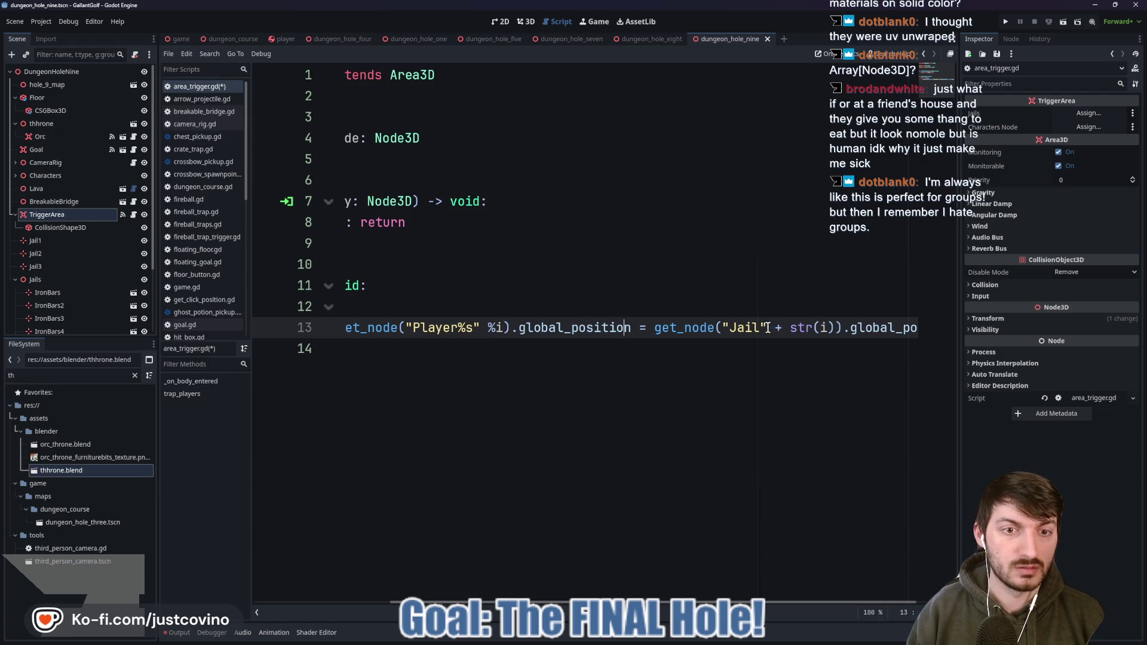
pyautogui.click(766, 328)
pyautogui.write('%s')
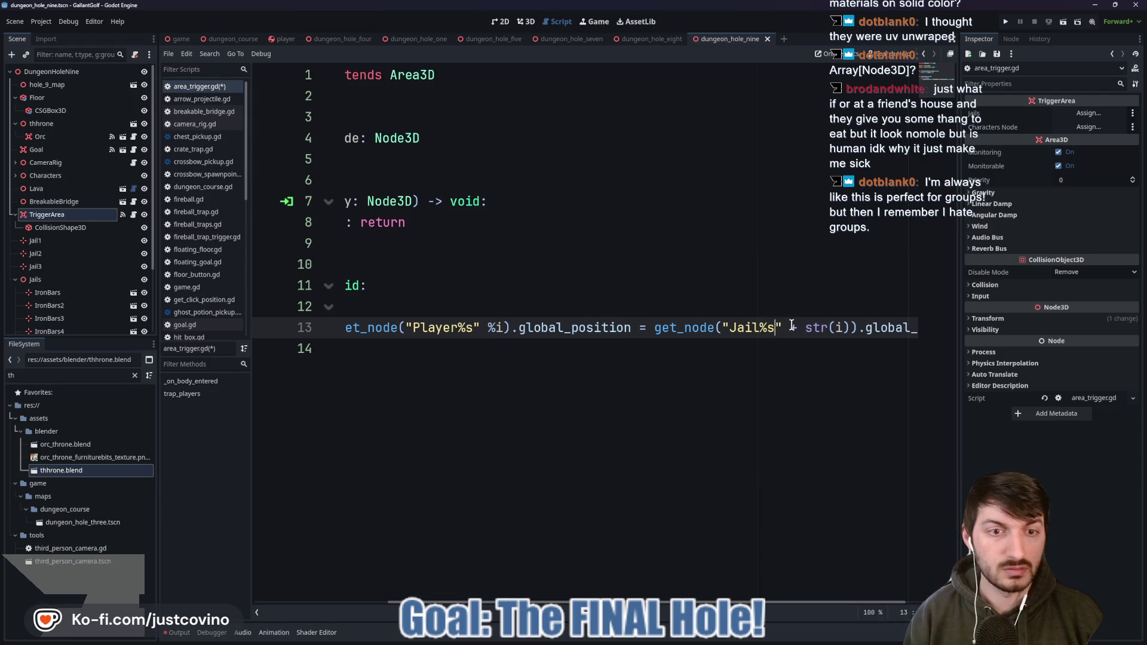
pyautogui.moveTo(803, 323); pyautogui.dragTo(842, 322)
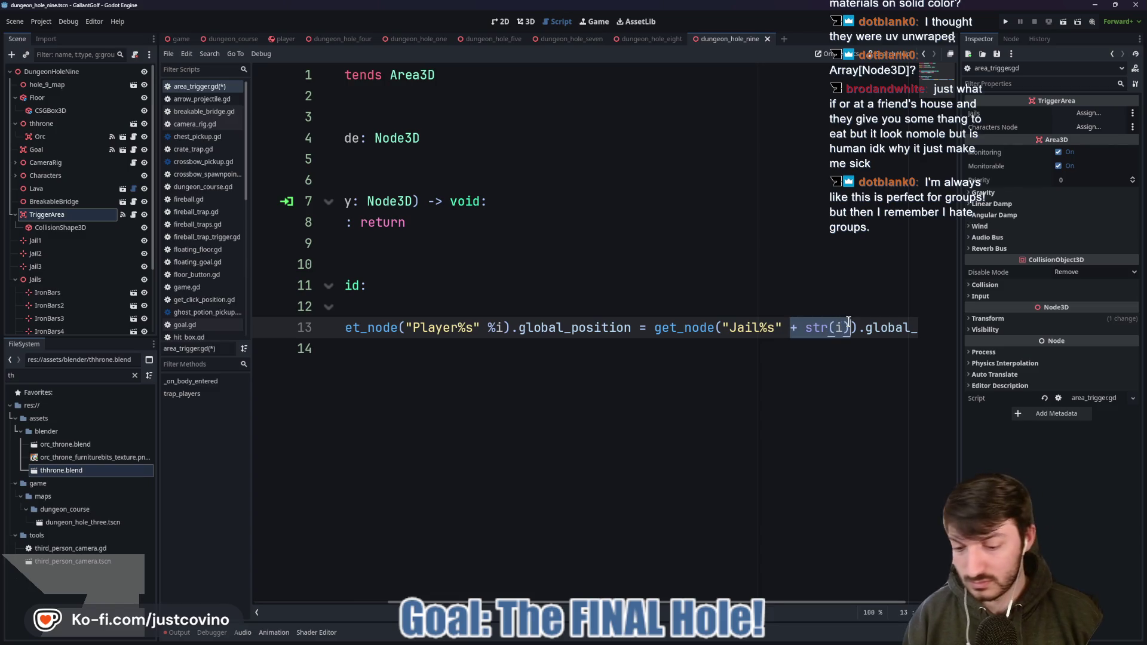
pyautogui.write('%i')
pyautogui.press('Left')
pyautogui.press('Left')
pyautogui.press('Left')
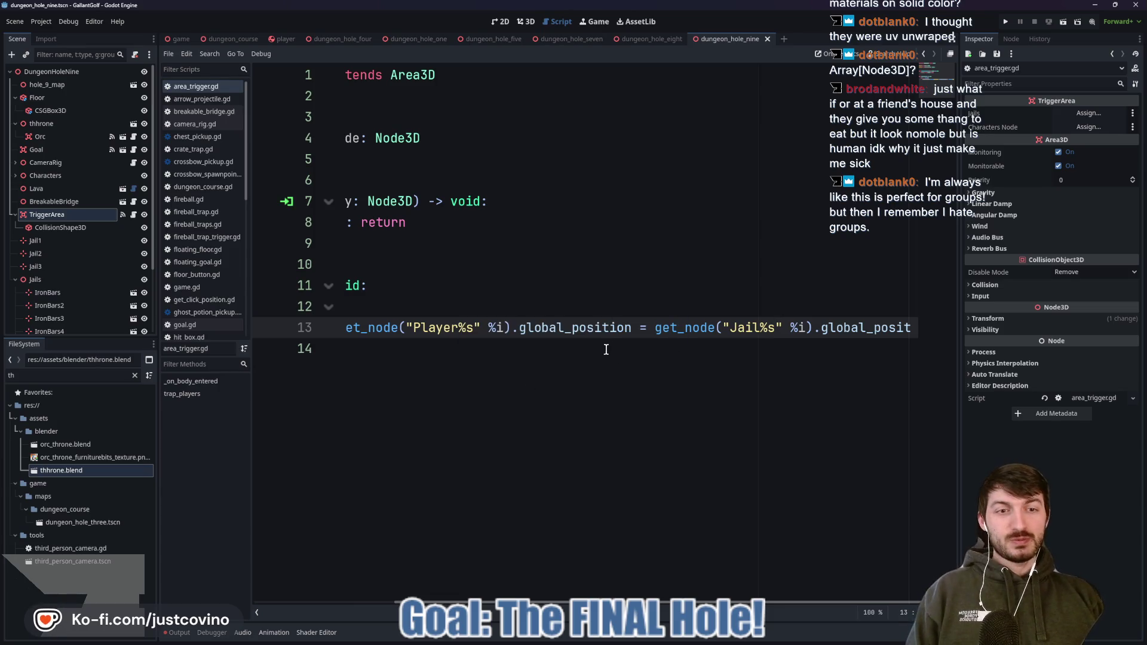
# Change the Player and Jail indices on line 13 to %(i+1), closing the parentheses.
pyautogui.hscroll(-5, 430, 600)
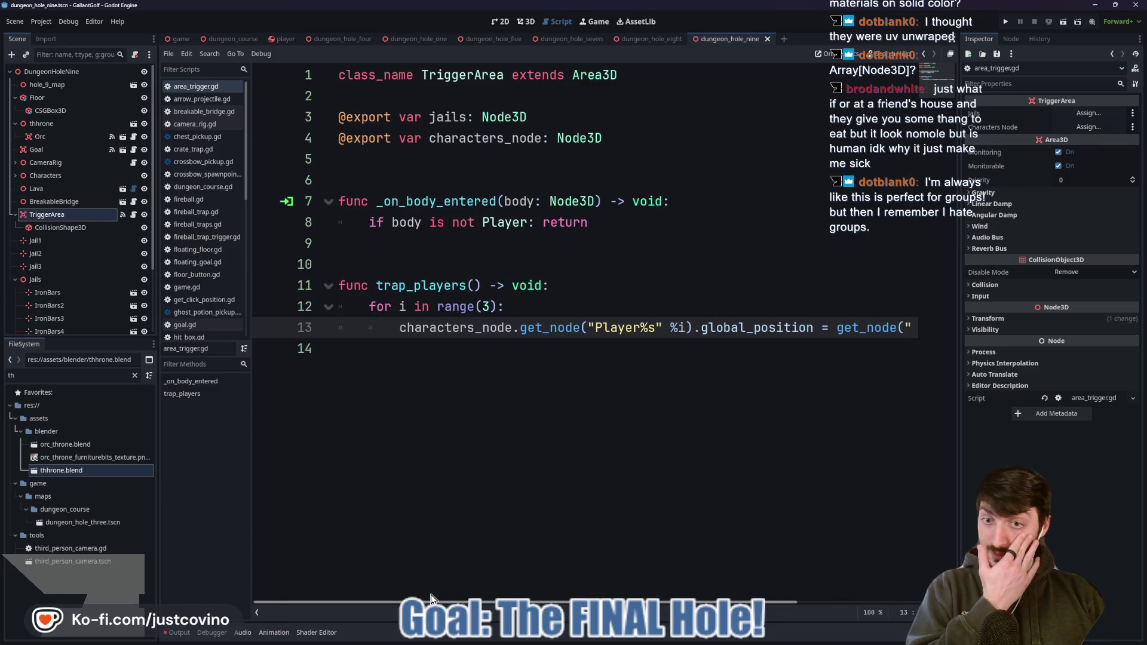
pyautogui.moveTo(459, 303)
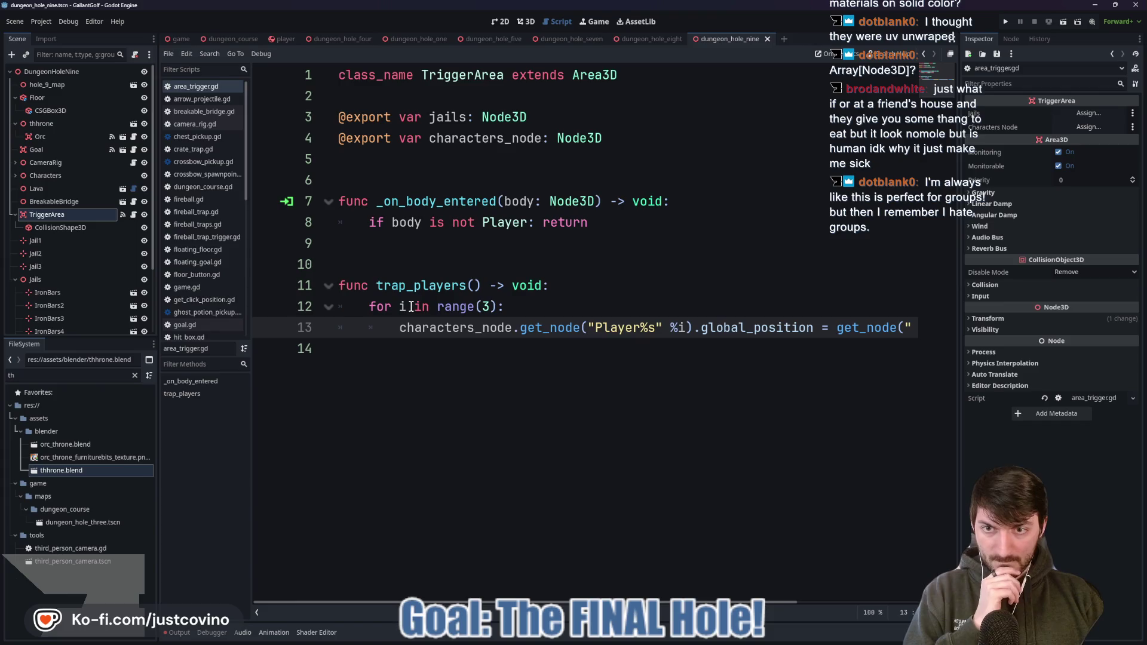
pyautogui.click(687, 330)
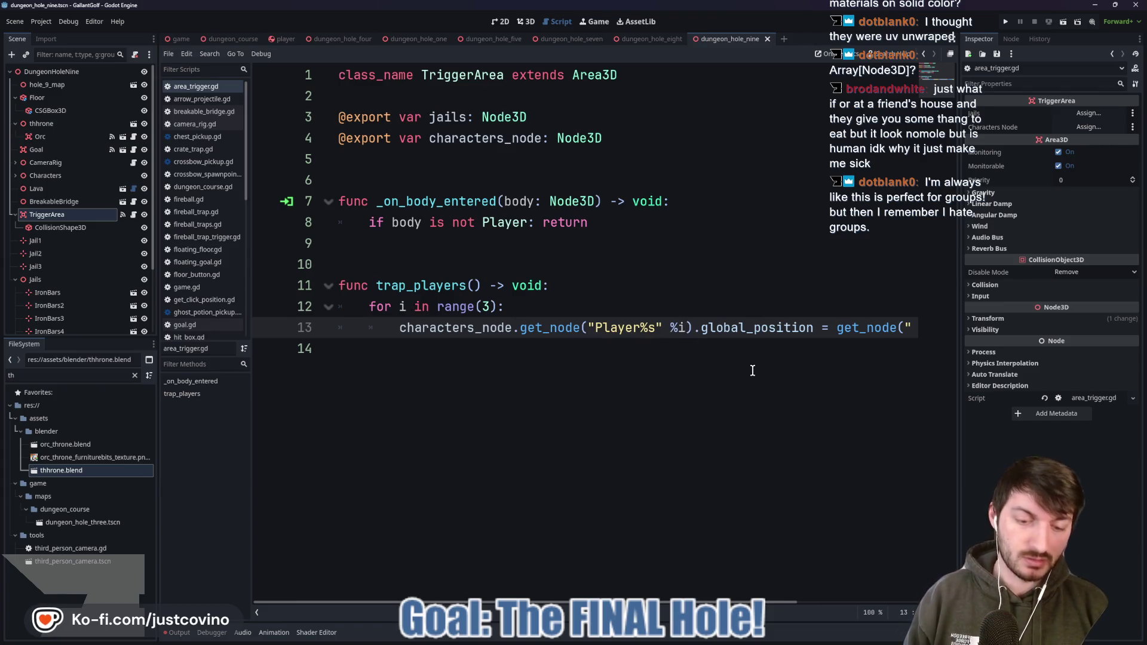
pyautogui.write('+1')
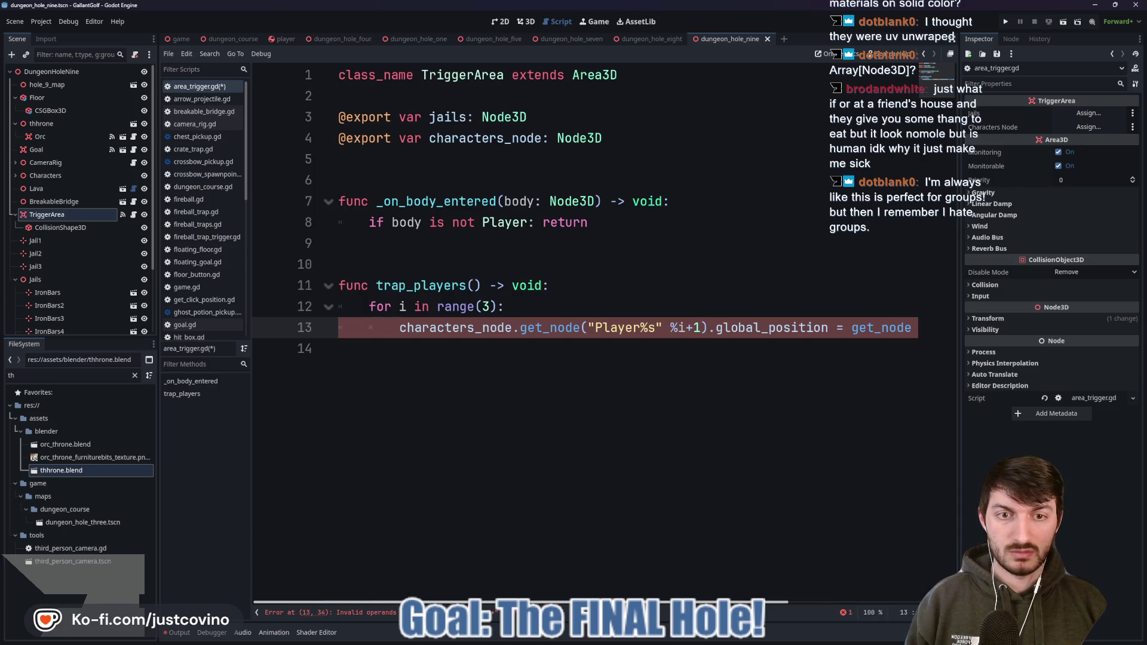
pyautogui.moveTo(679, 329); pyautogui.dragTo(702, 329)
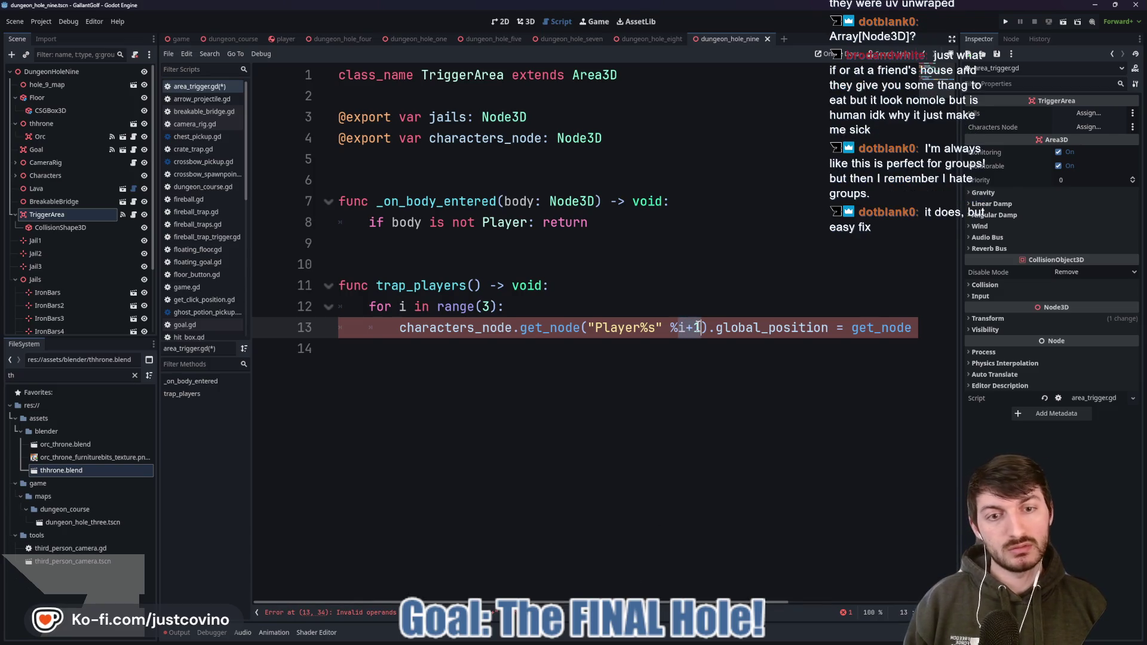
pyautogui.write('(')
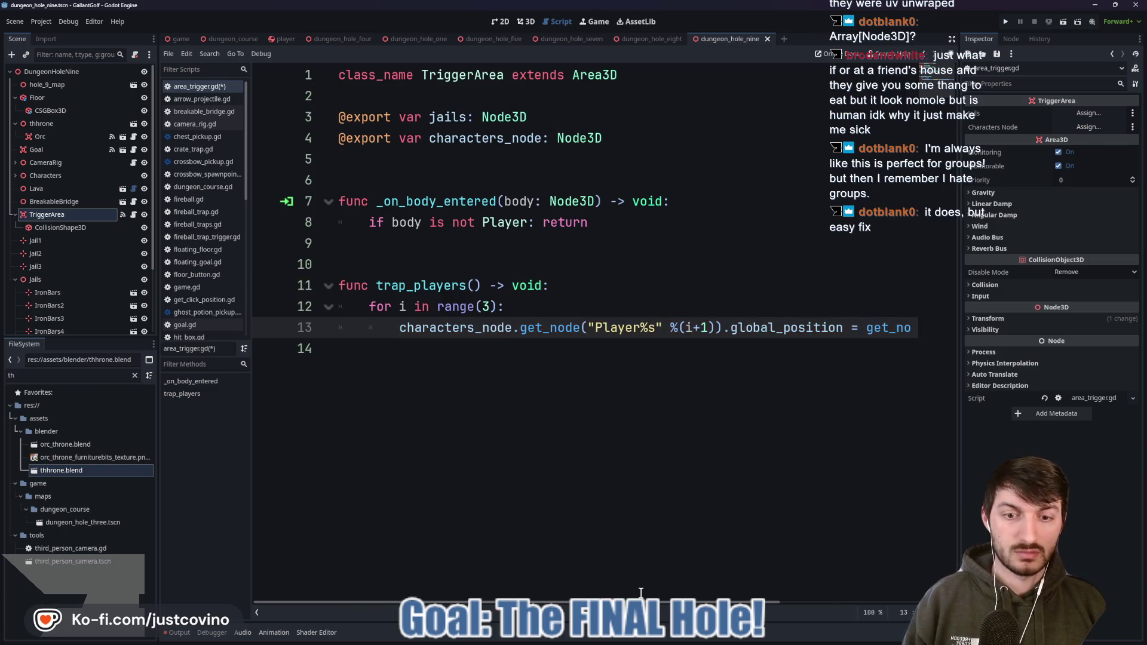
pyautogui.press('End')
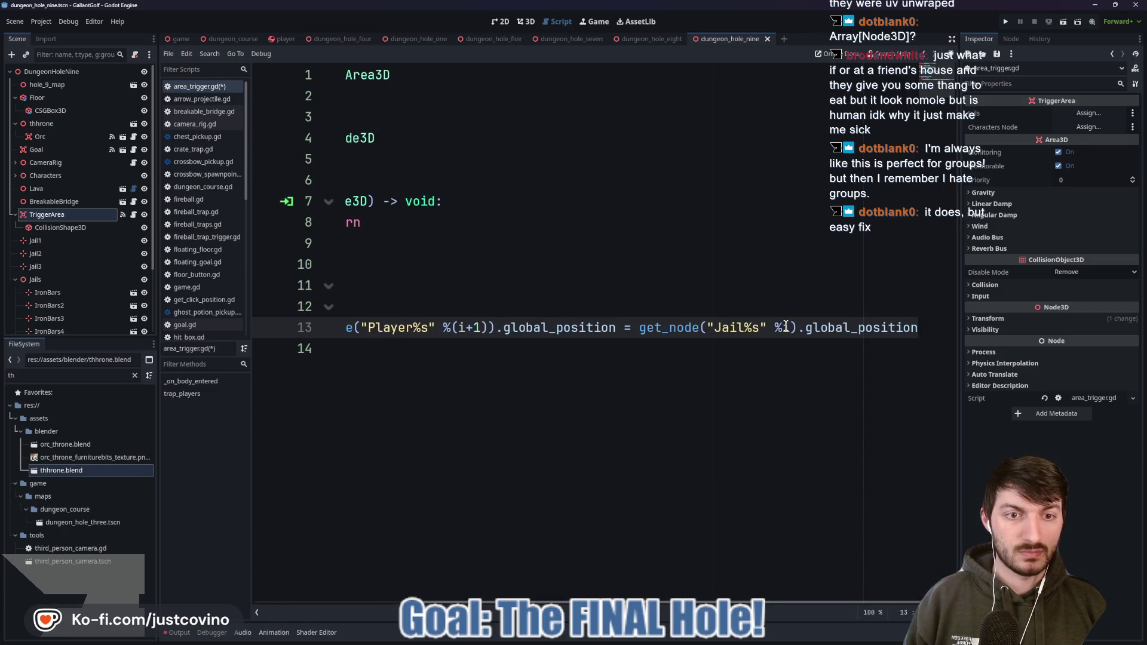
pyautogui.click(789, 328)
pyautogui.write('(i')
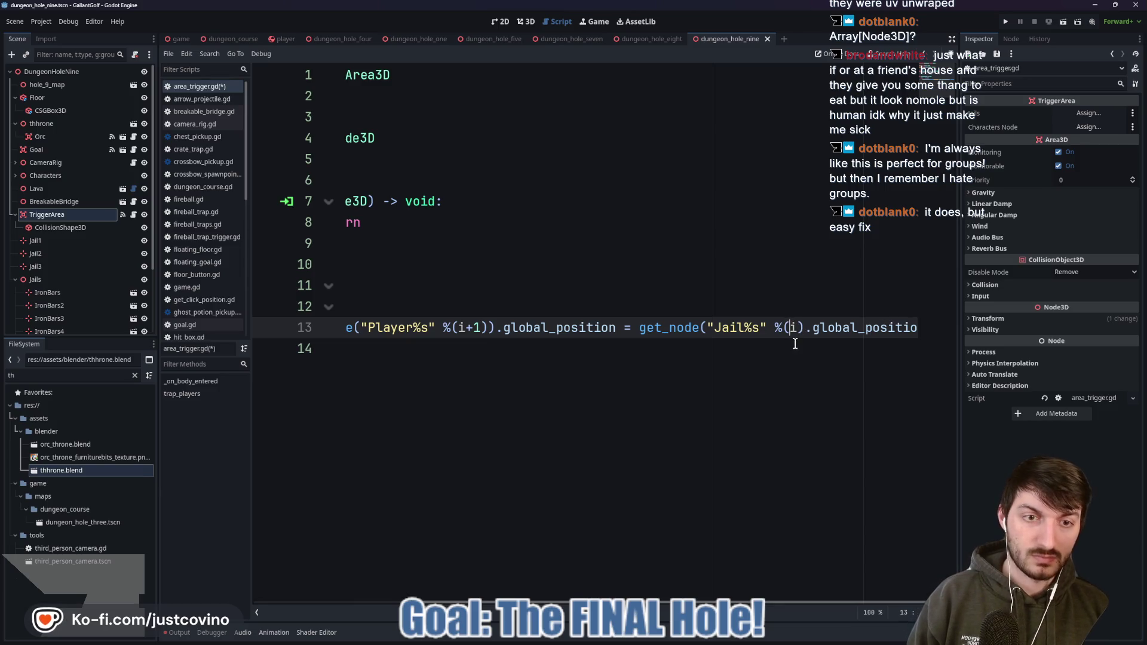
pyautogui.write('+1')
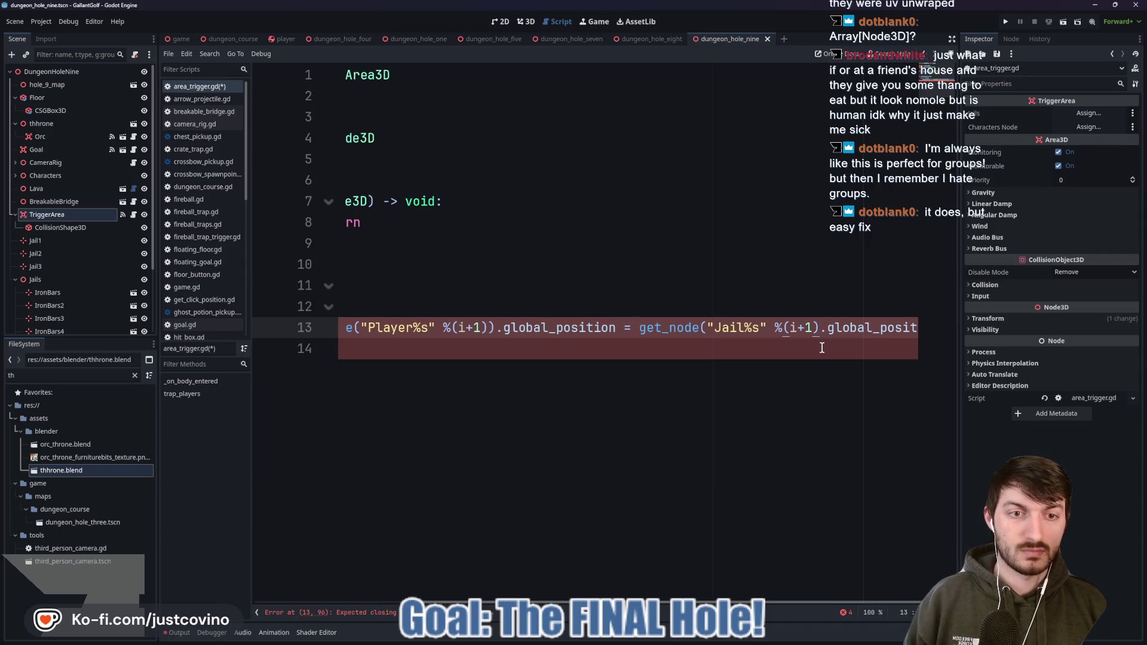
pyautogui.write(')')
pyautogui.click(777, 351)
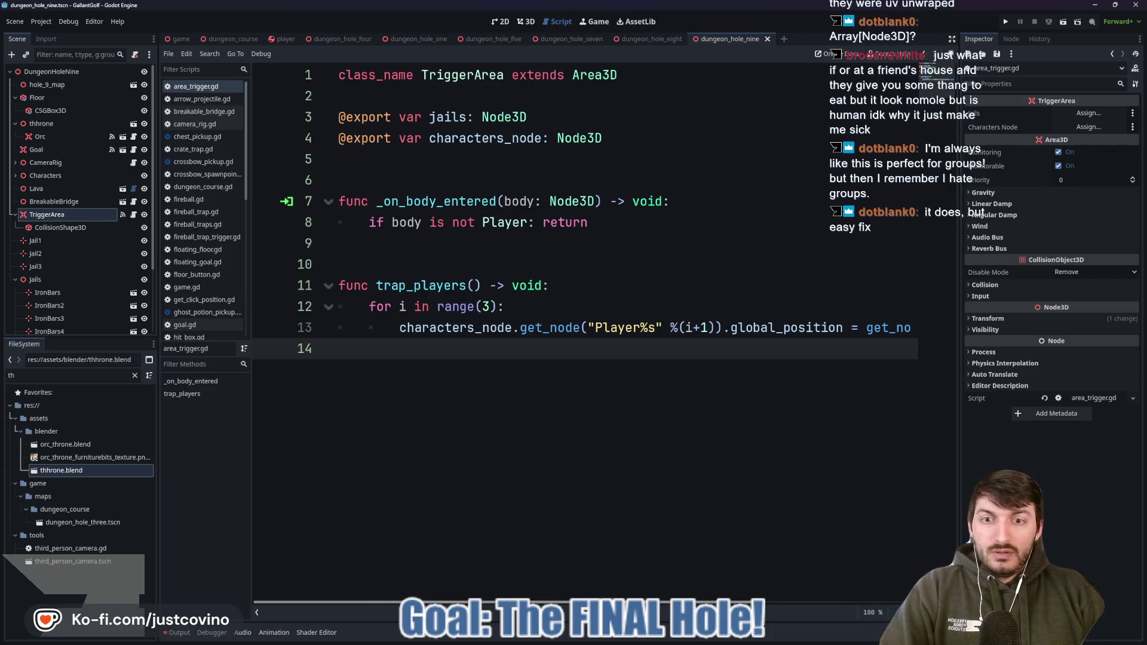
pyautogui.hscroll(2, 540, 602)
pyautogui.hscroll(6, 816, 606)
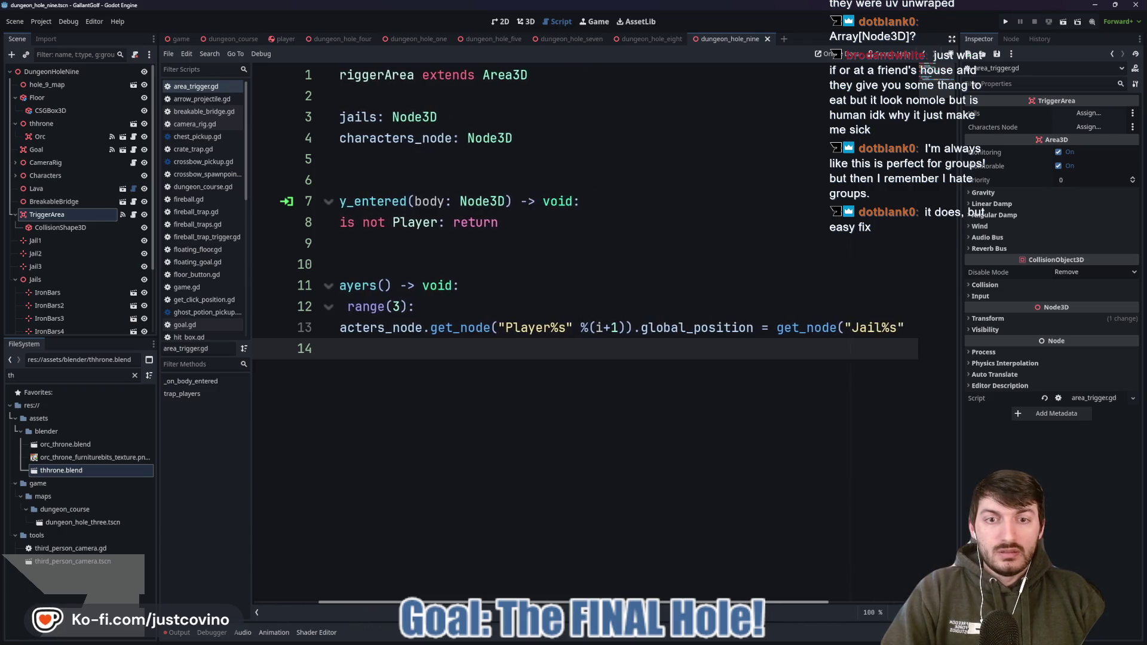
pyautogui.hscroll(-8, 815, 607)
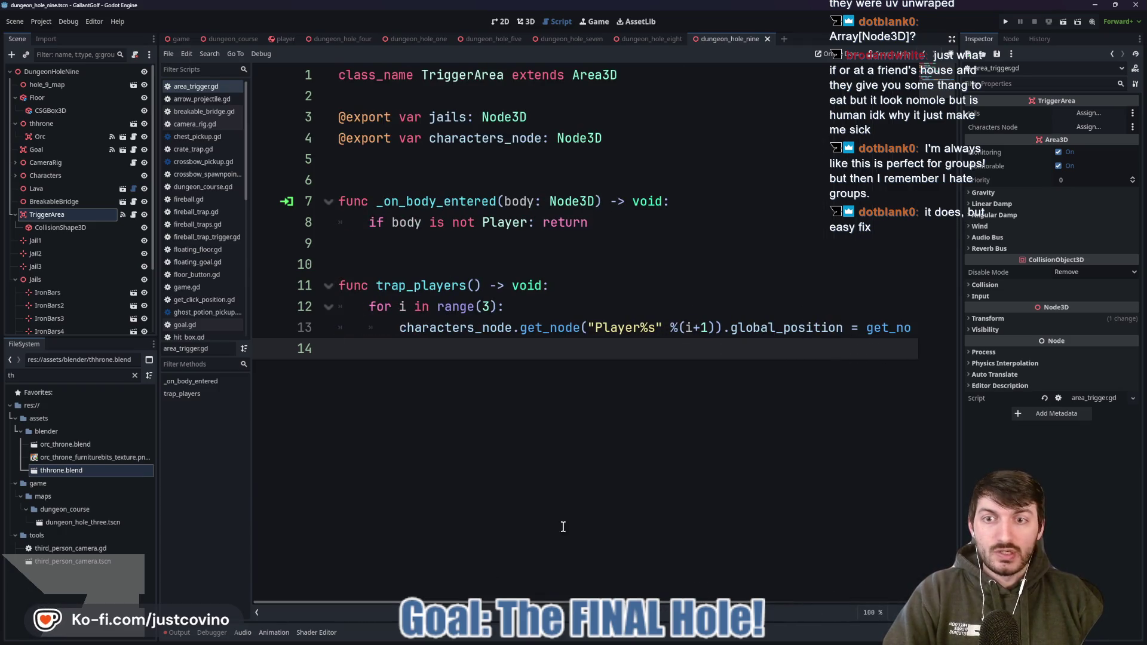
# Call trap_players on line 9 of the body-entered handler.
pyautogui.click(537, 239)
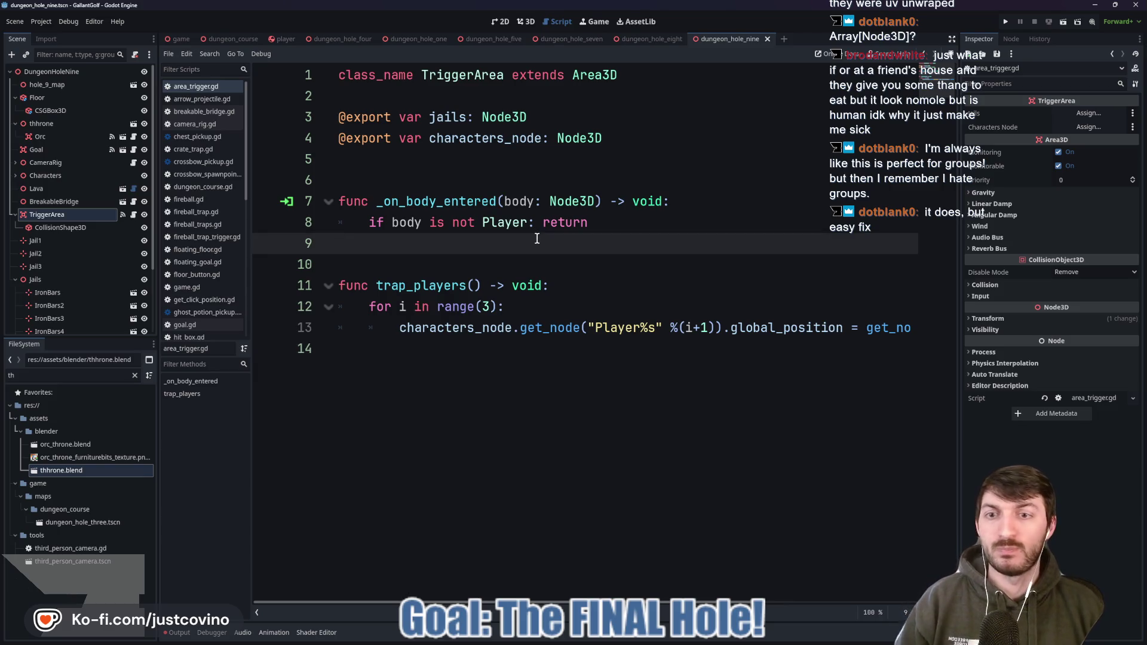
pyautogui.press('Tab')
pyautogui.write('trap')
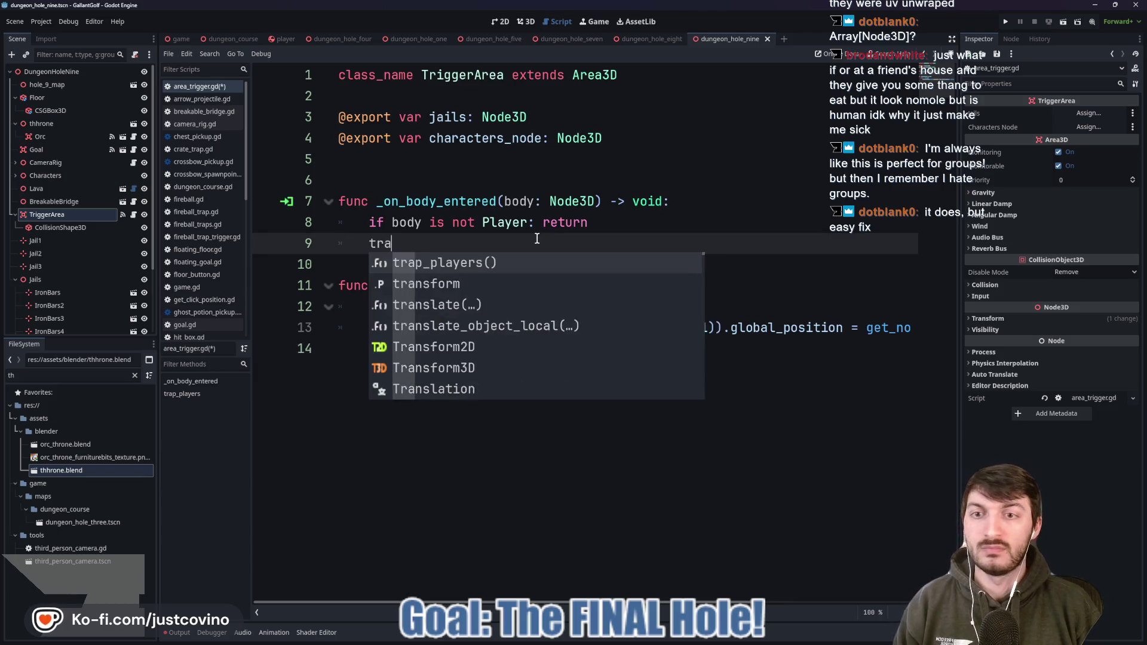
pyautogui.press('Return')
# End trap_players with 'monitoring = false' and 'monitorable = false', and save the script.
pyautogui.click(442, 348)
pyautogui.write('m')
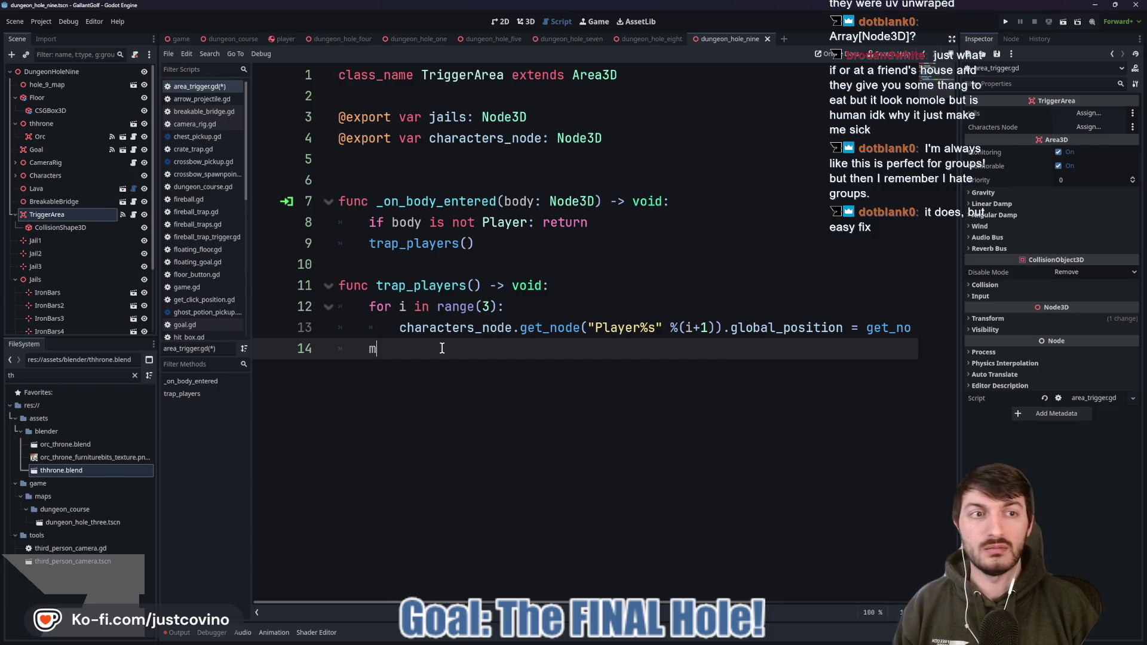
pyautogui.write('oni')
pyautogui.press('Down')
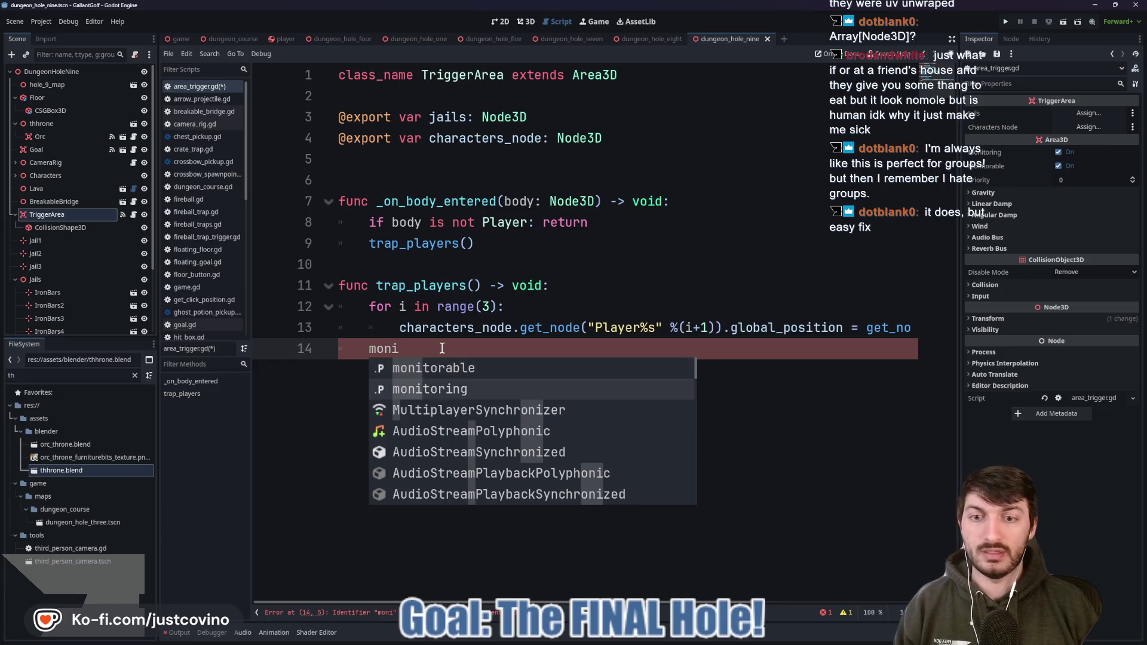
pyautogui.press('Return')
pyautogui.write('= fals')
pyautogui.press('Return')
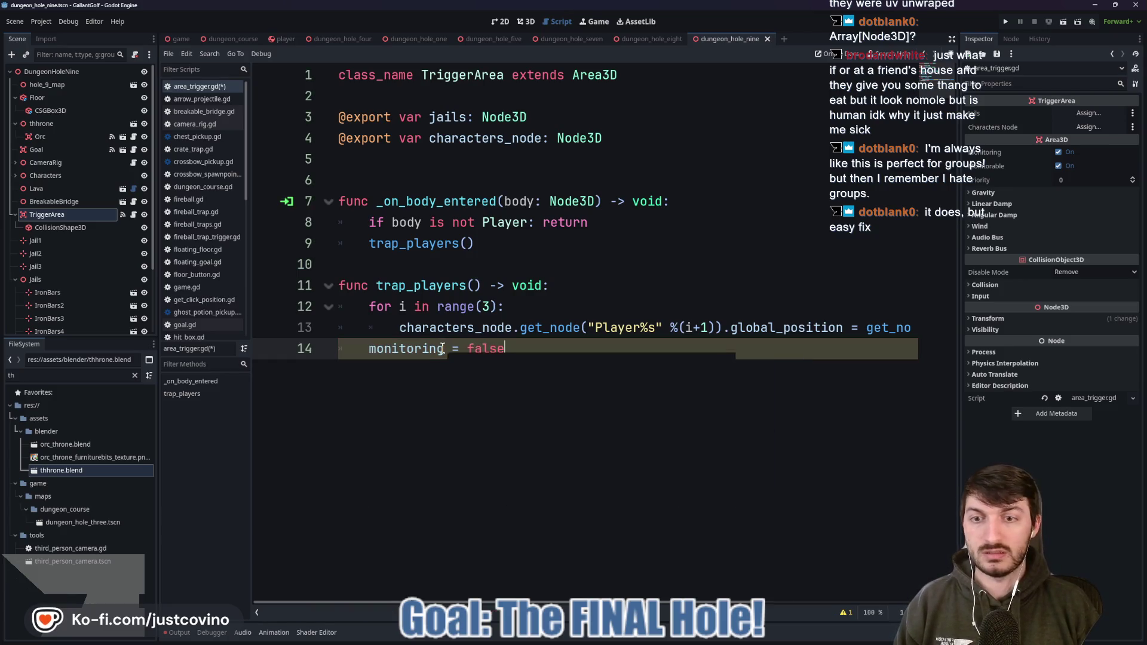
pyautogui.press('Return')
pyautogui.write('moni')
pyautogui.press('Return')
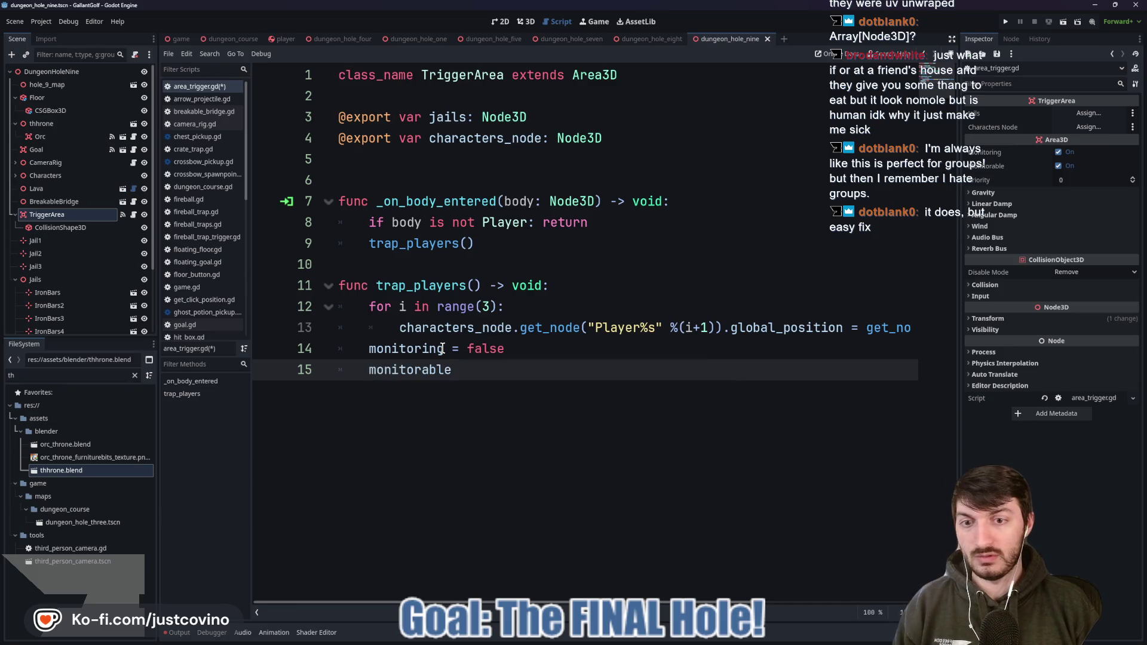
pyautogui.write('= fal')
pyautogui.press('Return')
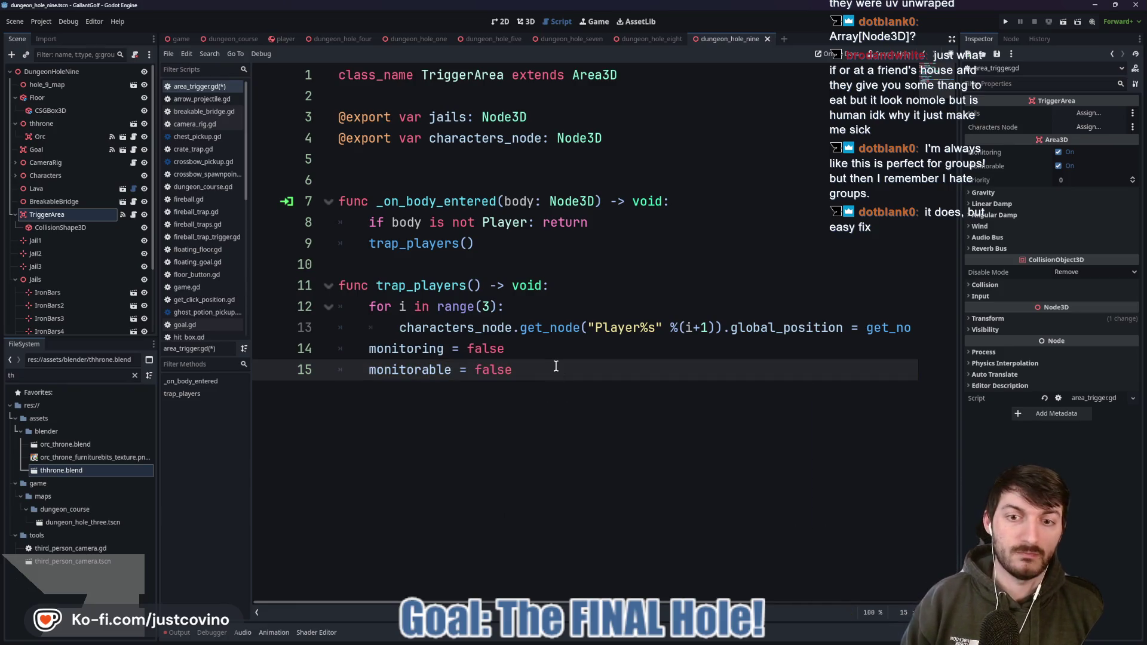
pyautogui.hotkey('ctrl', 's')
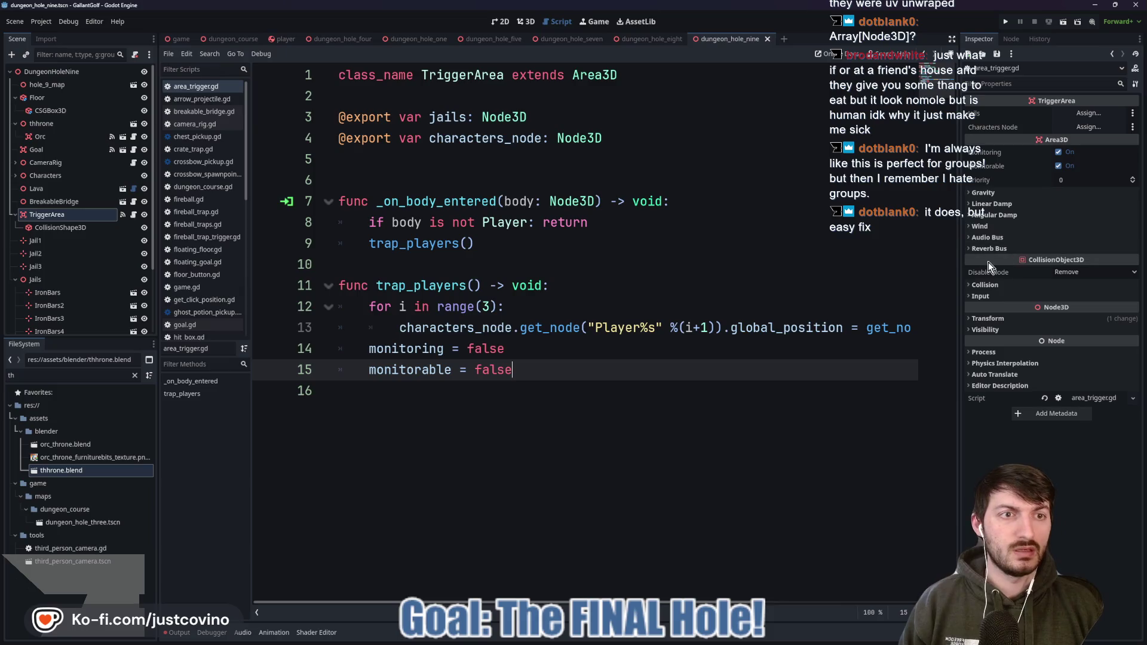
pyautogui.click(991, 285)
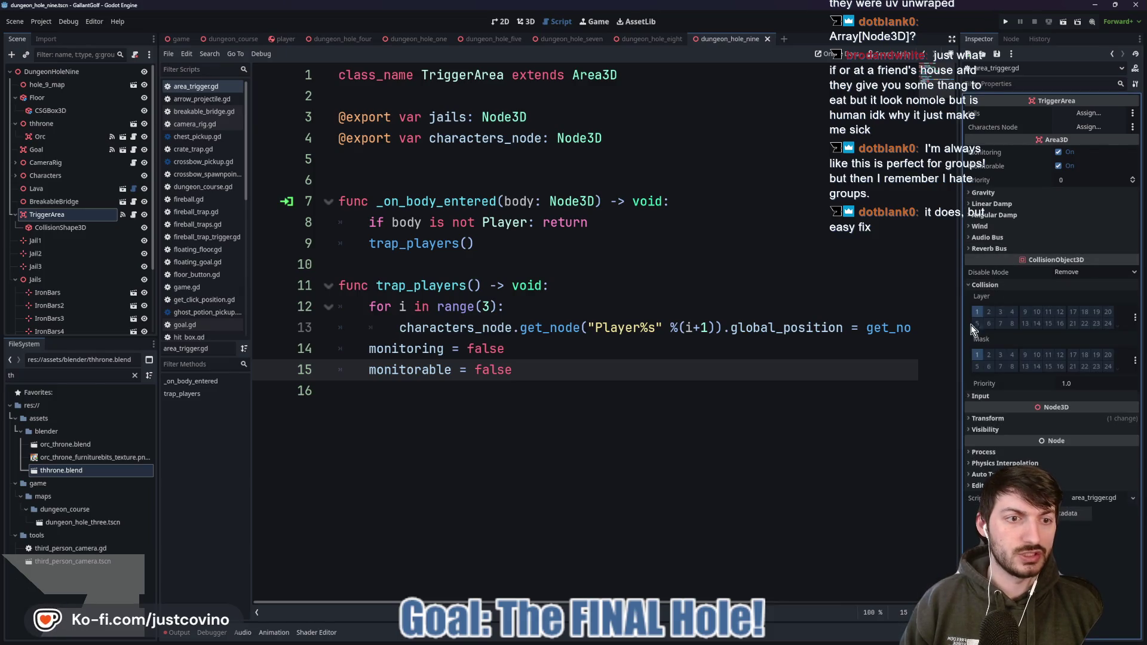
# Enable collision mask layer 2 and point the jails export to the Jails node.
pyautogui.click(990, 356)
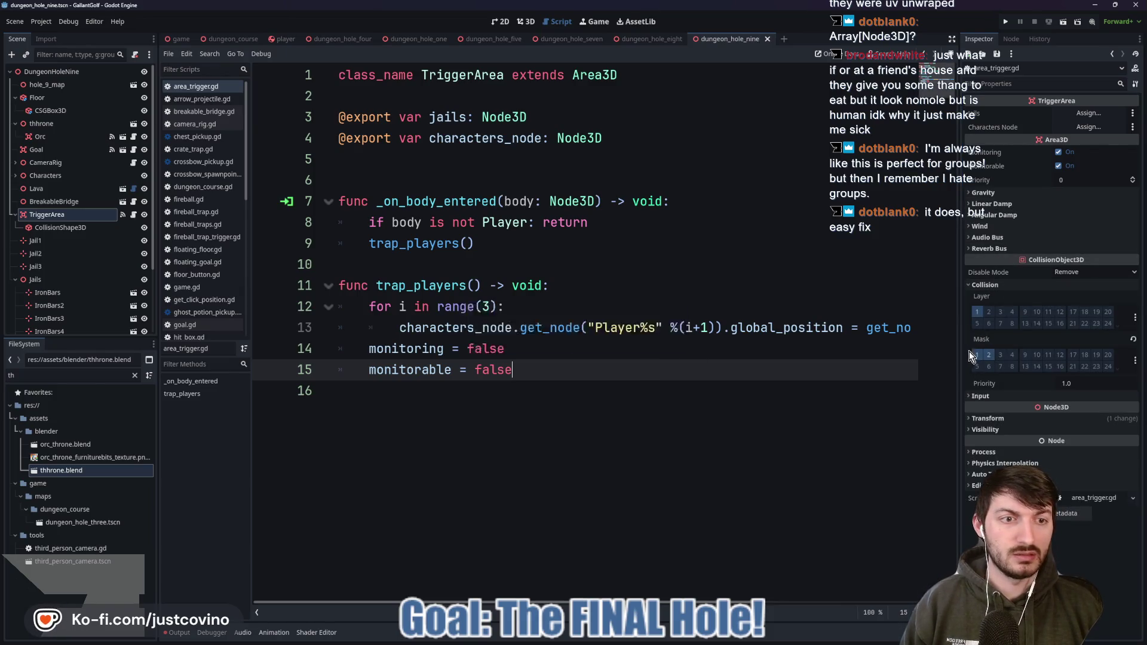
pyautogui.click(529, 24)
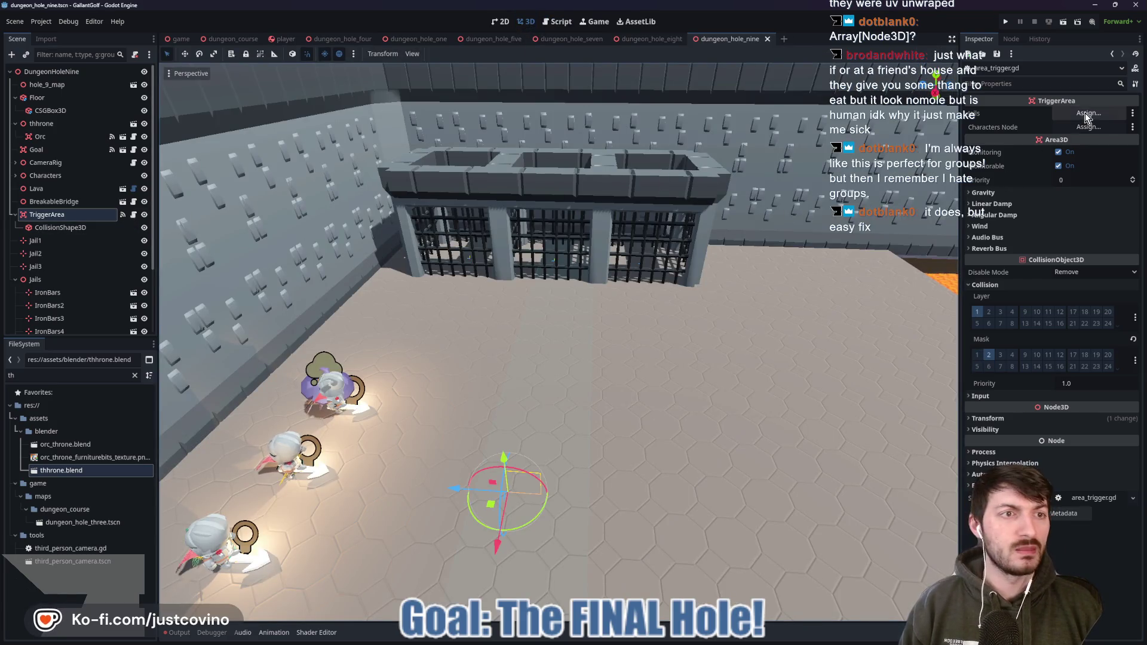
pyautogui.click(1088, 114)
pyautogui.scroll(-5, 566, 279)
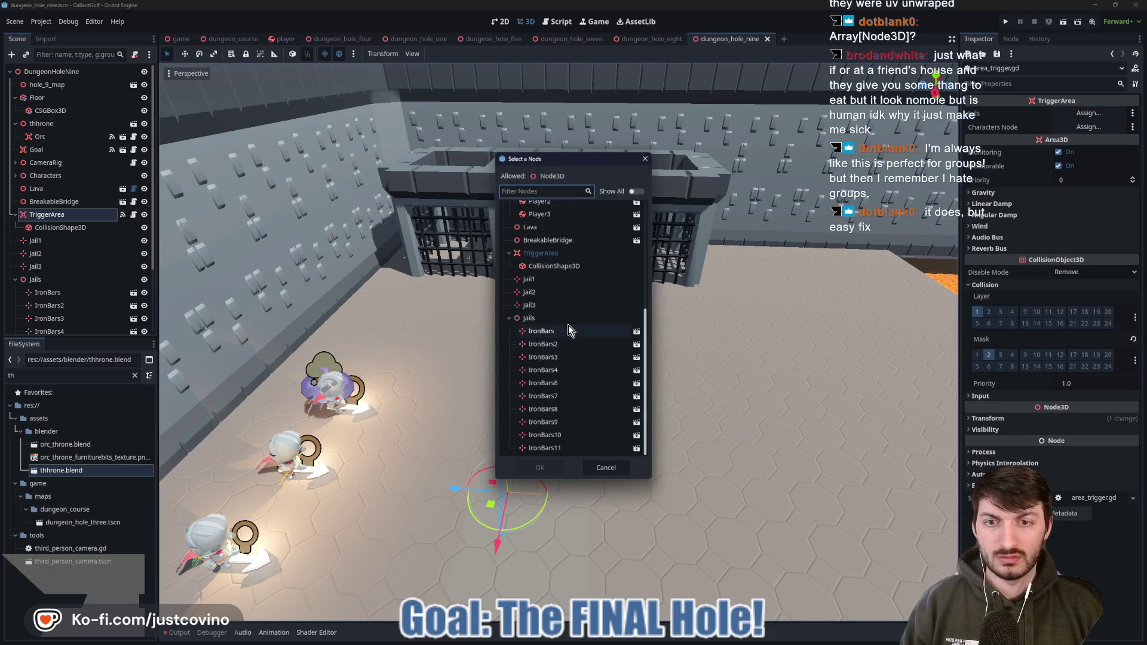
pyautogui.click(550, 320)
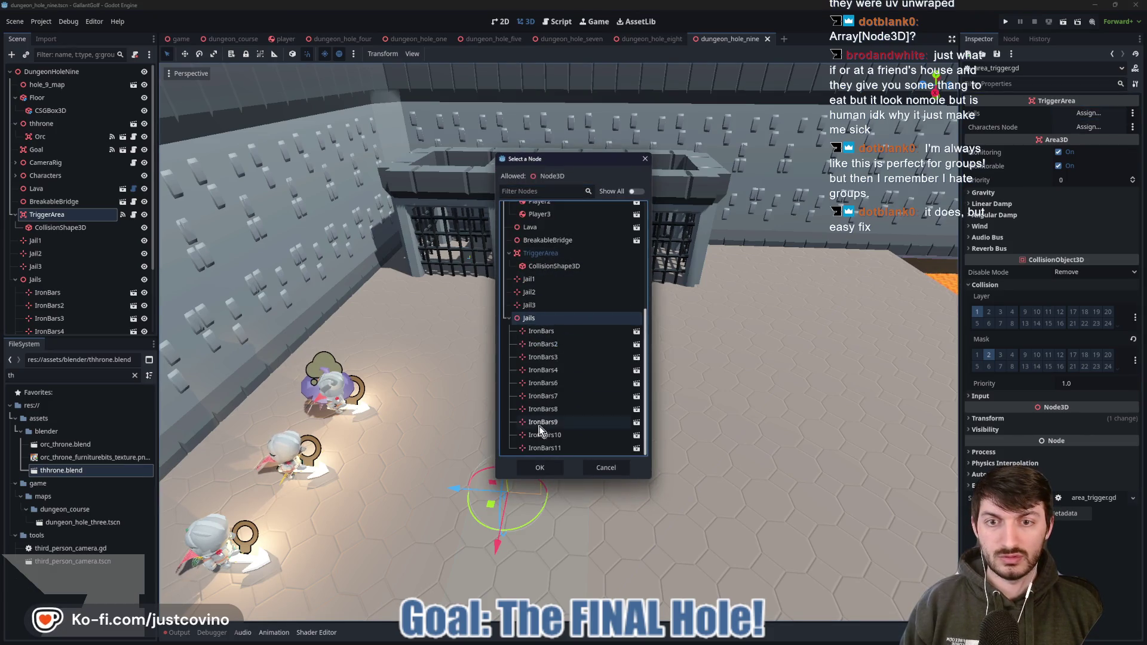
pyautogui.click(540, 467)
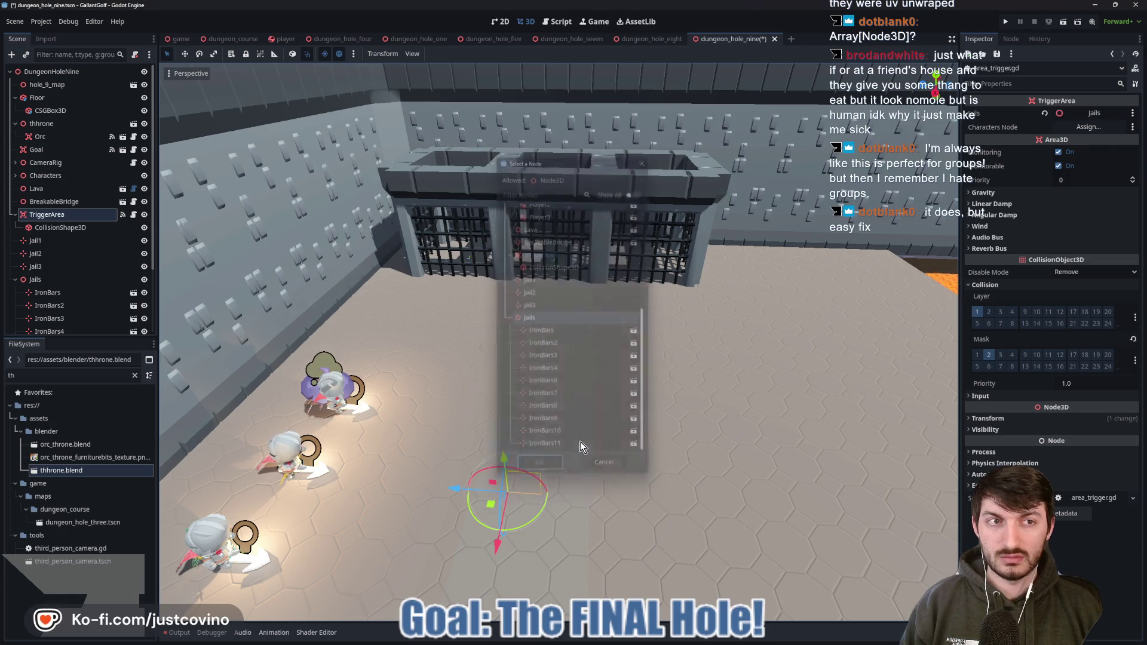
# Point characters_node to the Characters node and save the dungeon_hole_nine scene.
pyautogui.click(1089, 127)
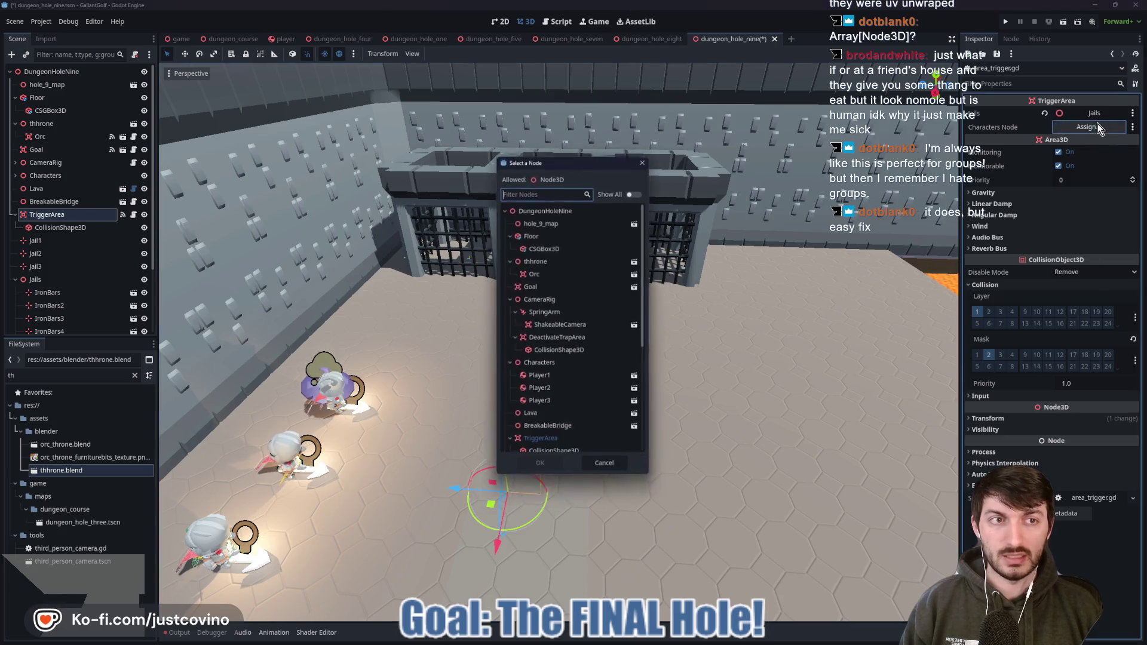
pyautogui.click(563, 366)
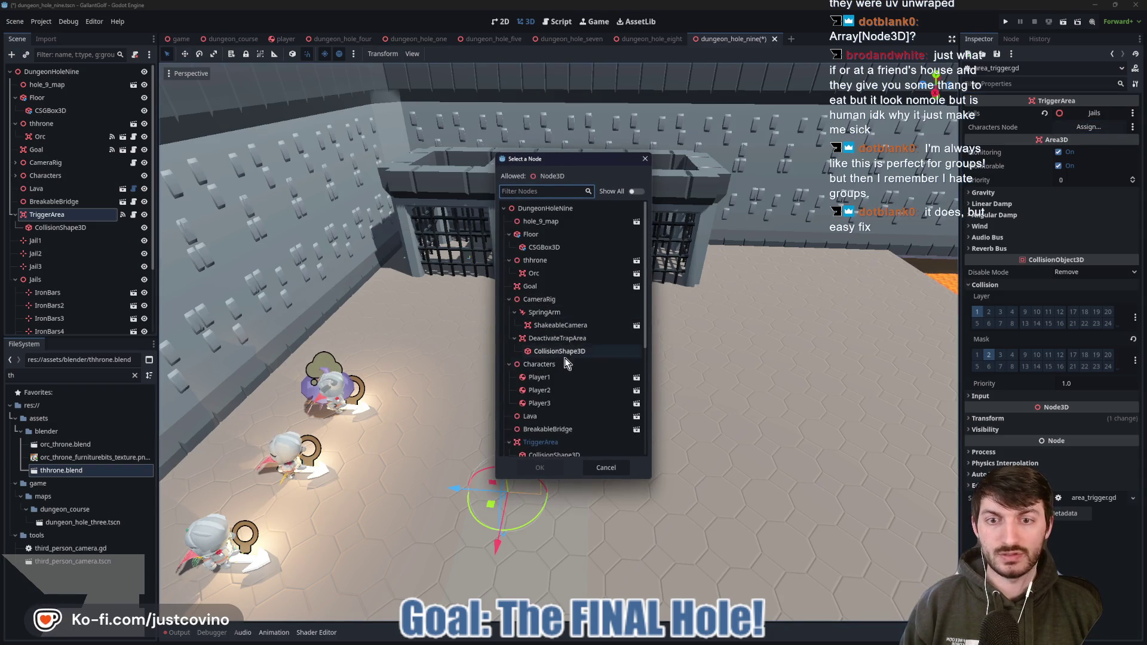
pyautogui.click(539, 468)
pyautogui.hotkey('ctrl', 's')
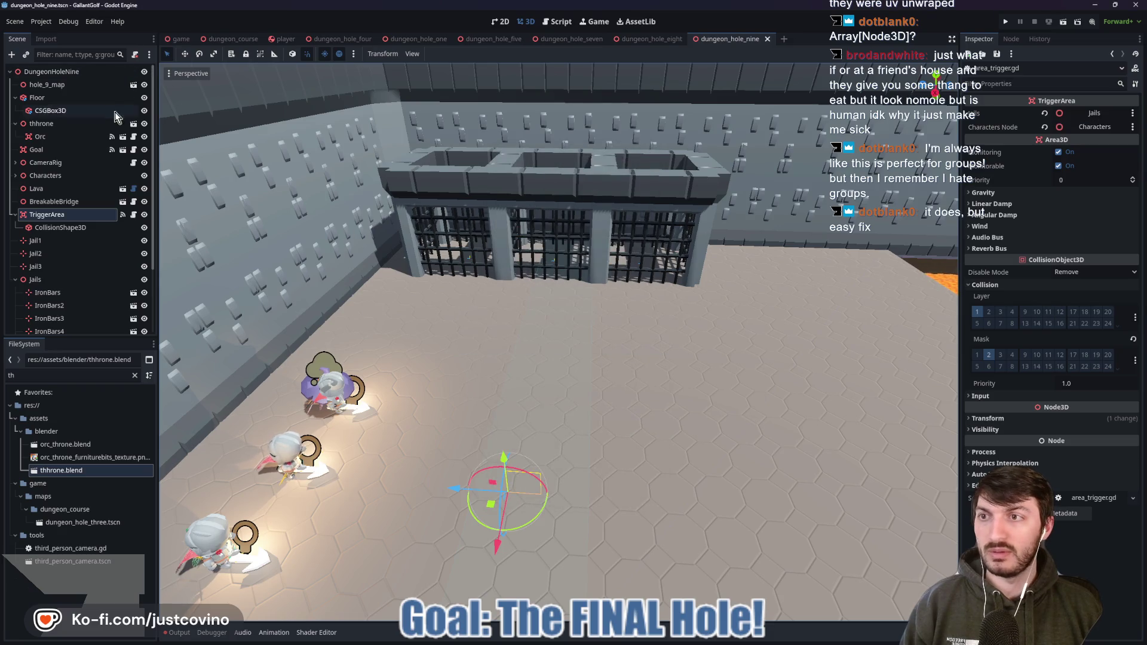
pyautogui.click(122, 214)
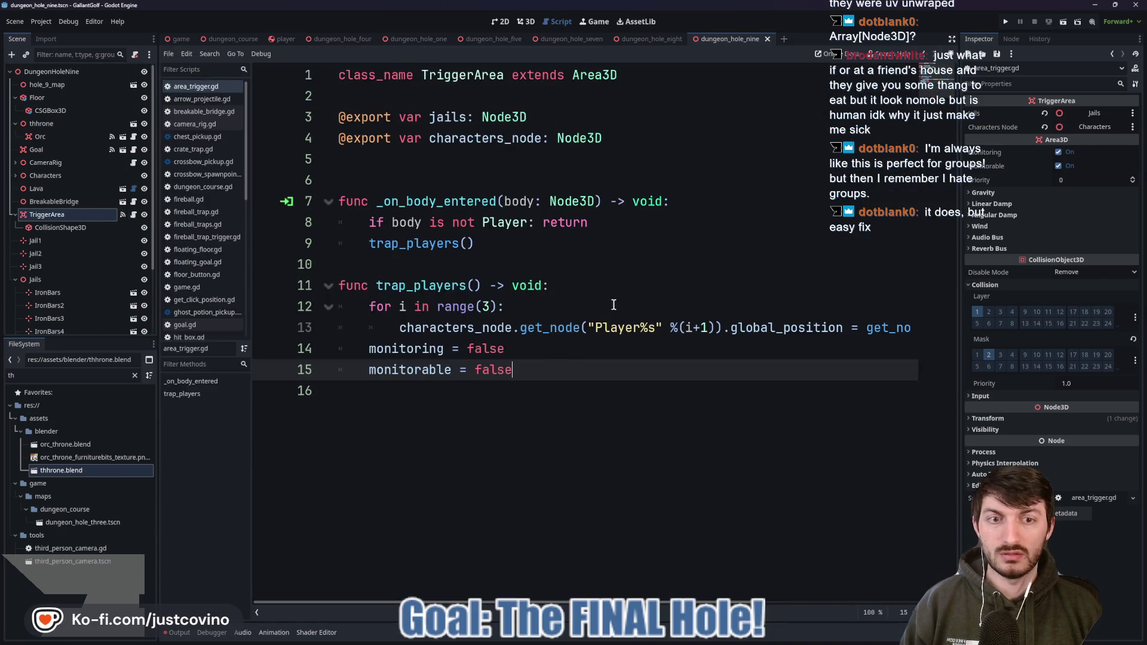
# Check usages of jails, delete its export line, and save area_trigger.gd.
pyautogui.doubleClick(447, 117)
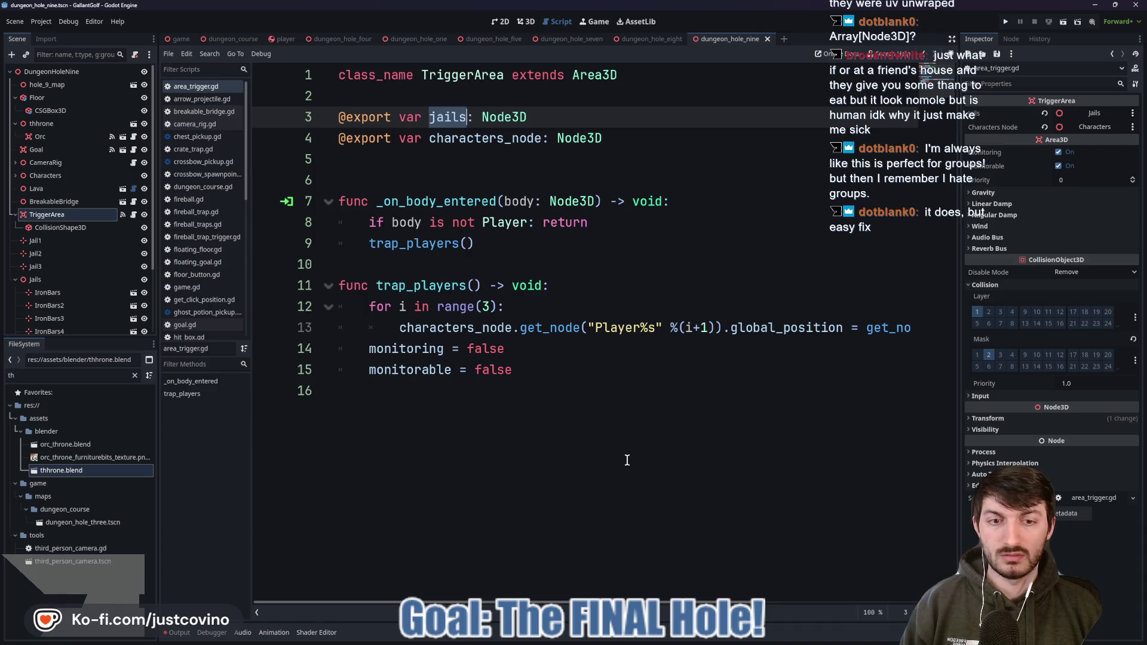
pyautogui.hotkey('ctrl', 'f')
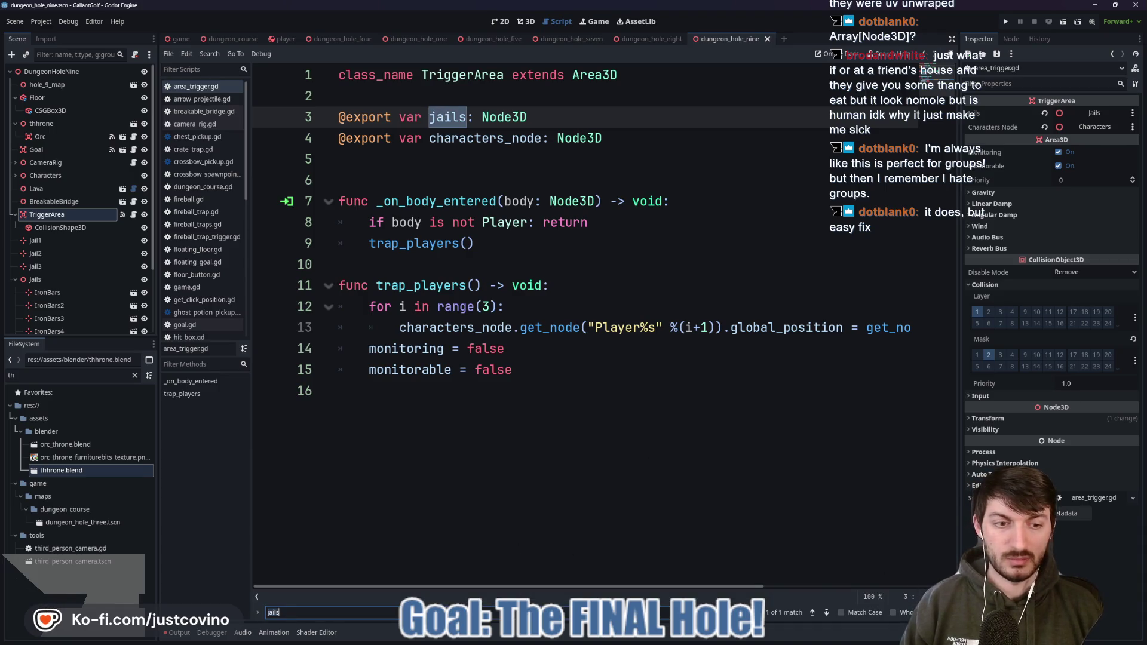
pyautogui.press('Escape')
pyautogui.moveTo(617, 117)
pyautogui.mouseDown()
pyautogui.moveTo(340, 117)
pyautogui.moveTo(327, 127)
pyautogui.mouseUp()
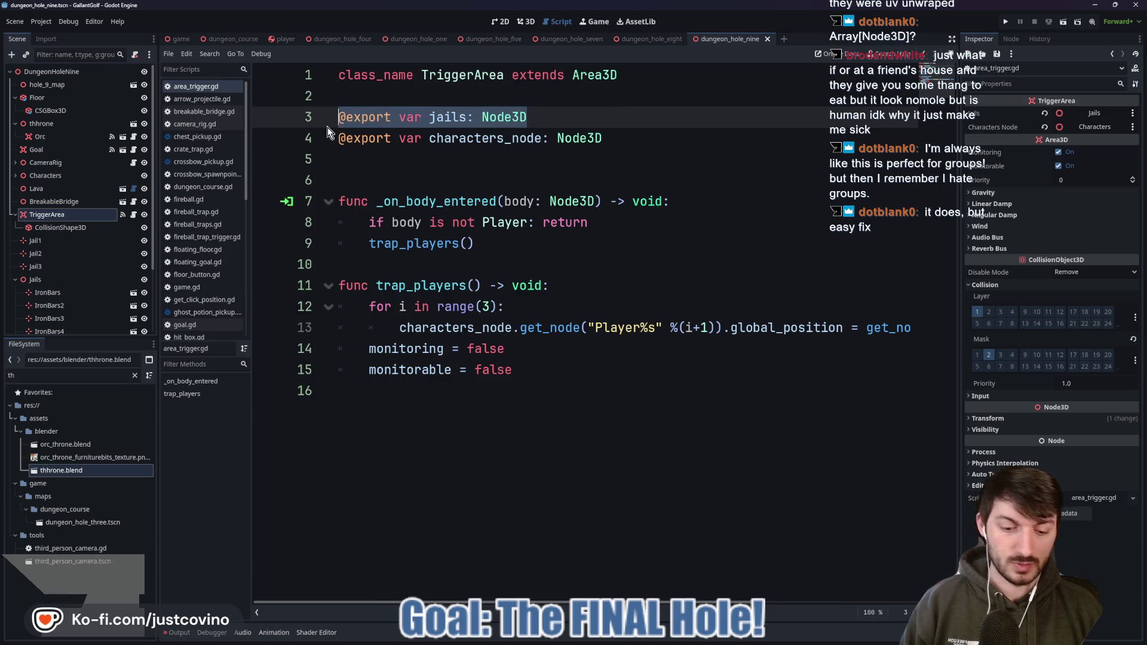
pyautogui.press('BackSpace')
pyautogui.press('BackSpace')
pyautogui.press('Down')
pyautogui.press('Down')
pyautogui.hotkey('ctrl', 's')
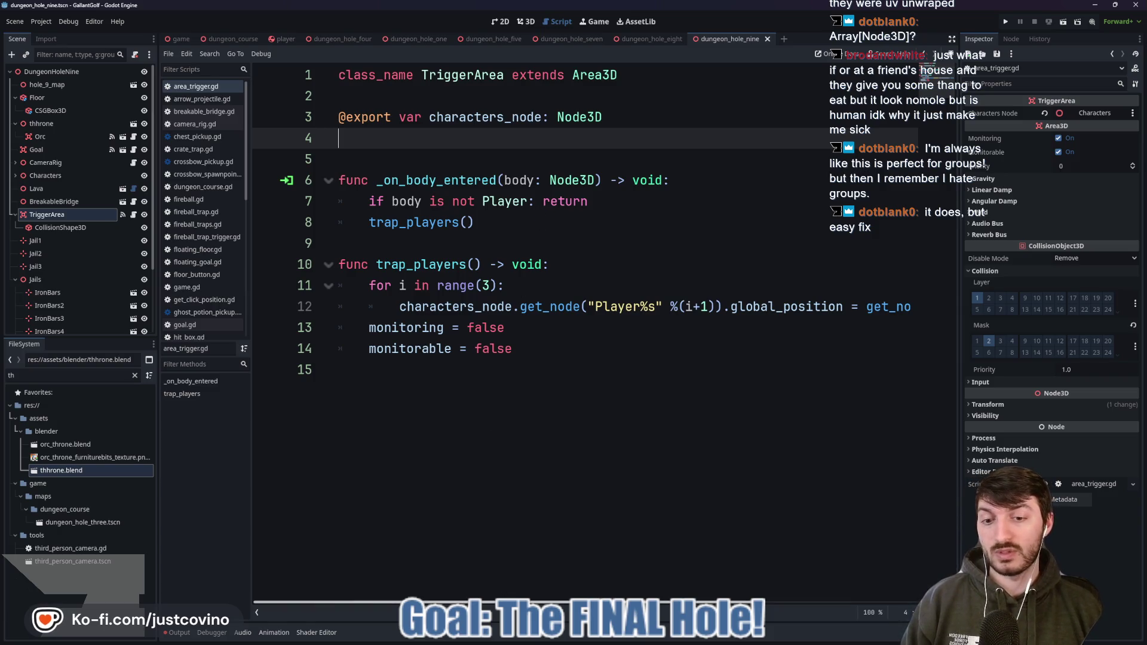
# Review the get_node lookups in trap_players, then switch to the game scene's script.
pyautogui.moveTo(604, 602)
pyautogui.mouseDown()
pyautogui.moveTo(797, 604)
pyautogui.moveTo(693, 602)
pyautogui.moveTo(634, 470)
pyautogui.mouseUp()
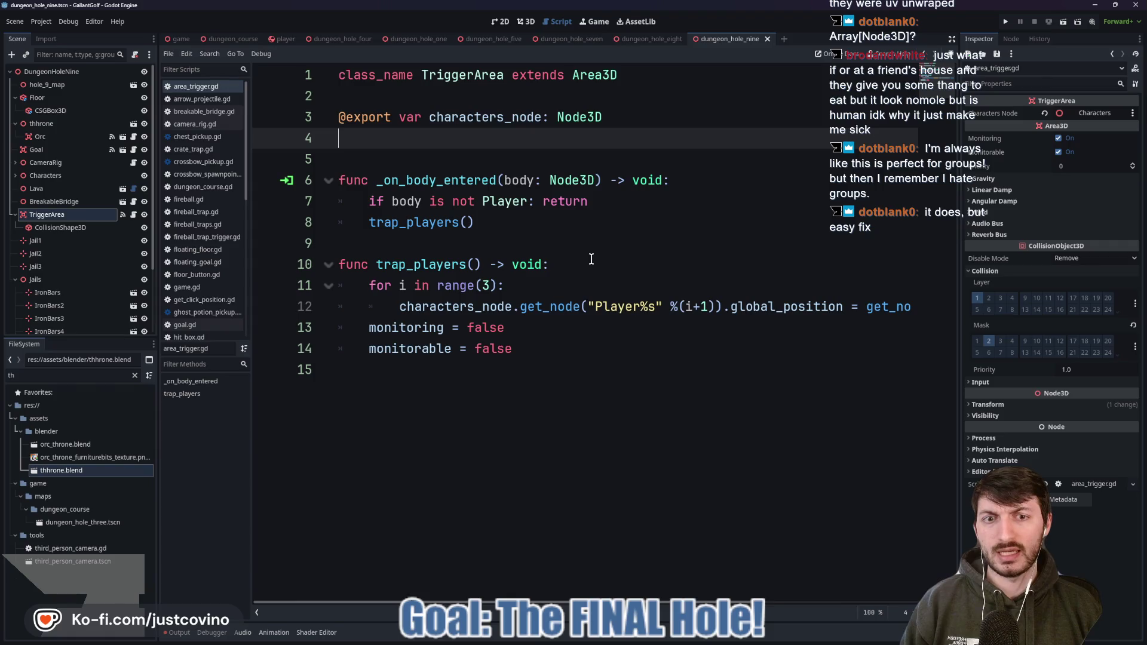
pyautogui.click(592, 259)
pyautogui.doubleClick(553, 308)
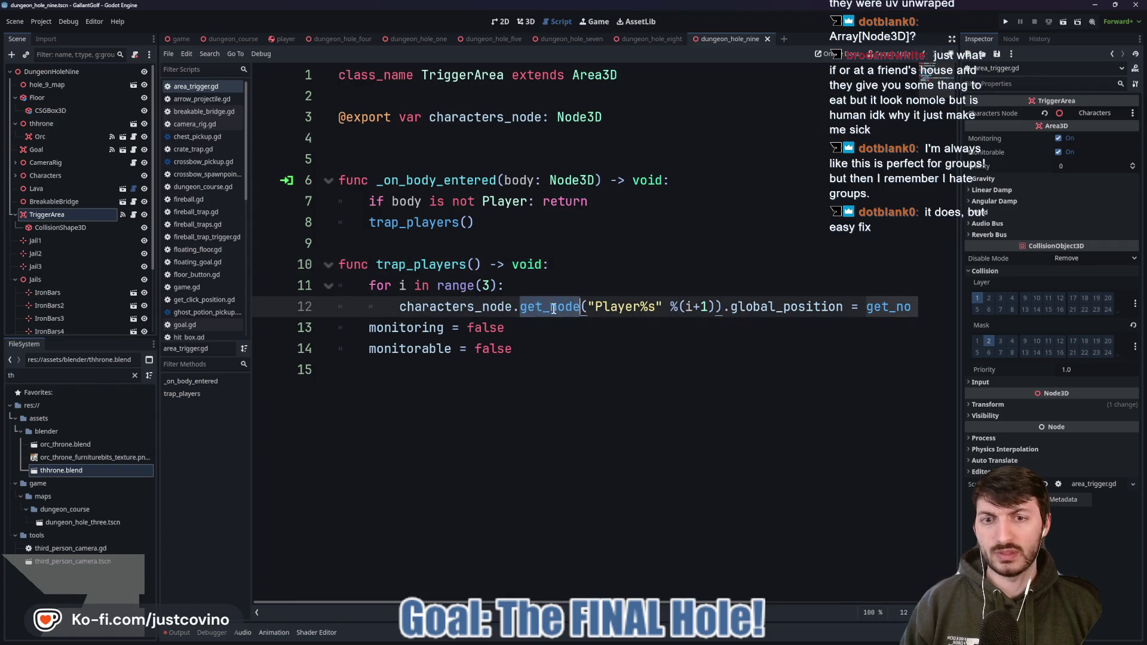
pyautogui.doubleClick(598, 309)
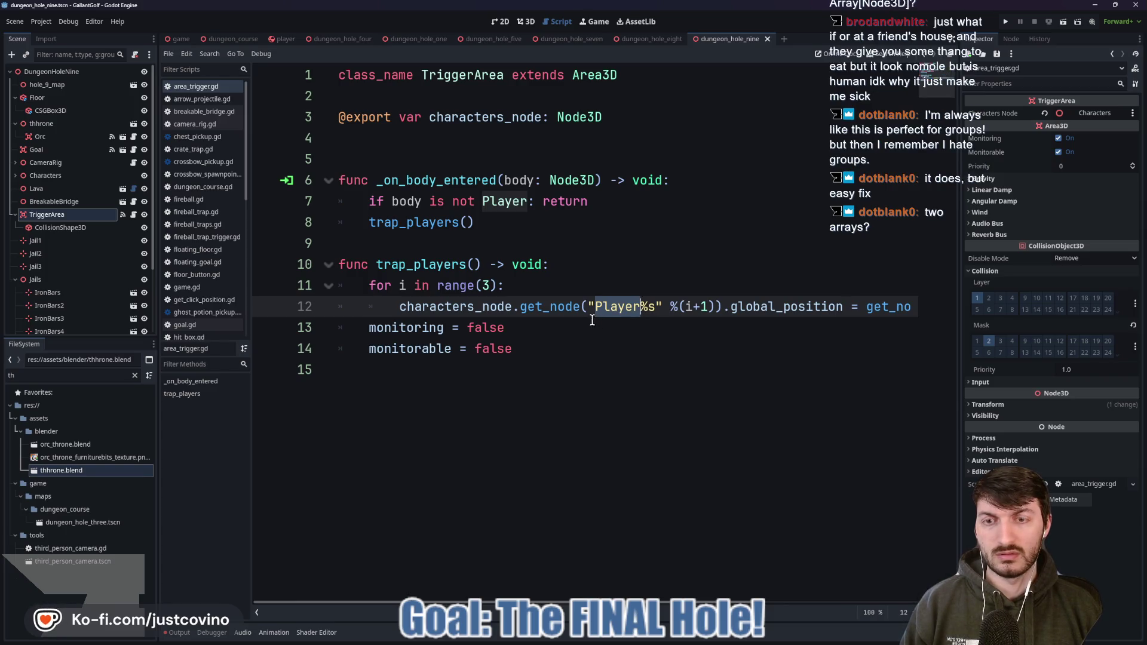
pyautogui.click(573, 306)
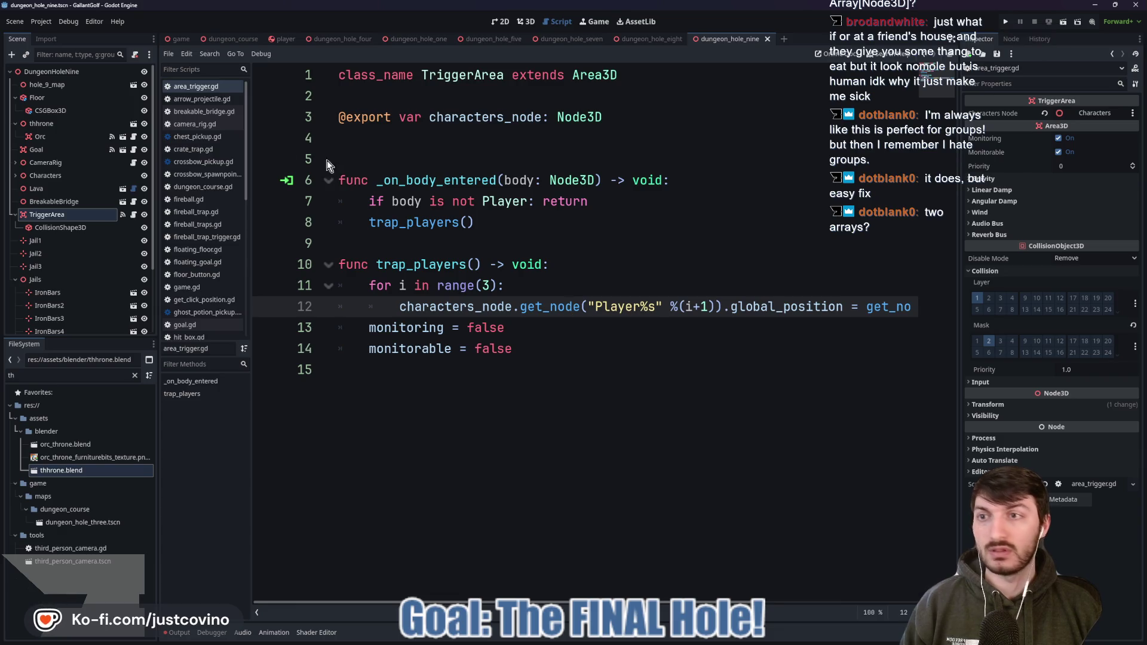
pyautogui.click(178, 39)
pyautogui.click(50, 377)
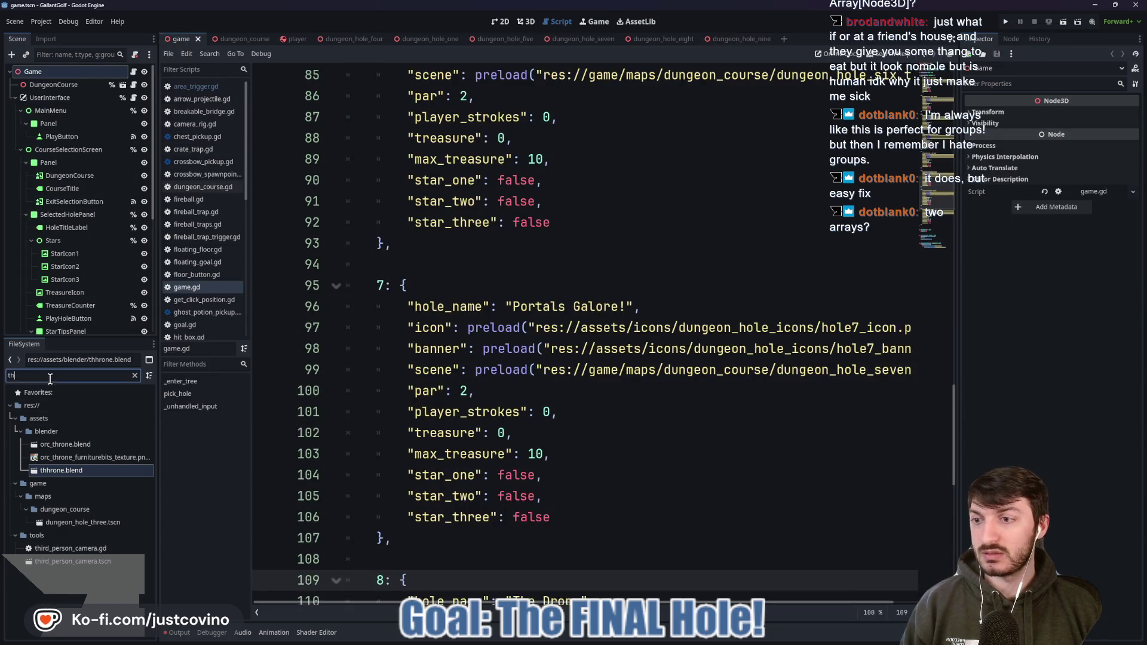
# Find dungeon_hole_nine.tscn in the FileSystem and paste its path into game.gd.
pyautogui.write('hole')
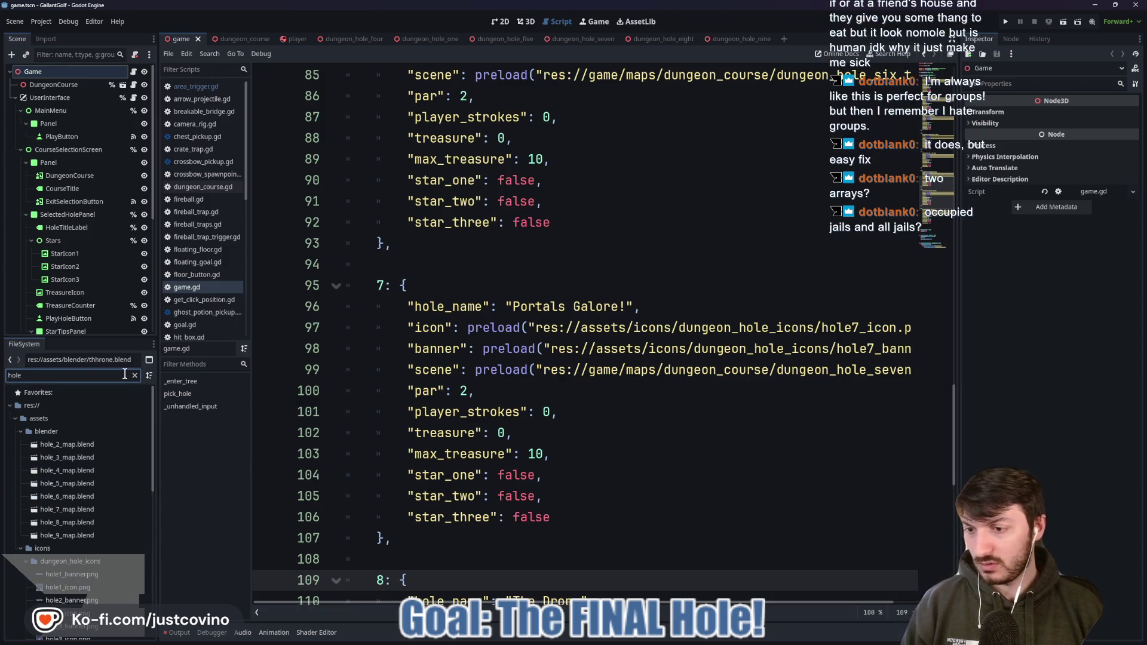
pyautogui.scroll(-5, 69, 533)
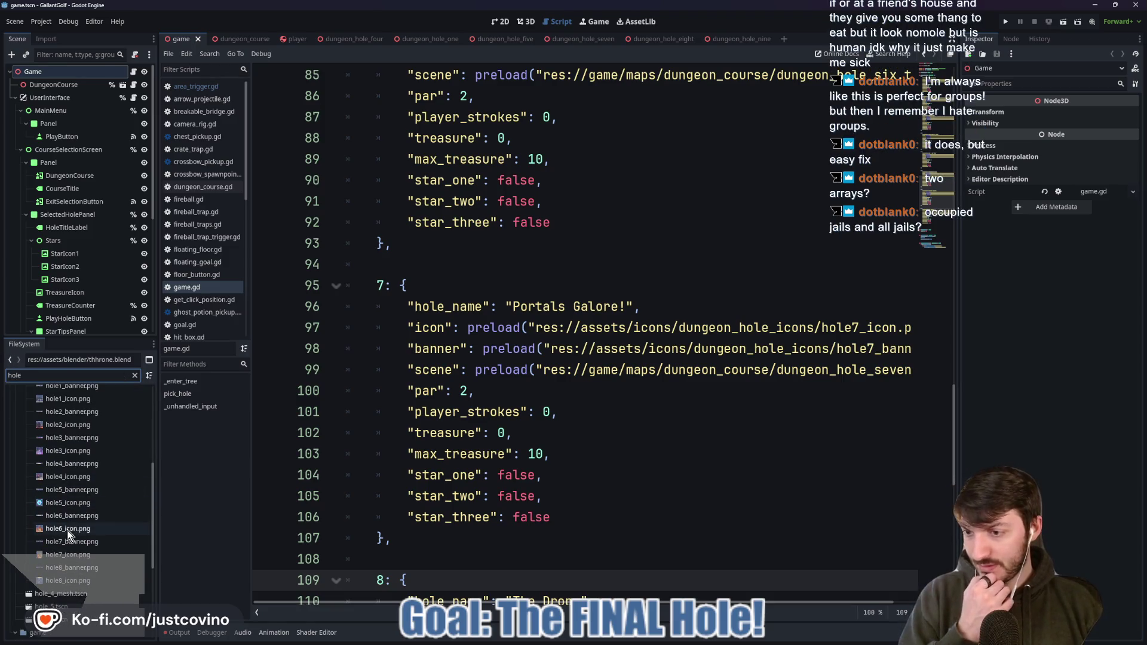
pyautogui.scroll(-2, 94, 544)
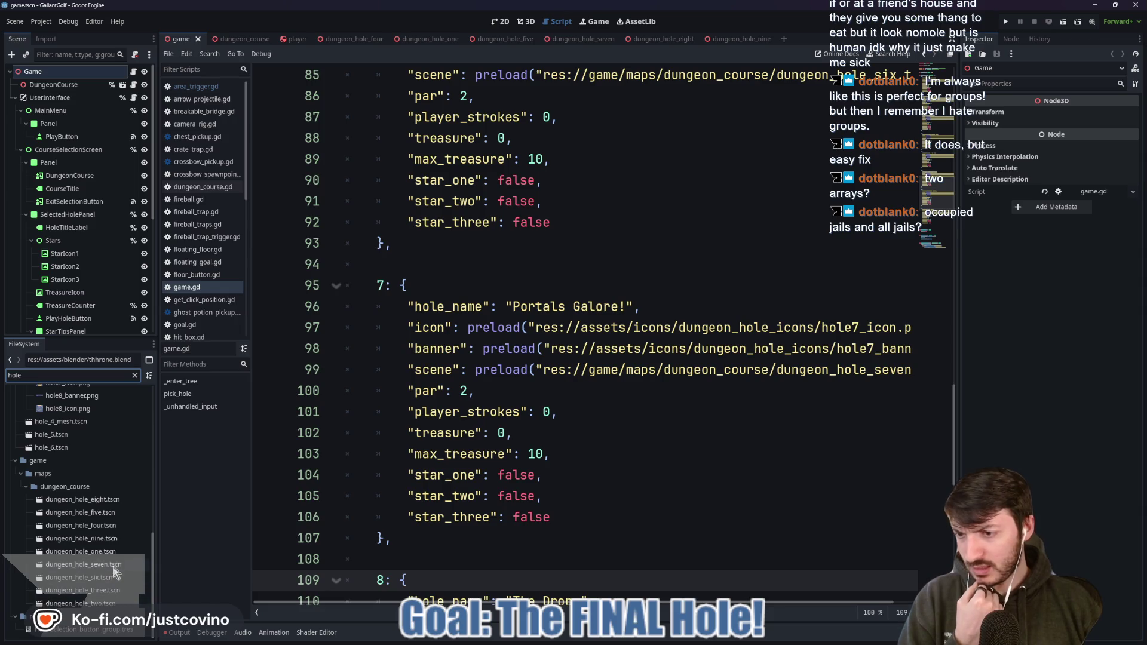
pyautogui.click(112, 540)
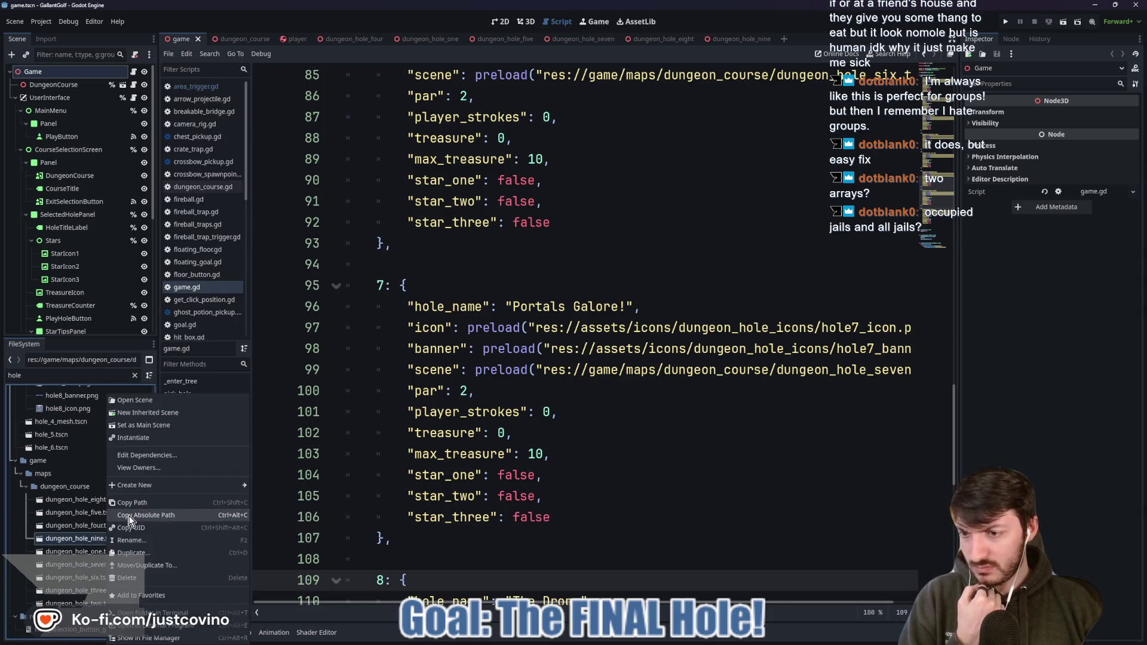
pyautogui.click(505, 269)
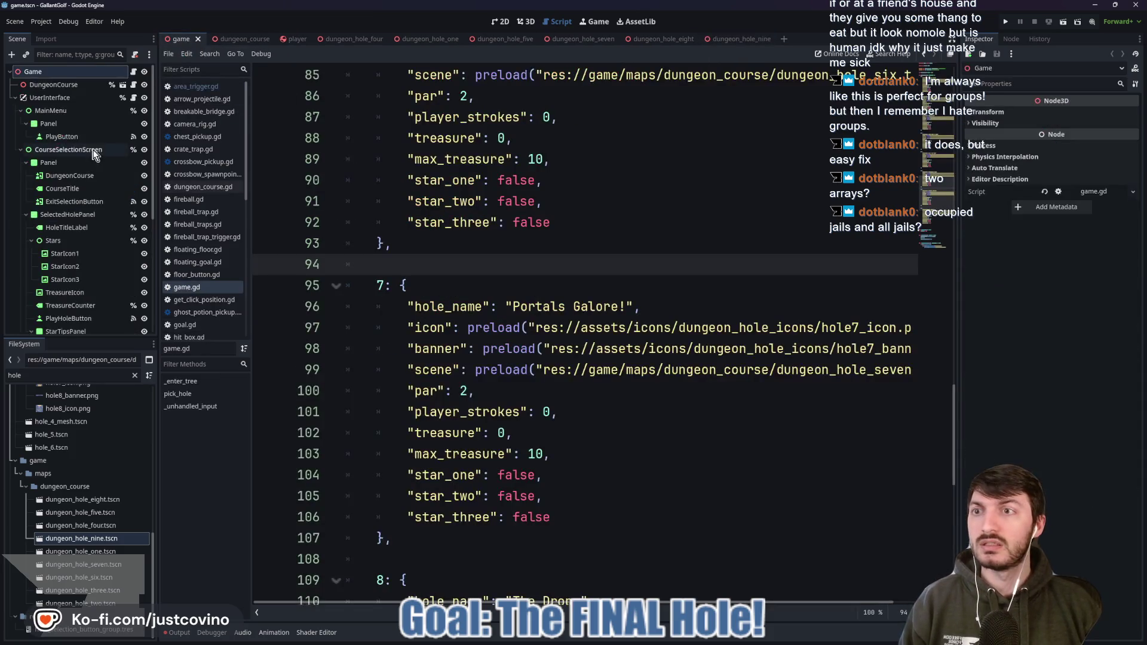
pyautogui.scroll(-6, 513, 256)
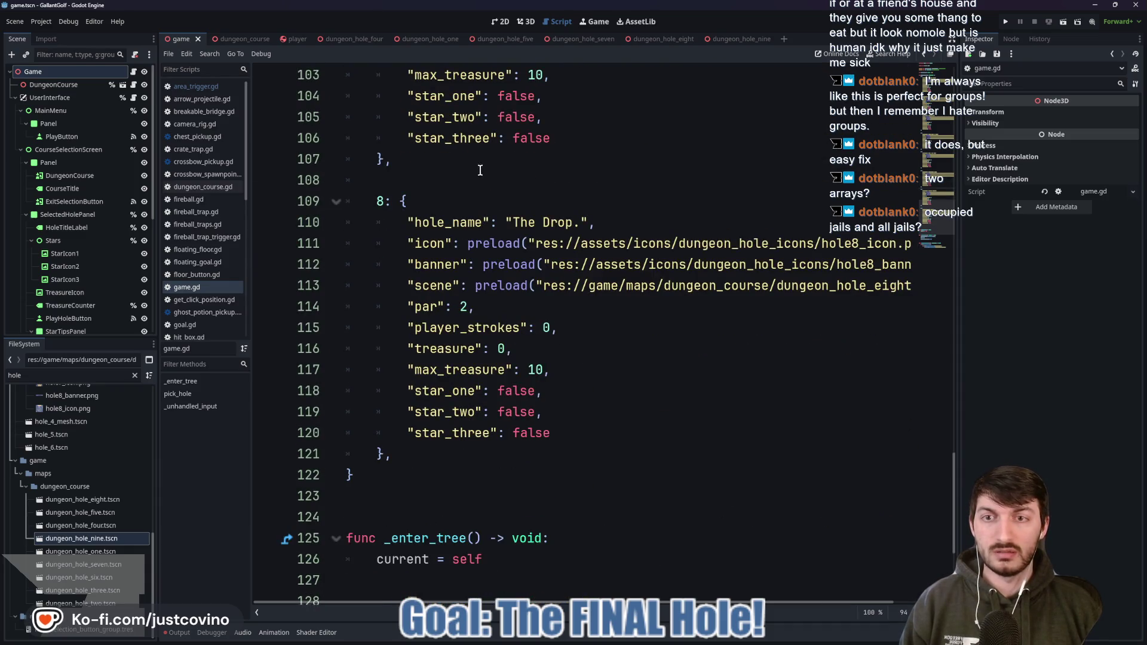
pyautogui.click(480, 170)
pyautogui.write('res://game/maps/dungeon_course/dungeon_hole_nine.tscn')
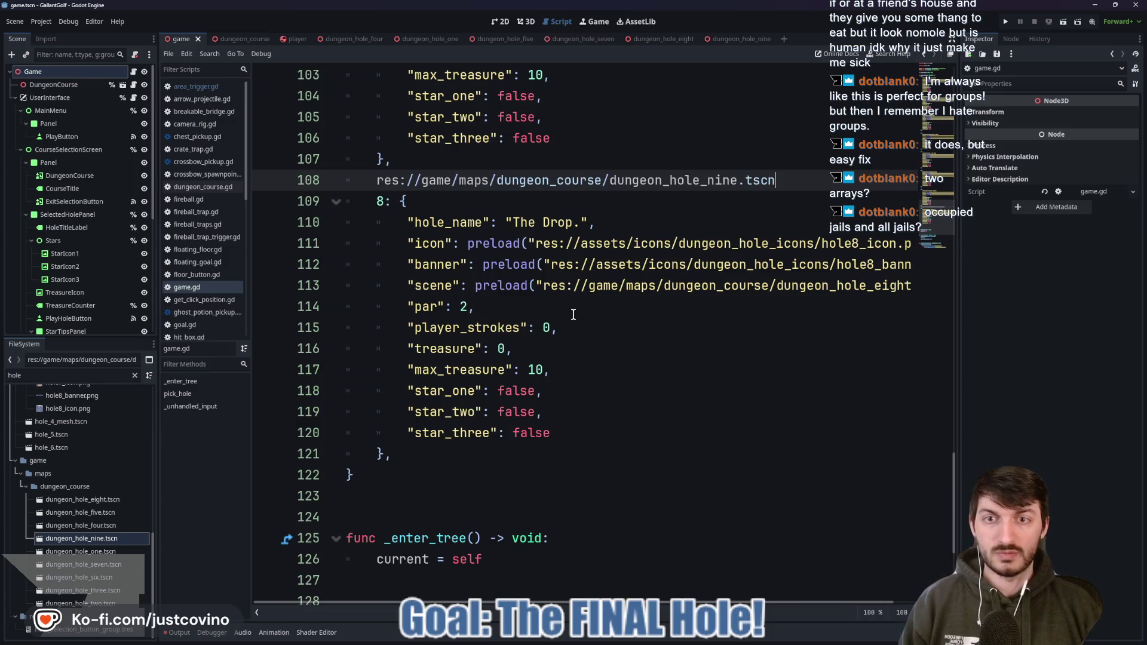
# Duplicate the hole 8 dictionary entry directly below itself as the hole 9 entry.
pyautogui.moveTo(346, 179); pyautogui.dragTo(572, 452)
pyautogui.moveTo(443, 456)
pyautogui.mouseDown()
pyautogui.moveTo(281, 246)
pyautogui.moveTo(284, 200)
pyautogui.mouseUp()
pyautogui.hotkey('ctrl', 'c')
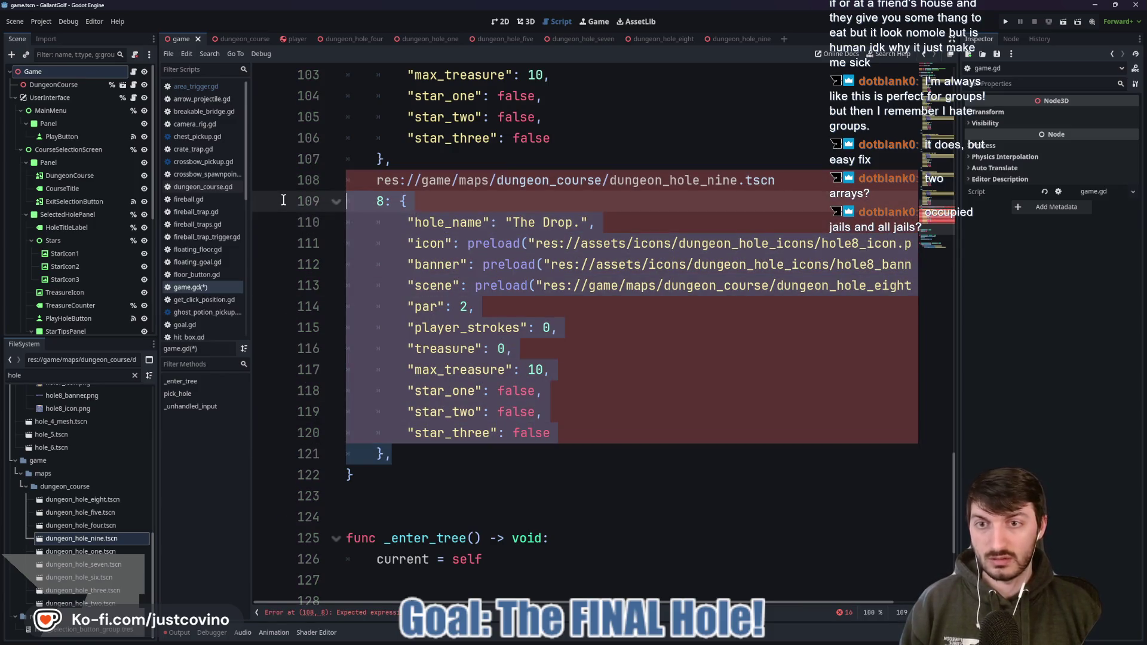
pyautogui.click(426, 458)
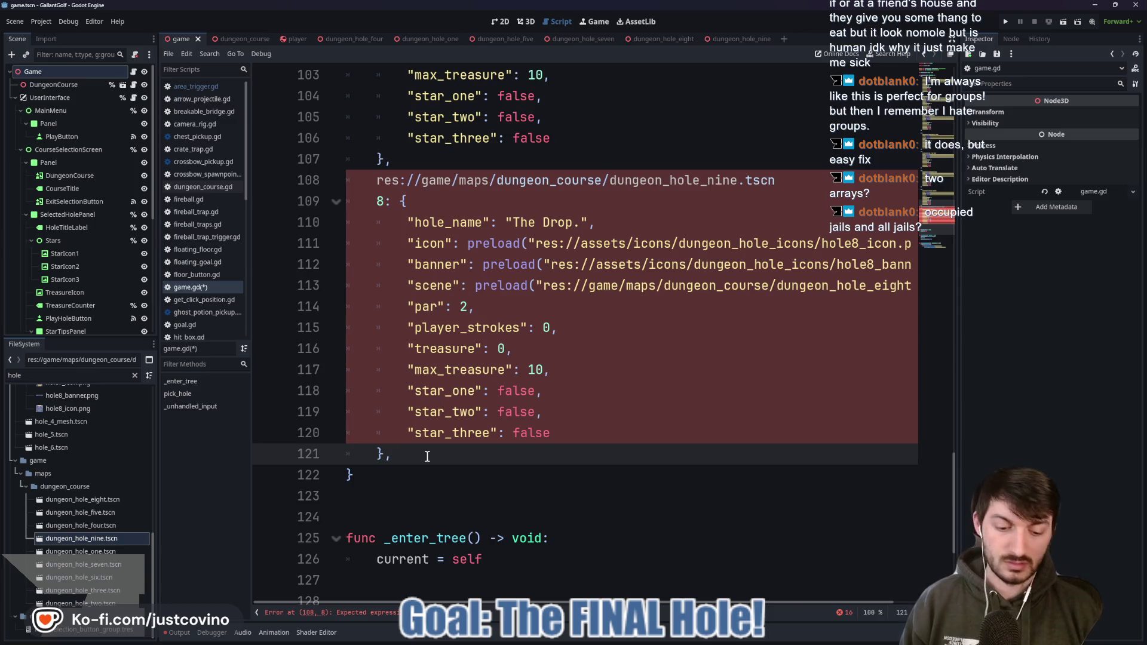
pyautogui.press('Return')
pyautogui.press('Return')
pyautogui.hotkey('ctrl', 'v')
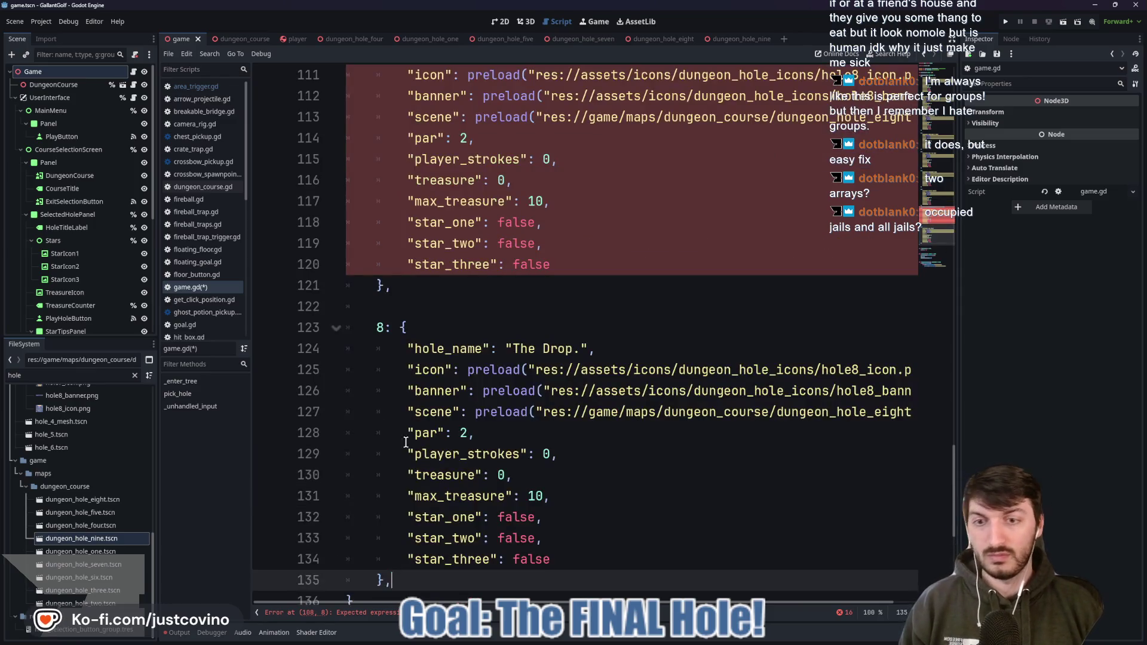
pyautogui.click(383, 329)
pyautogui.write('9')
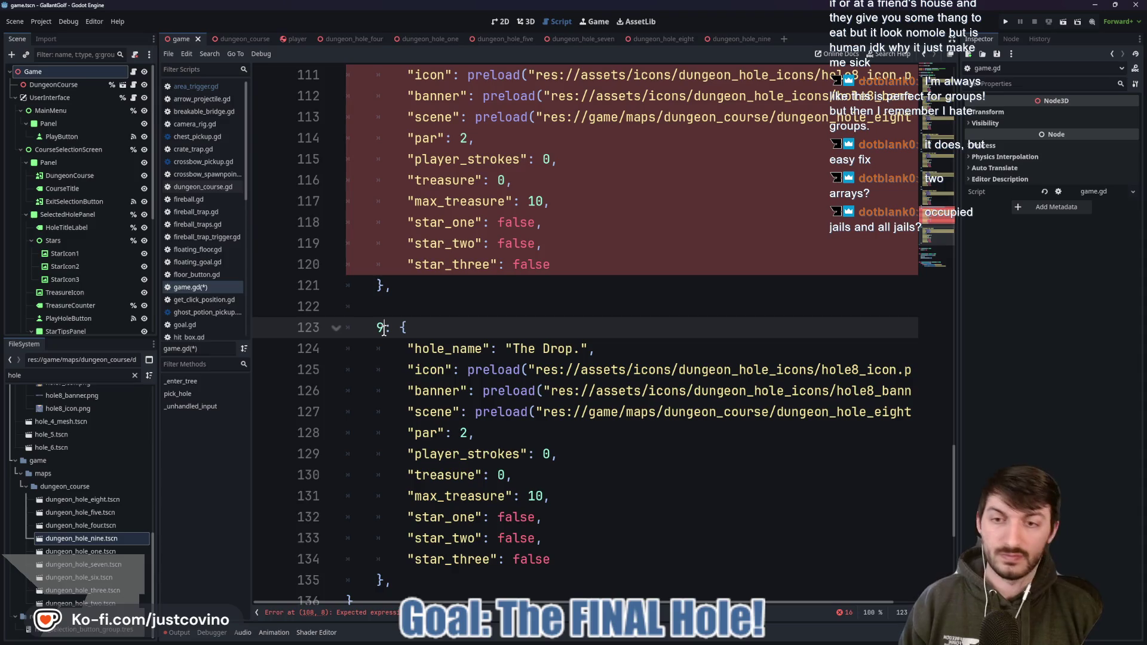
# Point the new entry's scene preload at dungeon_hole_nine.tscn, tidy the line and save game.gd.
pyautogui.scroll(4, 450, 322)
pyautogui.moveTo(795, 266); pyautogui.dragTo(327, 273)
pyautogui.hotkey('ctrl', 'c')
pyautogui.press('BackSpace')
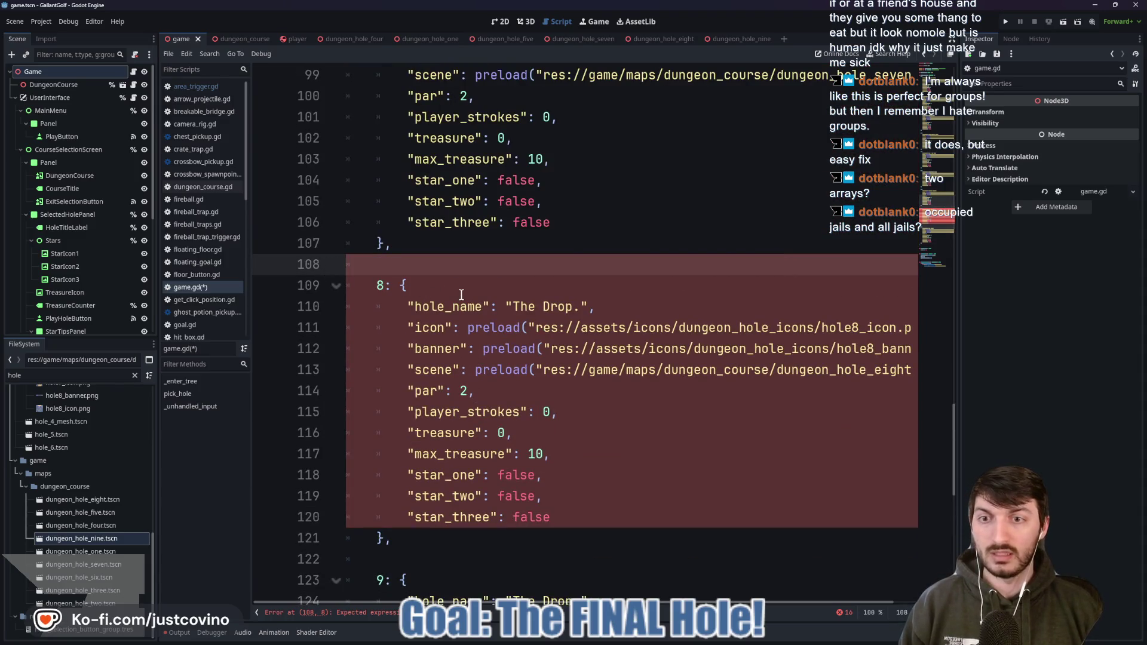
pyautogui.scroll(-5, 461, 295)
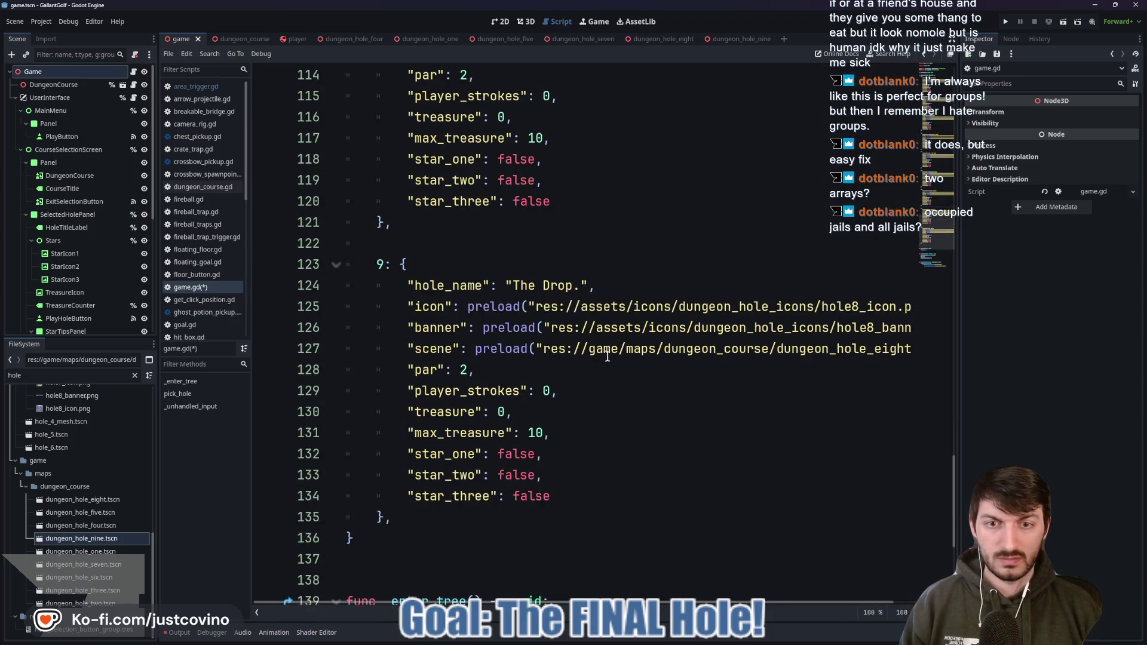
pyautogui.moveTo(543, 349)
pyautogui.mouseDown()
pyautogui.moveTo(915, 350)
pyautogui.moveTo(889, 349)
pyautogui.mouseUp()
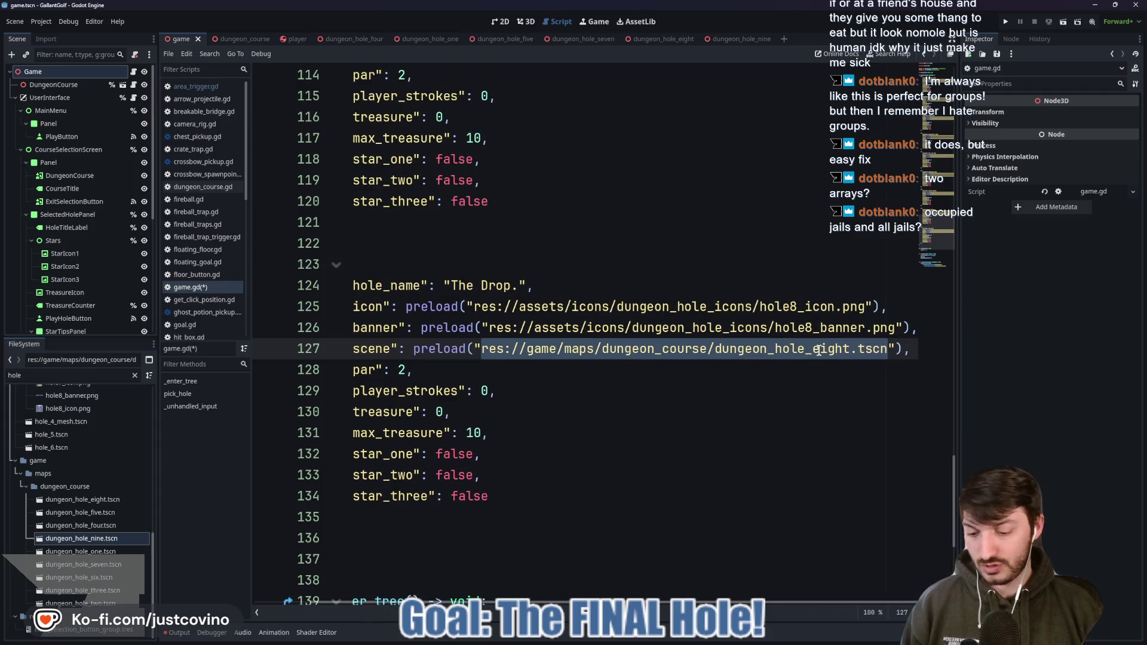
pyautogui.hotkey('ctrl', 'v')
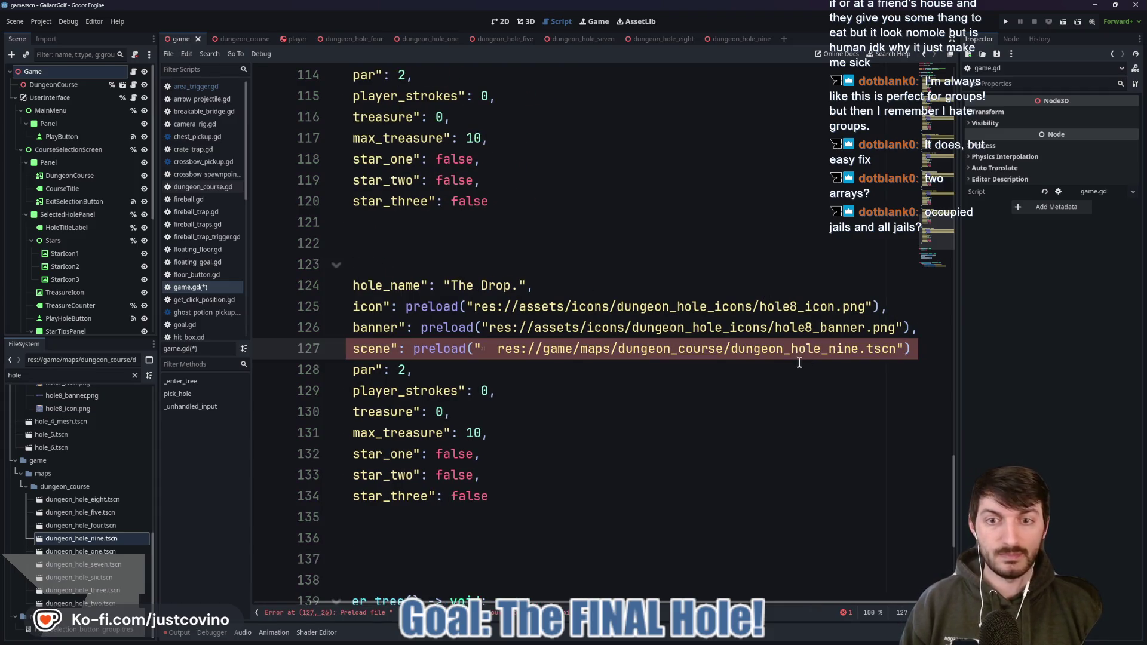
pyautogui.click(499, 349)
pyautogui.press('BackSpace')
pyautogui.press('End')
pyautogui.write(',')
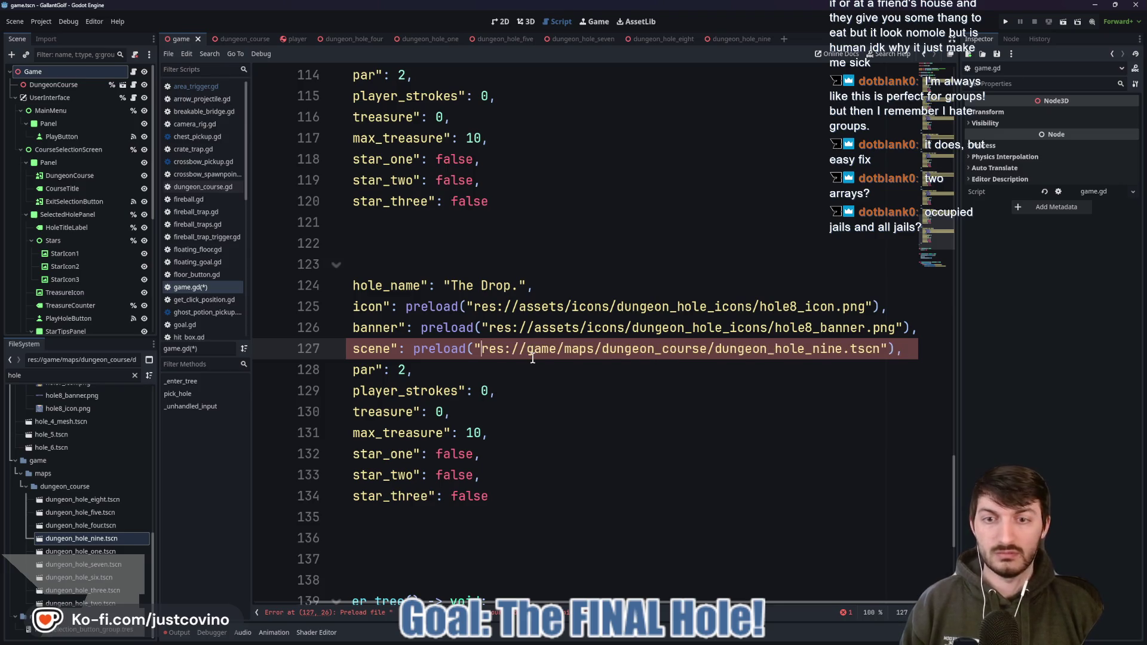
pyautogui.hotkey('ctrl', 's')
# Rename the hole 9 entry to 'The Final Boss' and run the project.
pyautogui.hscroll(-3, 597, 407)
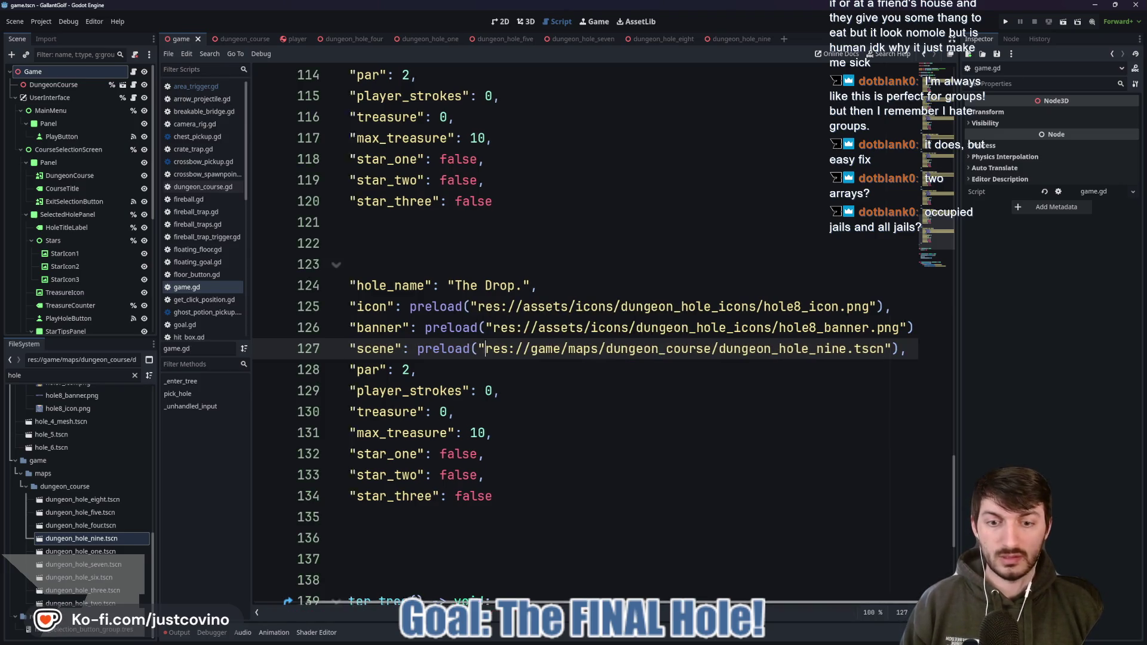
pyautogui.click(608, 412)
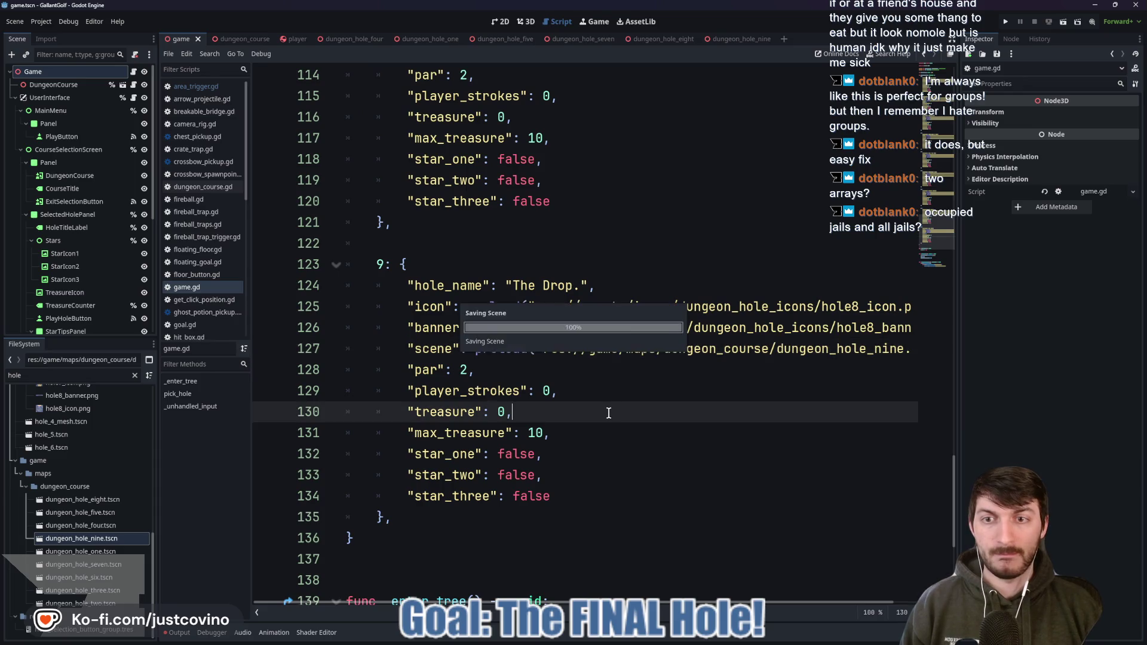
pyautogui.click(578, 285)
pyautogui.write('.')
pyautogui.moveTo(577, 286); pyautogui.dragTo(543, 285)
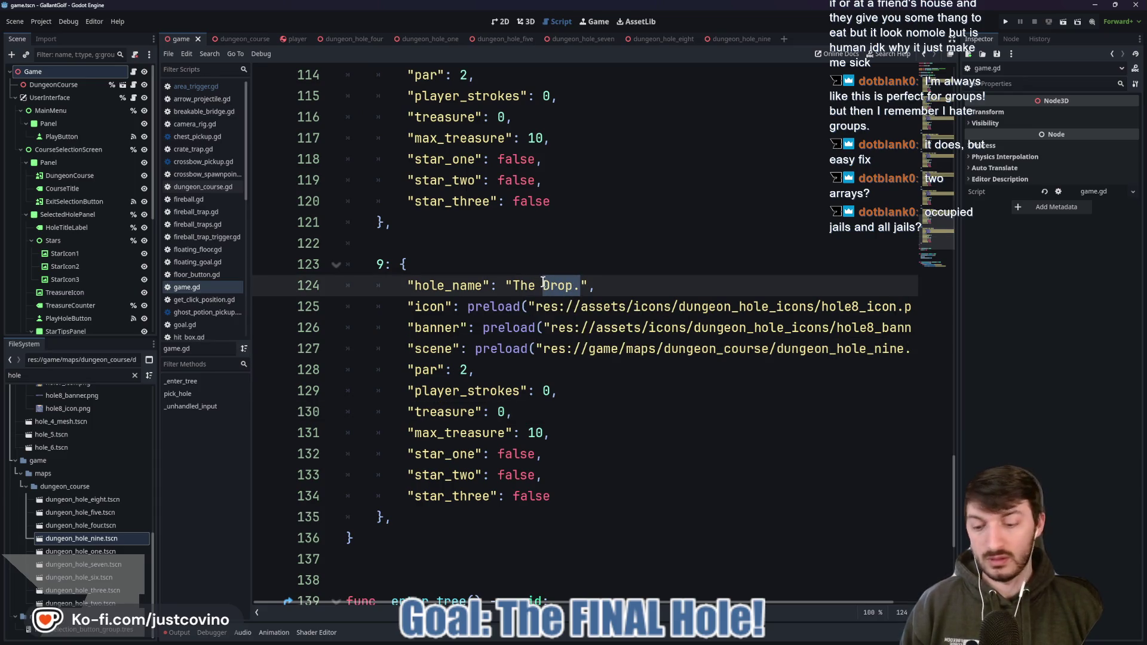
pyautogui.write('Final Boss')
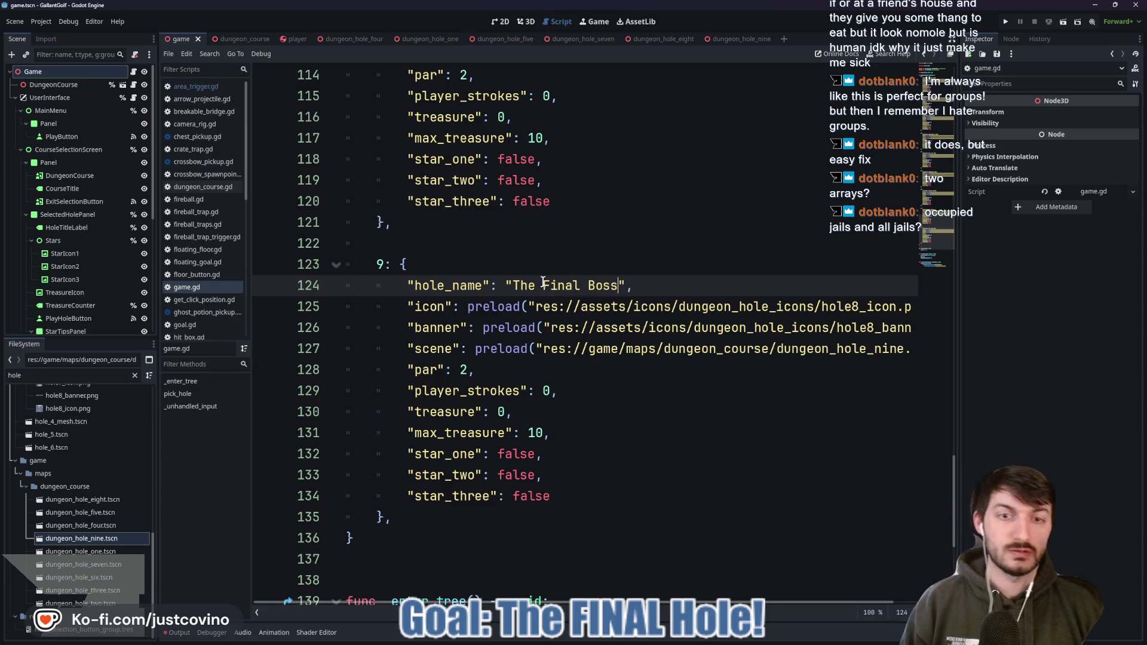
pyautogui.scroll(8, 638, 329)
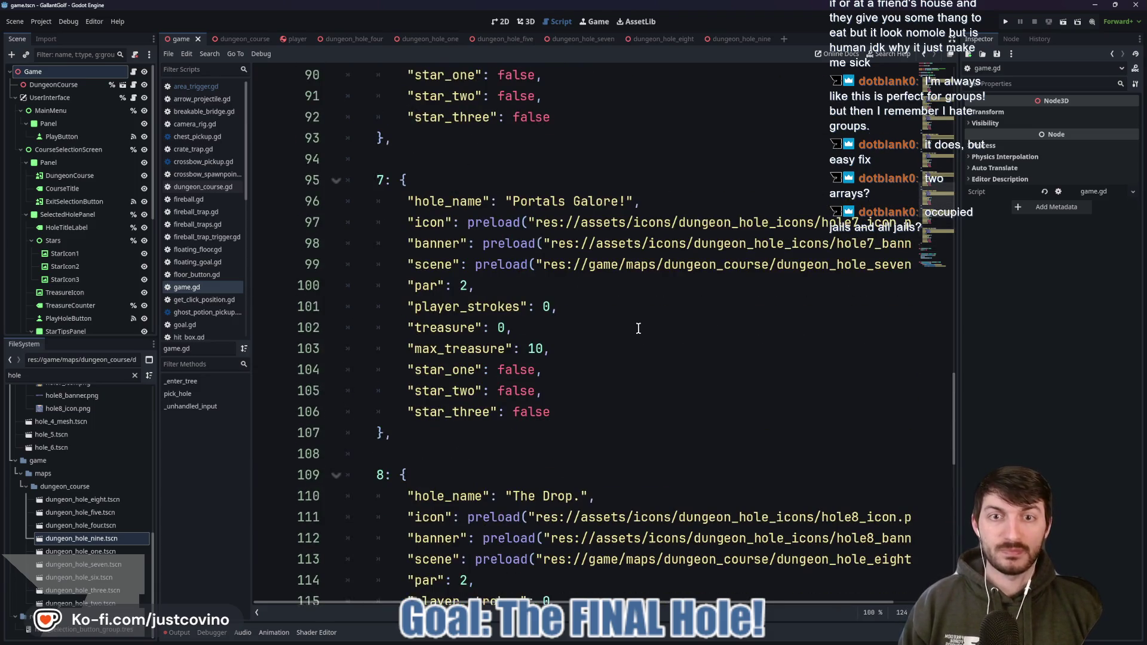
pyautogui.scroll(-8, 638, 328)
pyautogui.click(626, 349)
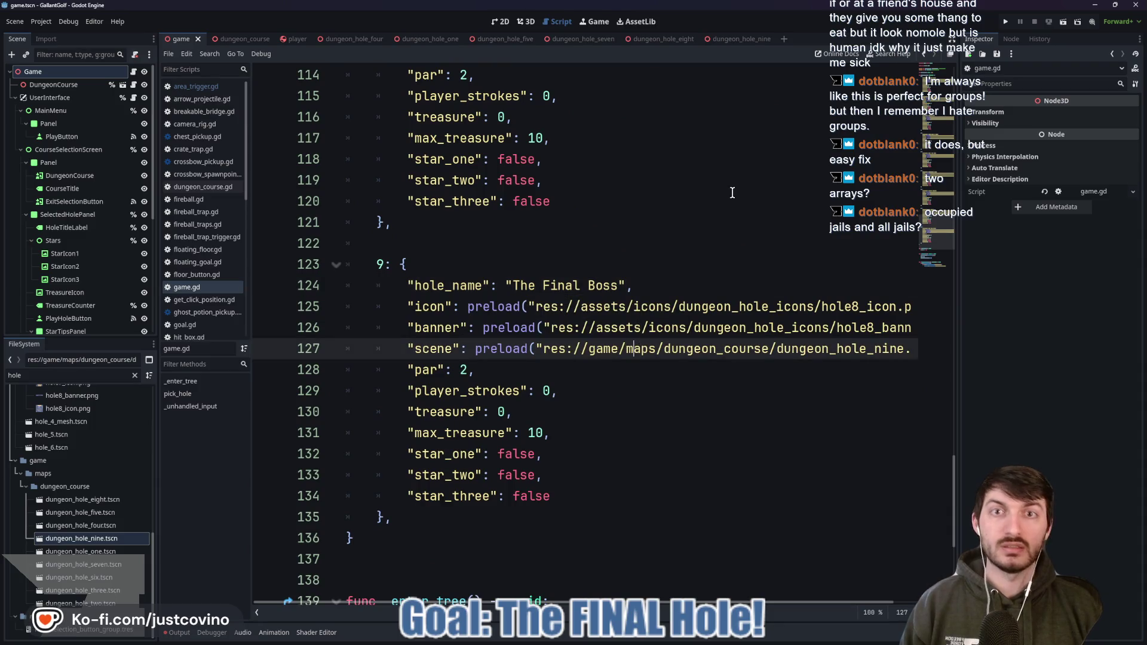
pyautogui.click(1006, 22)
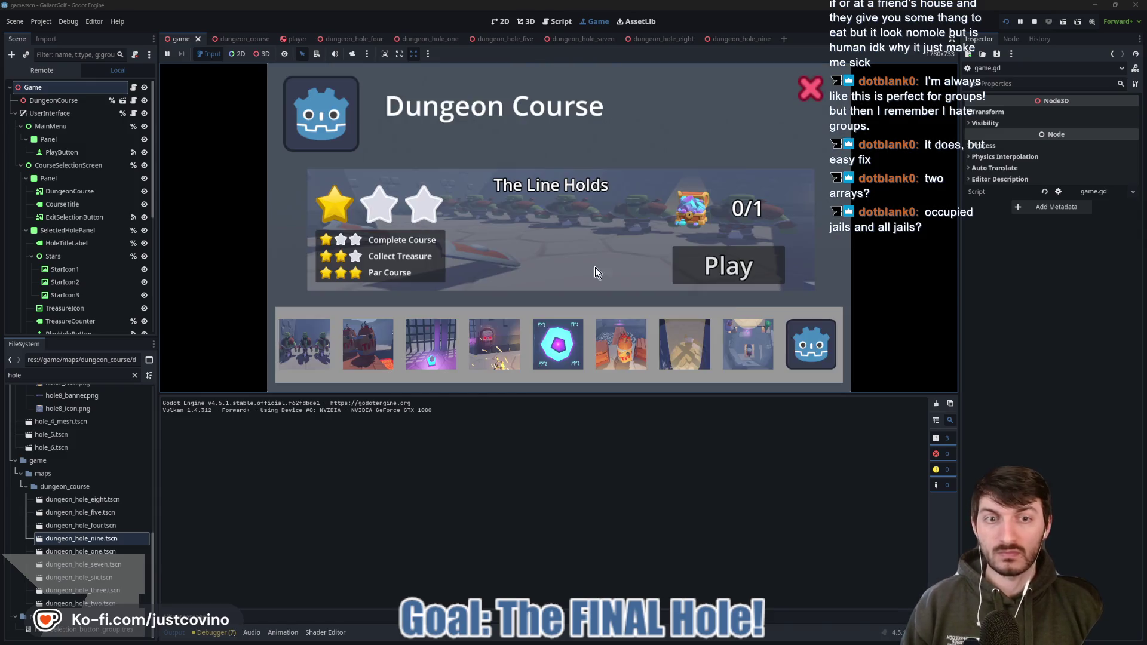
# Pick the ninth hole on the Dungeon Course, start playing it, and hide the output log.
pyautogui.click(811, 345)
pyautogui.click(741, 274)
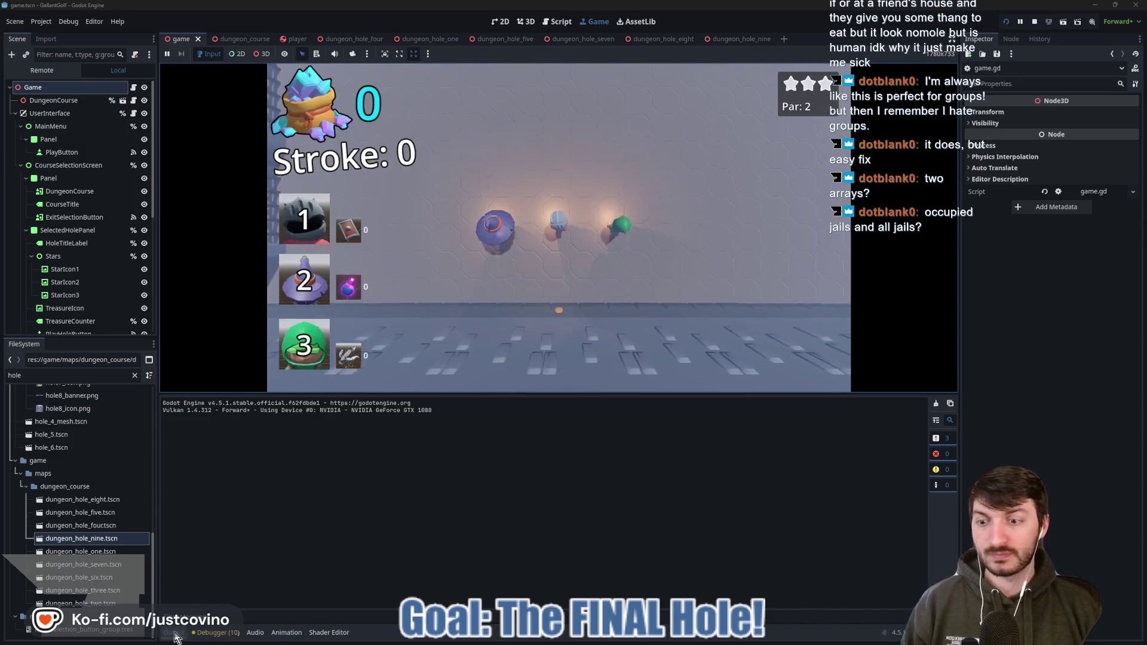
pyautogui.click(174, 633)
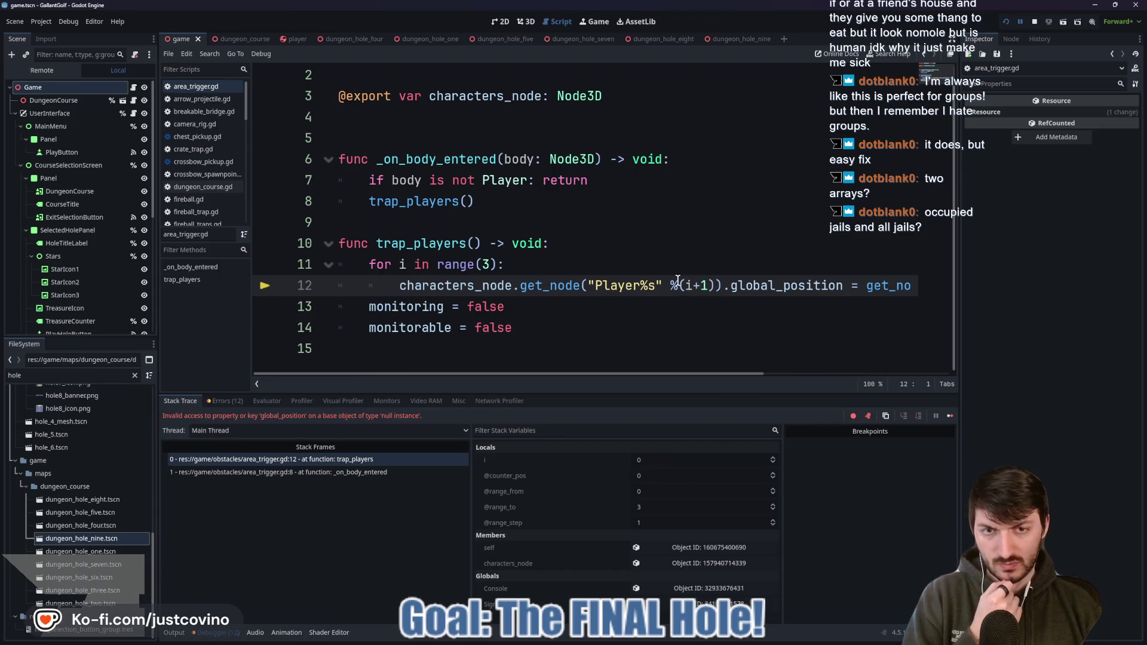
# Expand Game > DungeonCourse > Hole > DungeonHoleNine in the Remote tree, then stop the game with F8.
pyautogui.moveTo(571, 281)
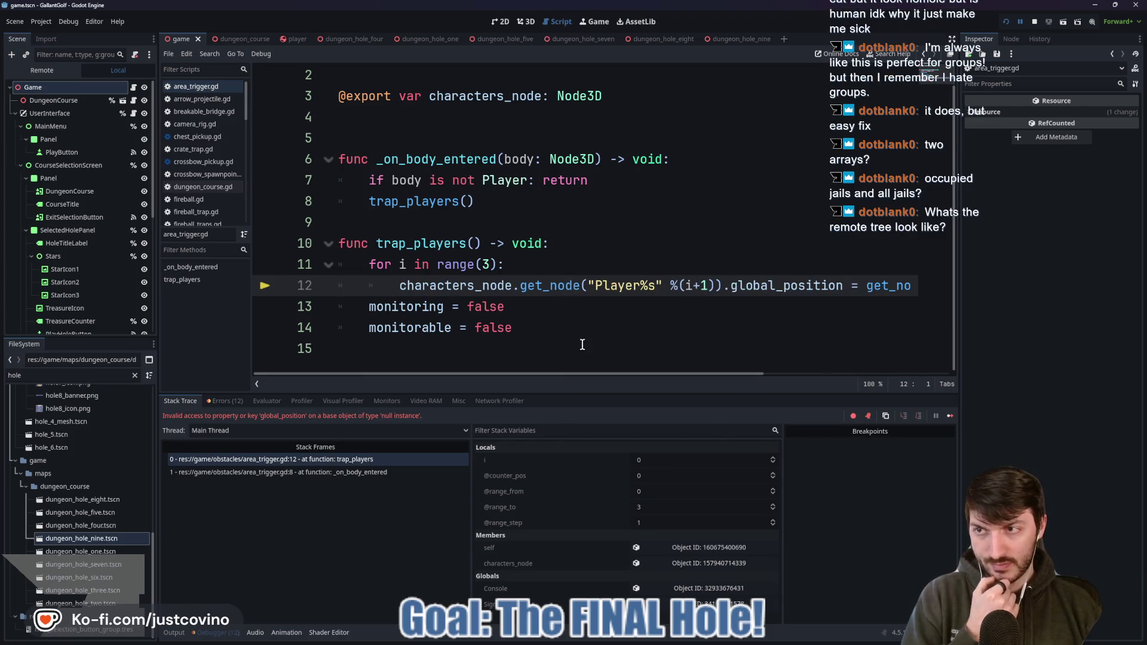
pyautogui.click(56, 73)
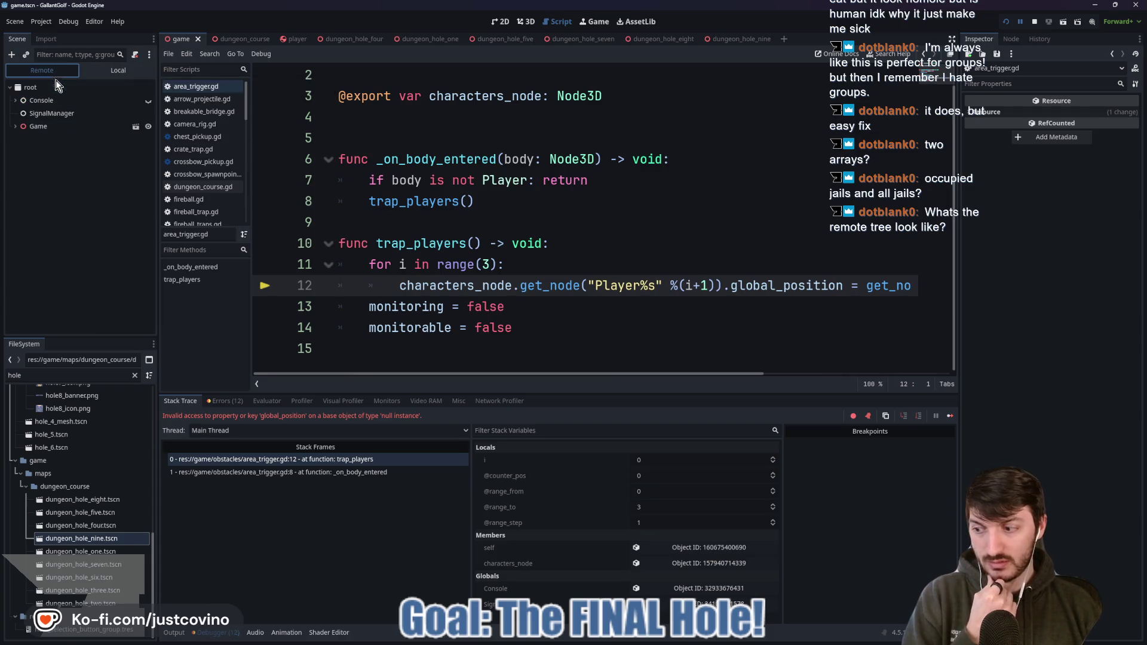
pyautogui.click(15, 126)
pyautogui.click(21, 139)
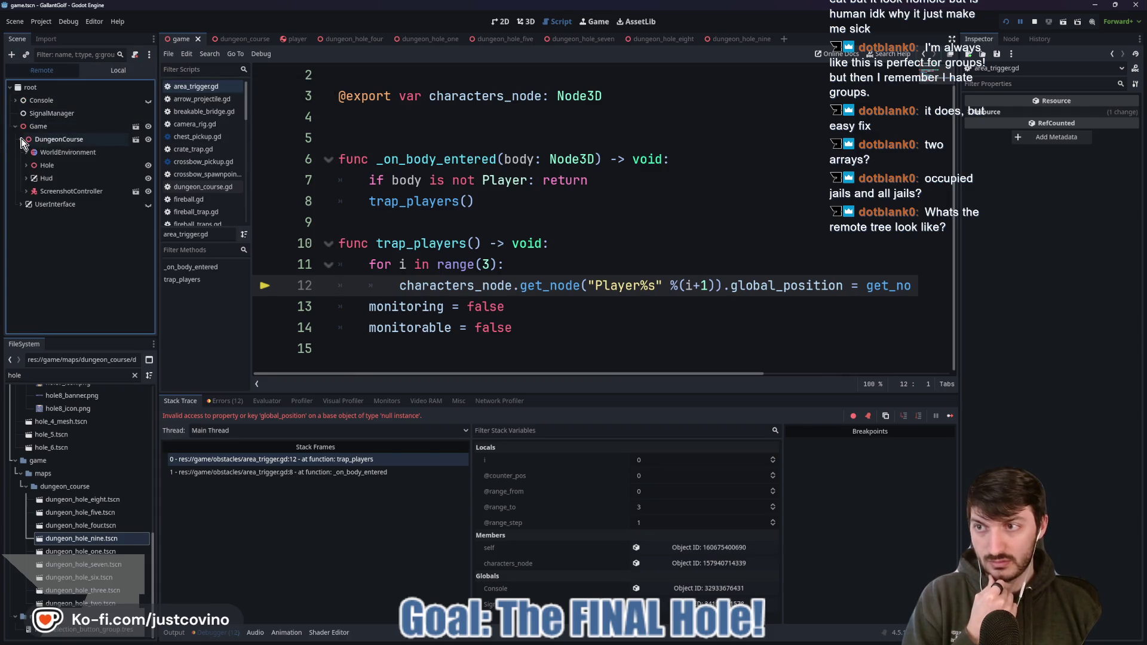
pyautogui.click(25, 165)
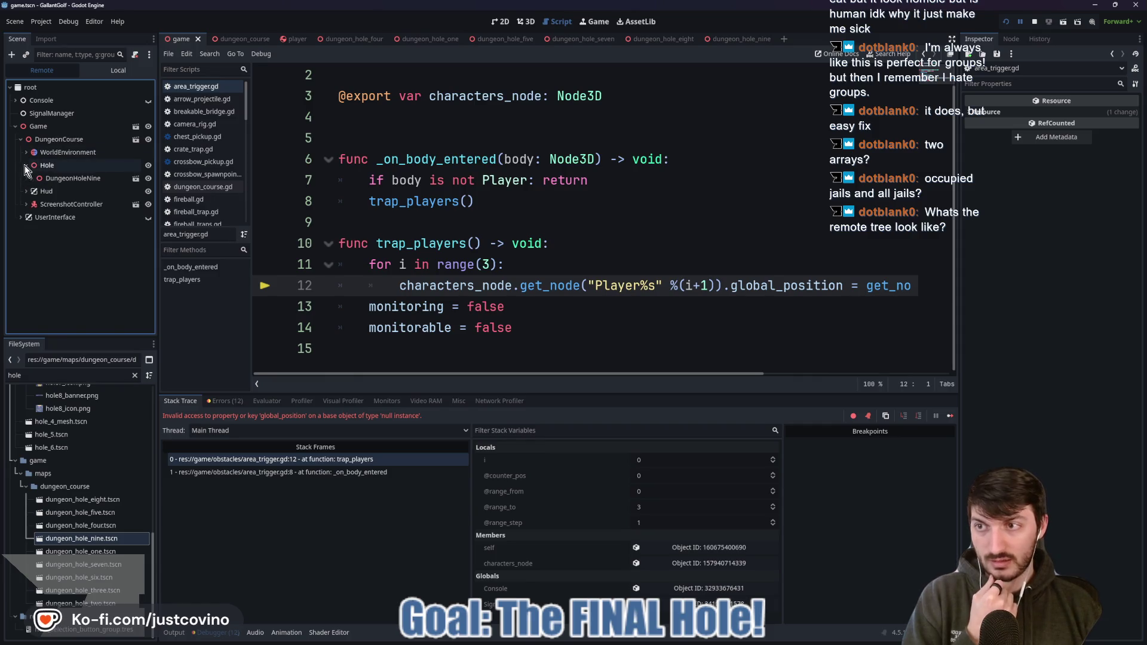
pyautogui.click(32, 178)
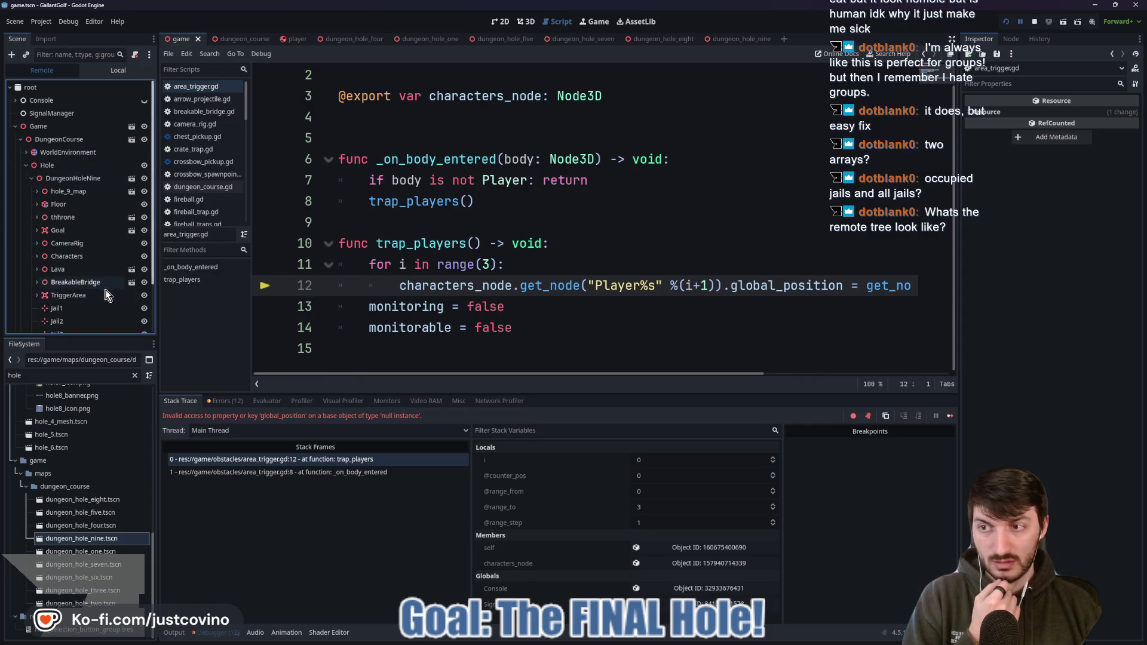
pyautogui.scroll(-3, 106, 294)
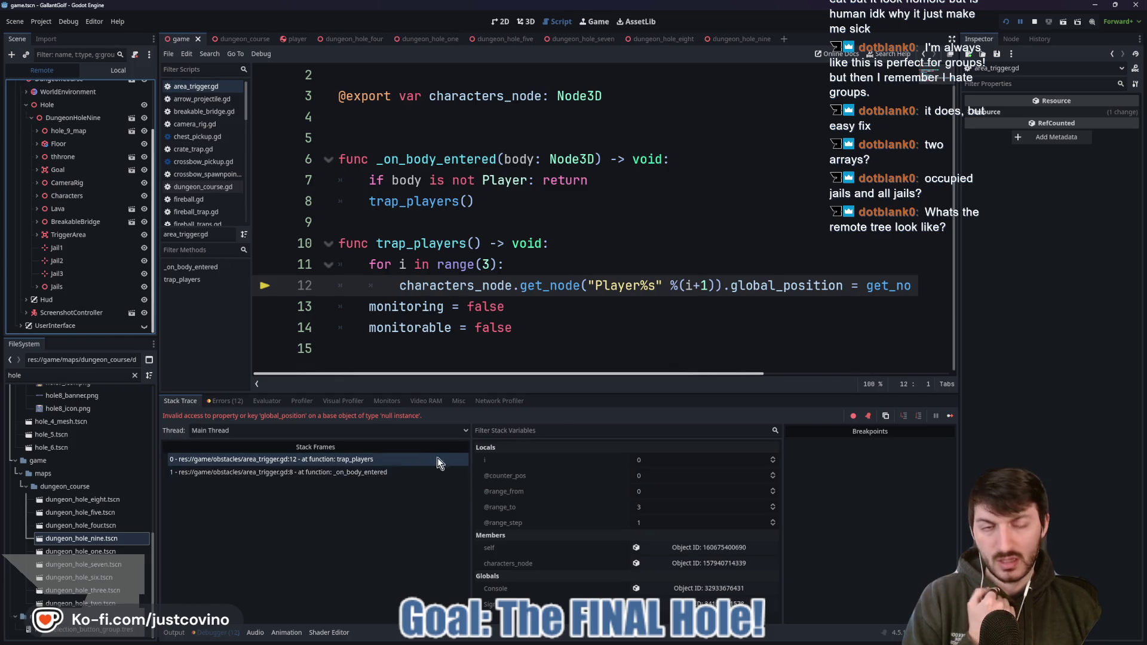
pyautogui.press('F8')
pyautogui.click(535, 298)
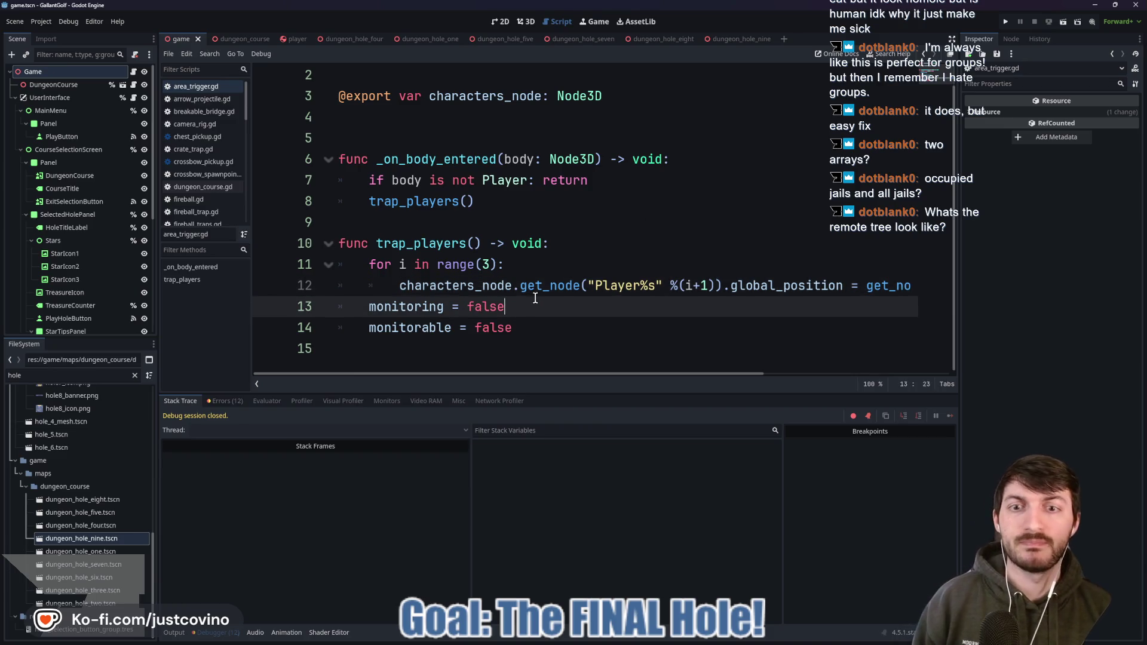
# Delete the old player-teleport for loop from trap_players.
pyautogui.click(166, 634)
pyautogui.moveTo(399, 306); pyautogui.dragTo(983, 308)
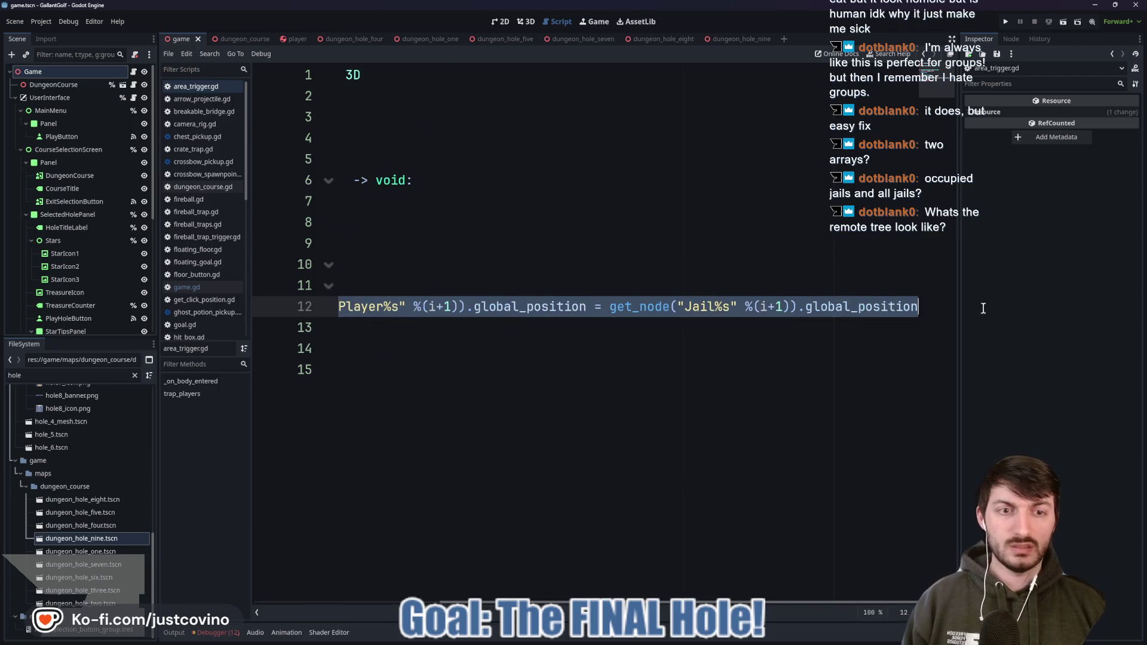
pyautogui.press('BackSpace')
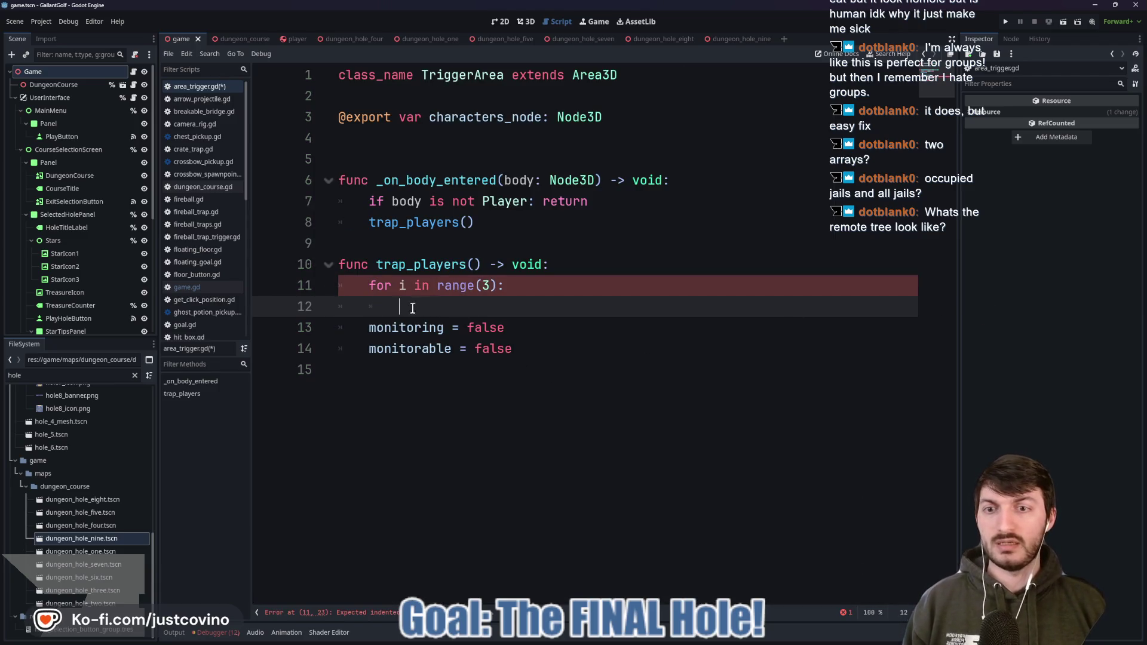
pyautogui.moveTo(413, 308); pyautogui.dragTo(369, 286)
pyautogui.press('BackSpace')
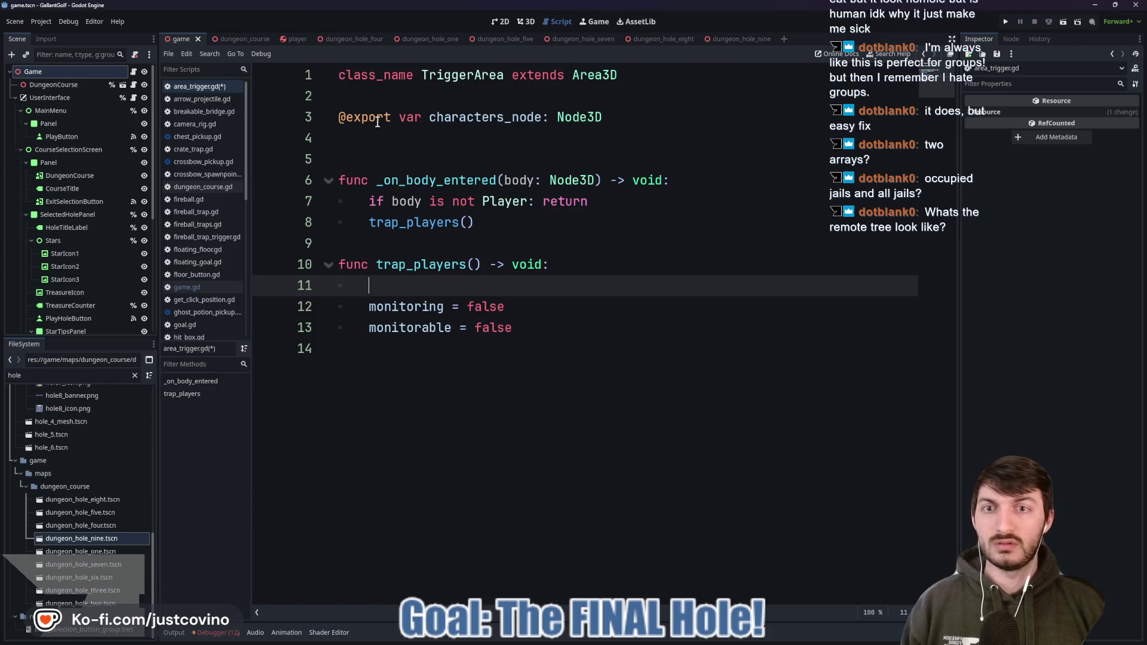
pyautogui.click(378, 121)
pyautogui.press('Return')
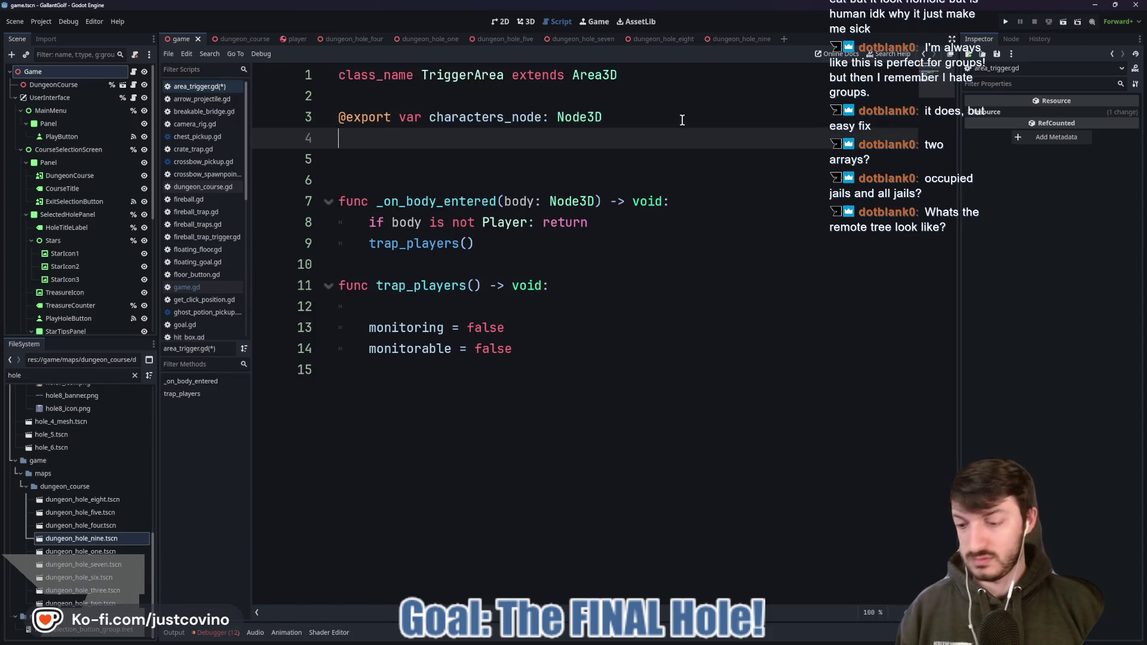
pyautogui.write('@export var jails: ')
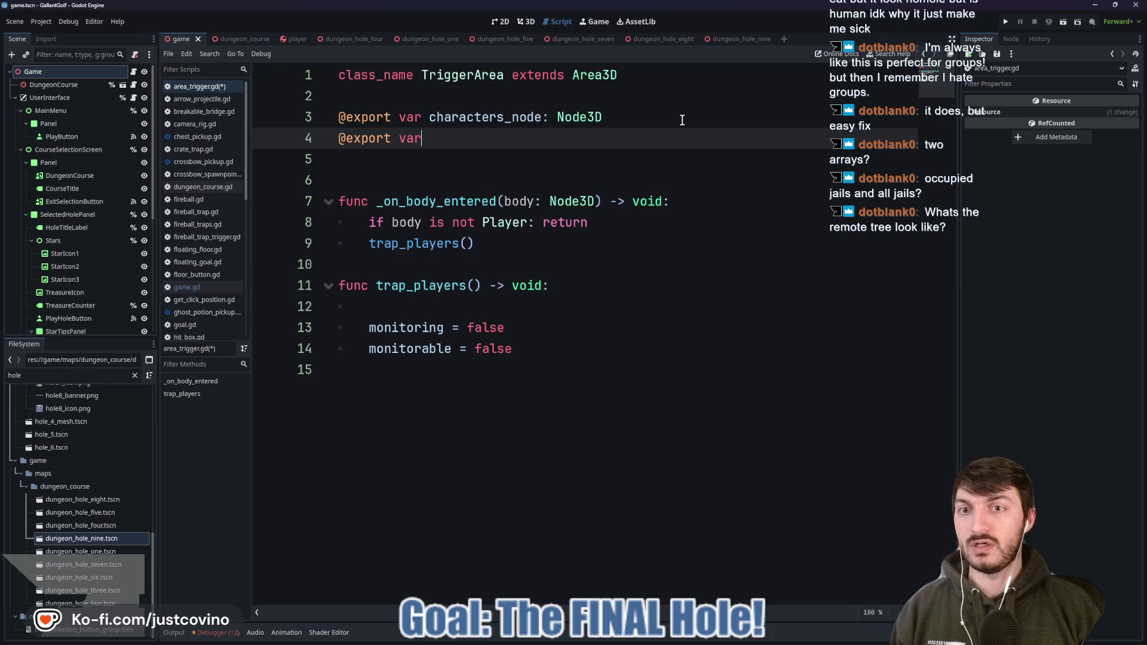
pyautogui.write('Array')
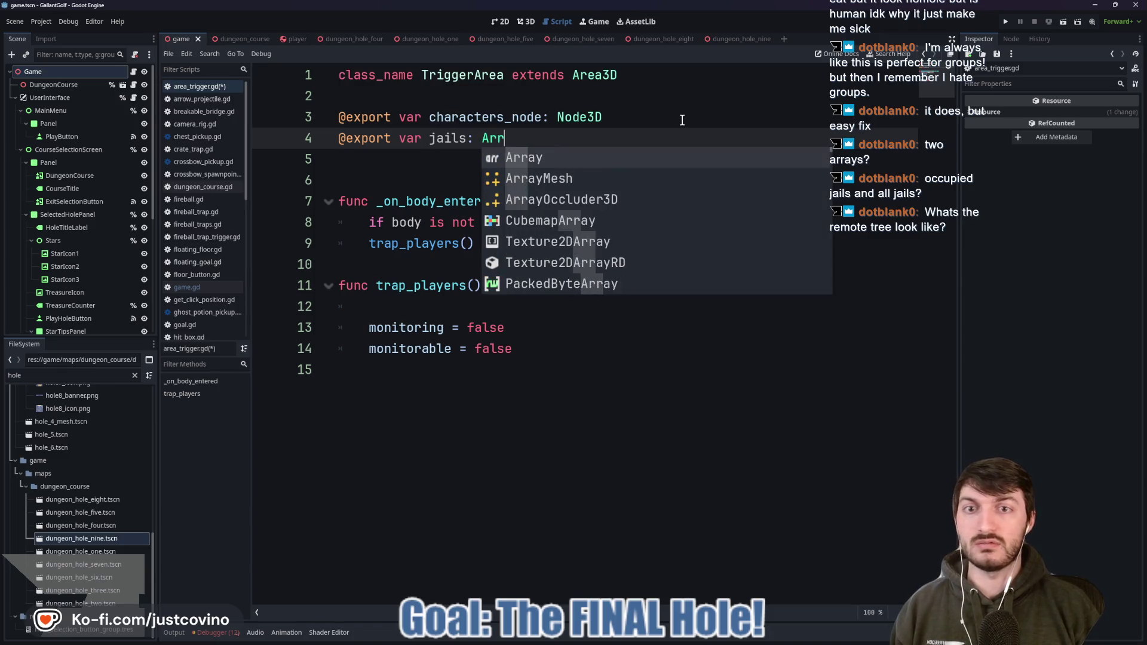
pyautogui.write('[Marker3D]')
pyautogui.press('Down')
pyautogui.hotkey('ctrl', 's')
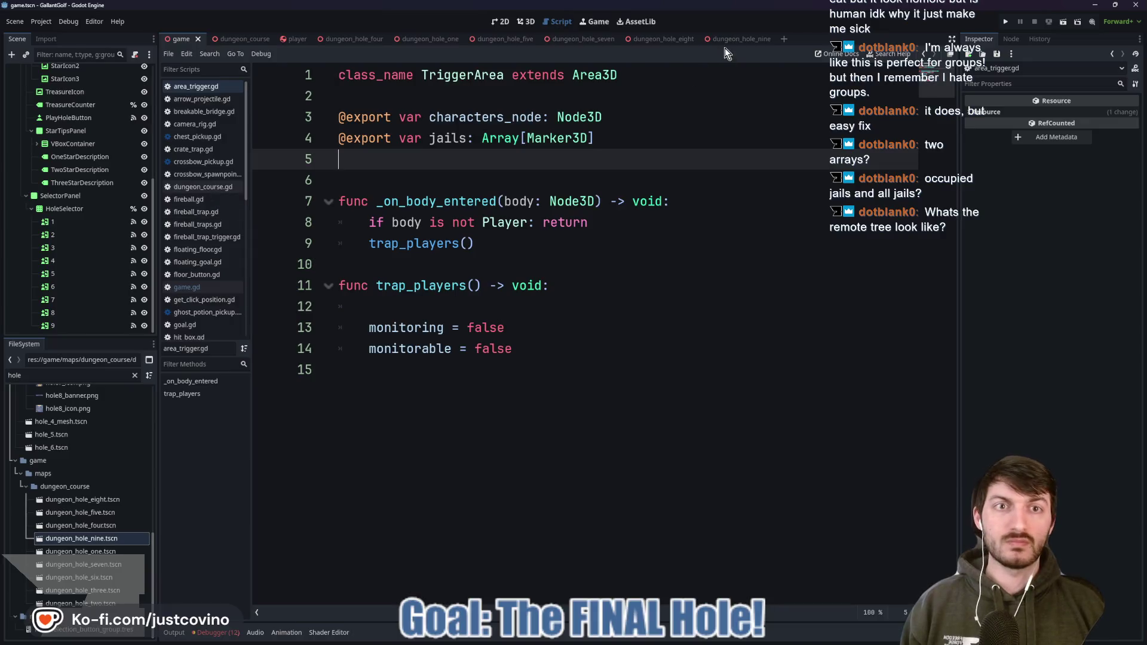
# In dungeon_hole_nine, grow TriggerArea's Jails array to three elements.
pyautogui.click(726, 39)
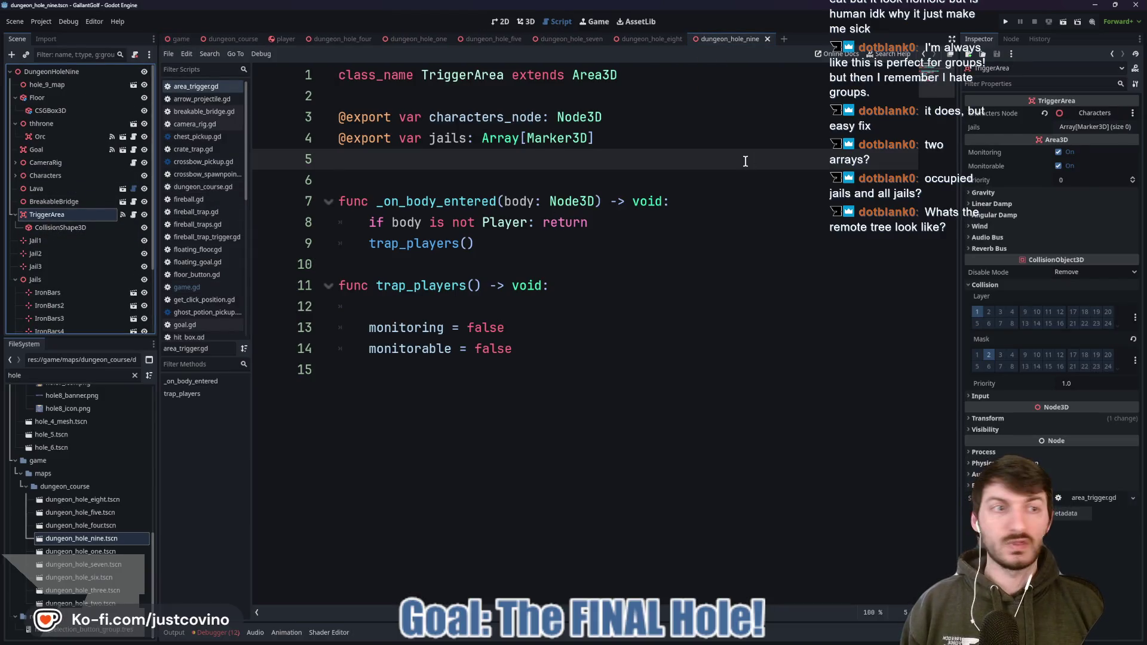
pyautogui.click(1085, 127)
pyautogui.click(1079, 158)
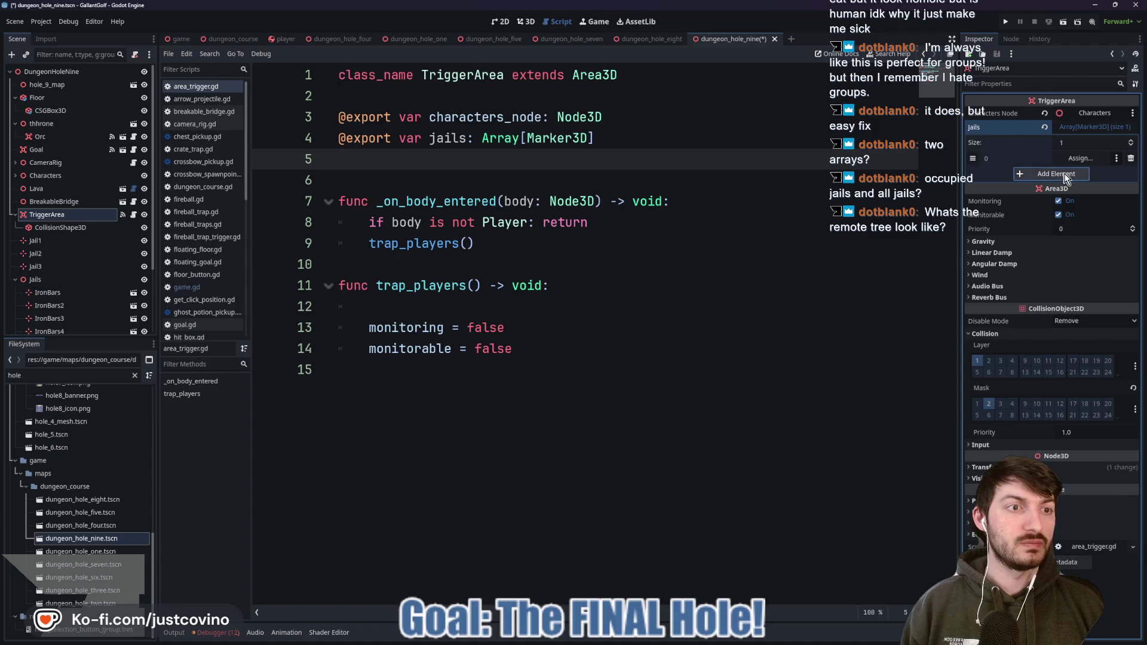
pyautogui.click(1067, 174)
pyautogui.click(1057, 189)
# Assign Jail1, Jail2 and Jail3 to the three jail slots and save the scene.
pyautogui.click(1080, 158)
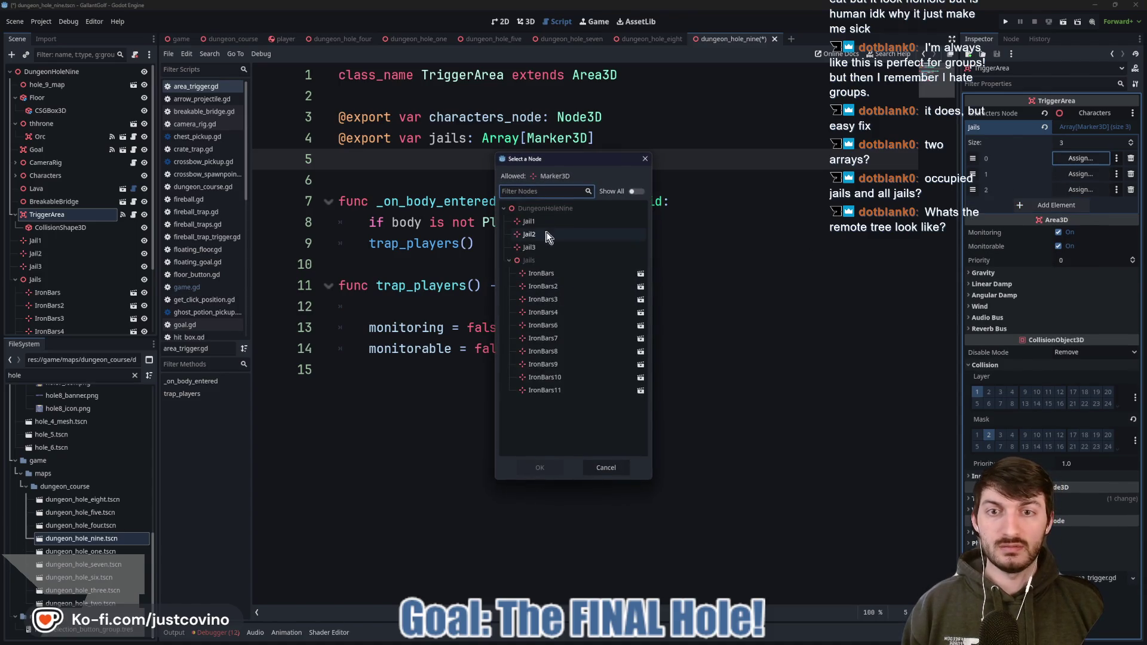
pyautogui.click(528, 221)
pyautogui.click(539, 468)
pyautogui.click(1081, 173)
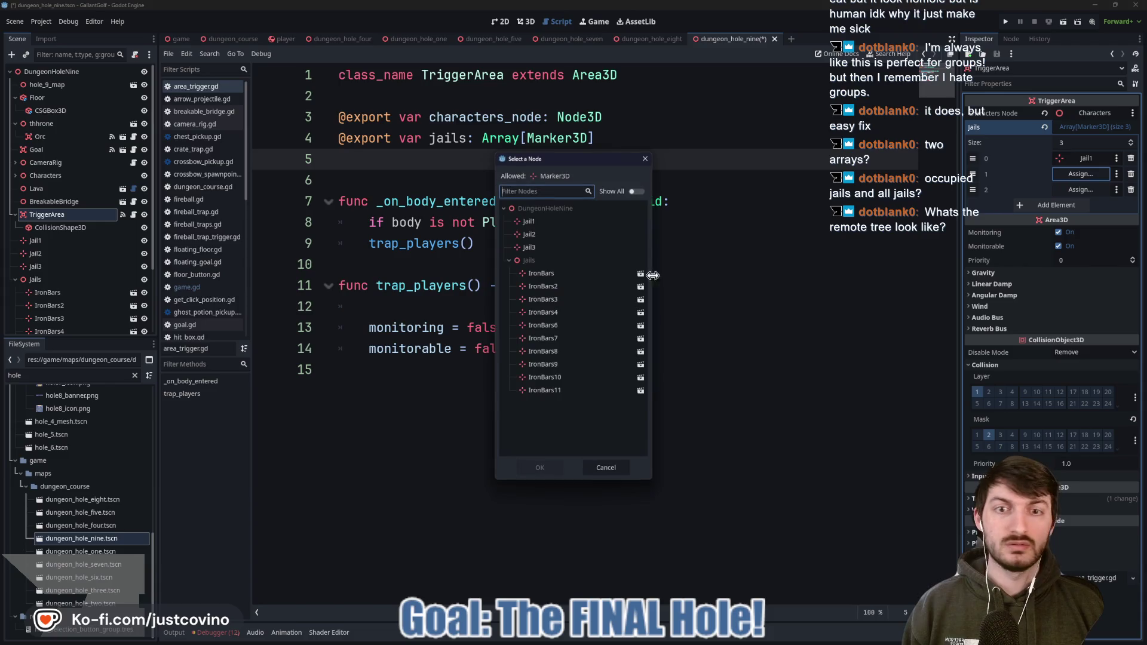
pyautogui.click(541, 234)
pyautogui.click(540, 468)
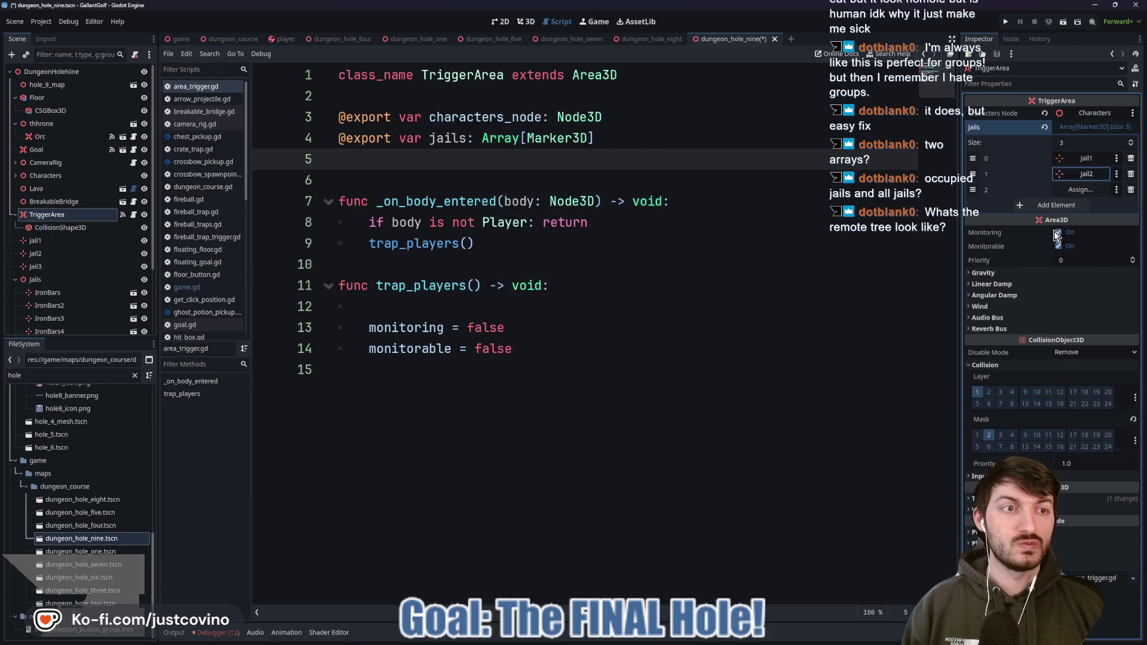
pyautogui.click(1081, 189)
pyautogui.click(528, 247)
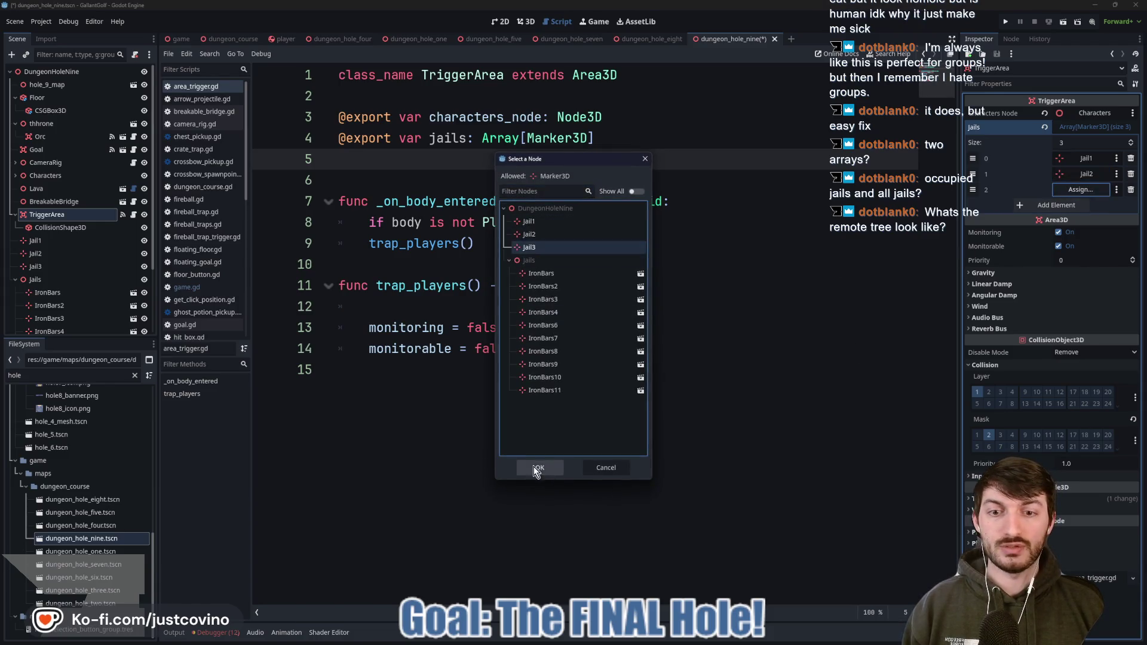
pyautogui.click(536, 468)
pyautogui.click(486, 306)
pyautogui.hotkey('ctrl', 's')
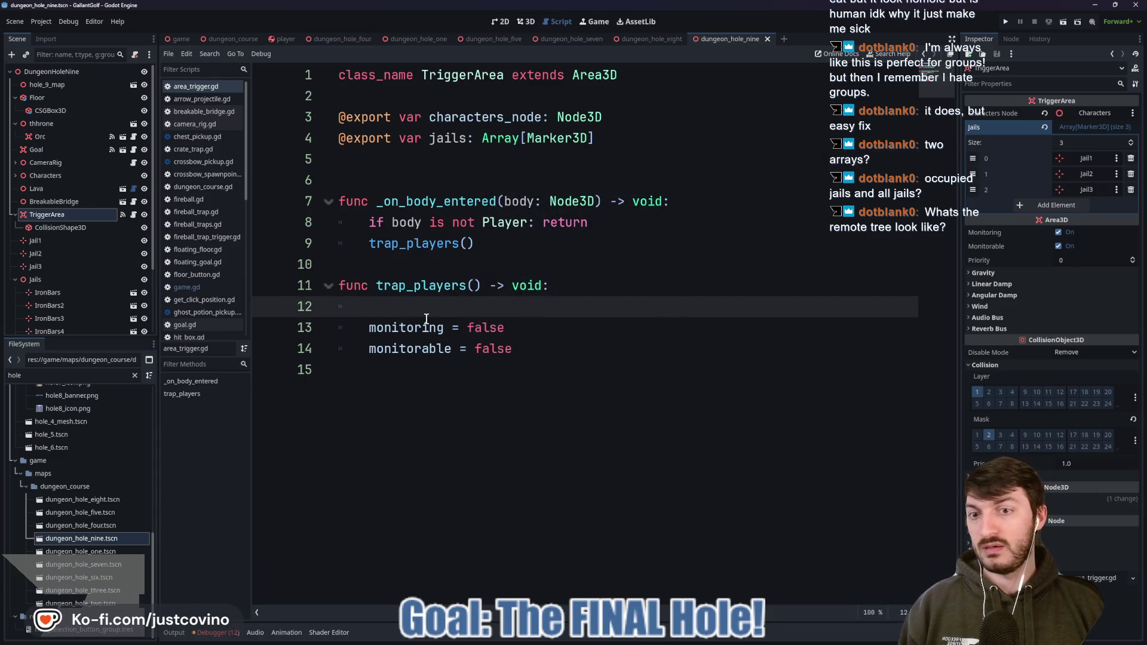
# Start a 'for i in jails.size()' loop in trap_players.
pyautogui.write('for playe')
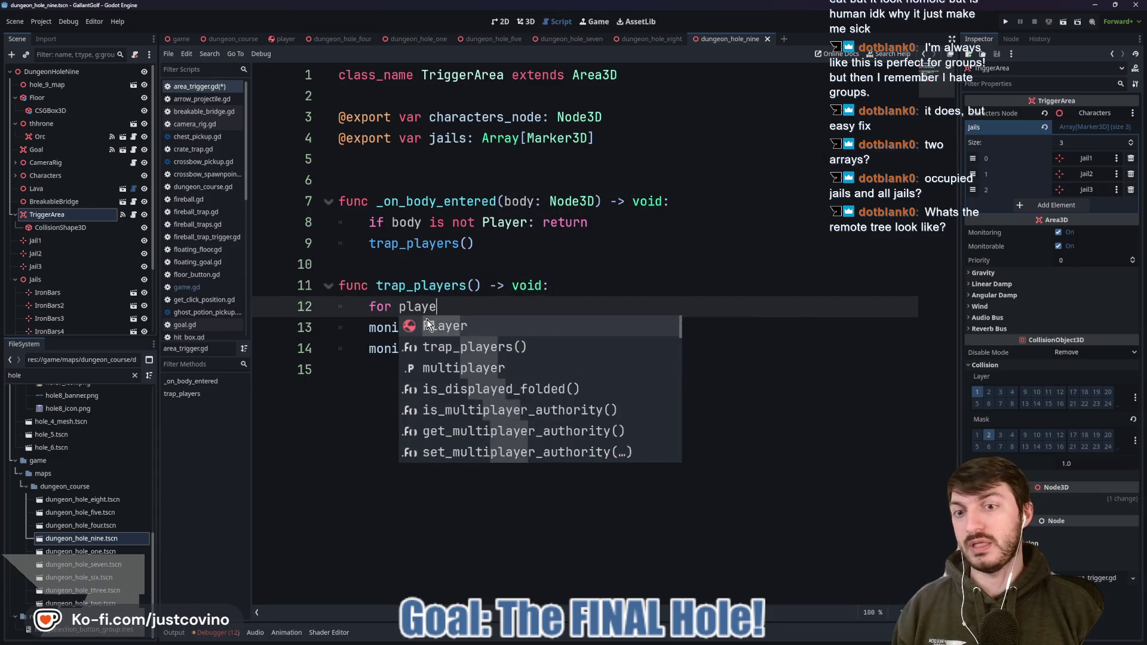
pyautogui.write('r in')
pyautogui.press('BackSpace')
pyautogui.press('BackSpace')
pyautogui.press('BackSpace')
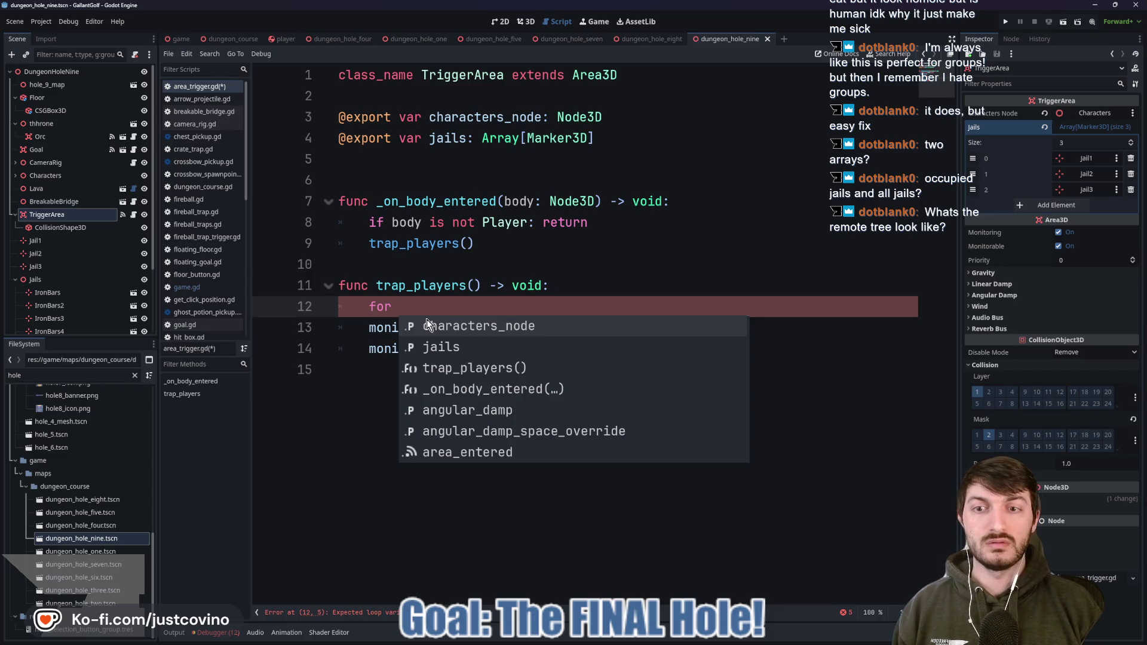
pyautogui.write('i')
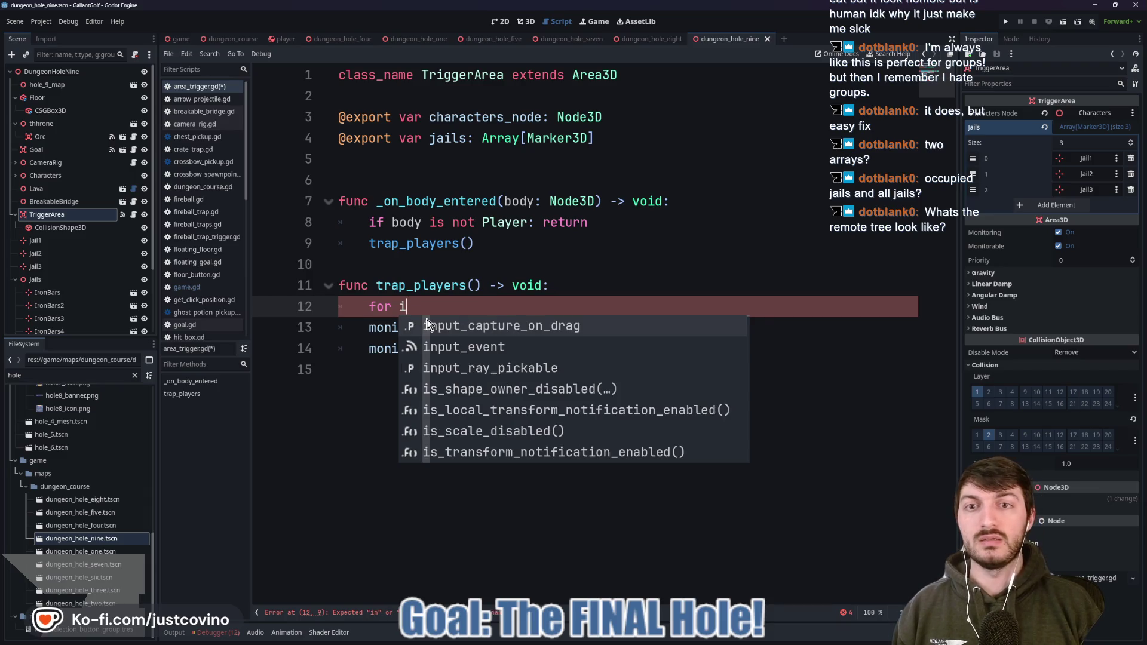
pyautogui.write('in jails.si')
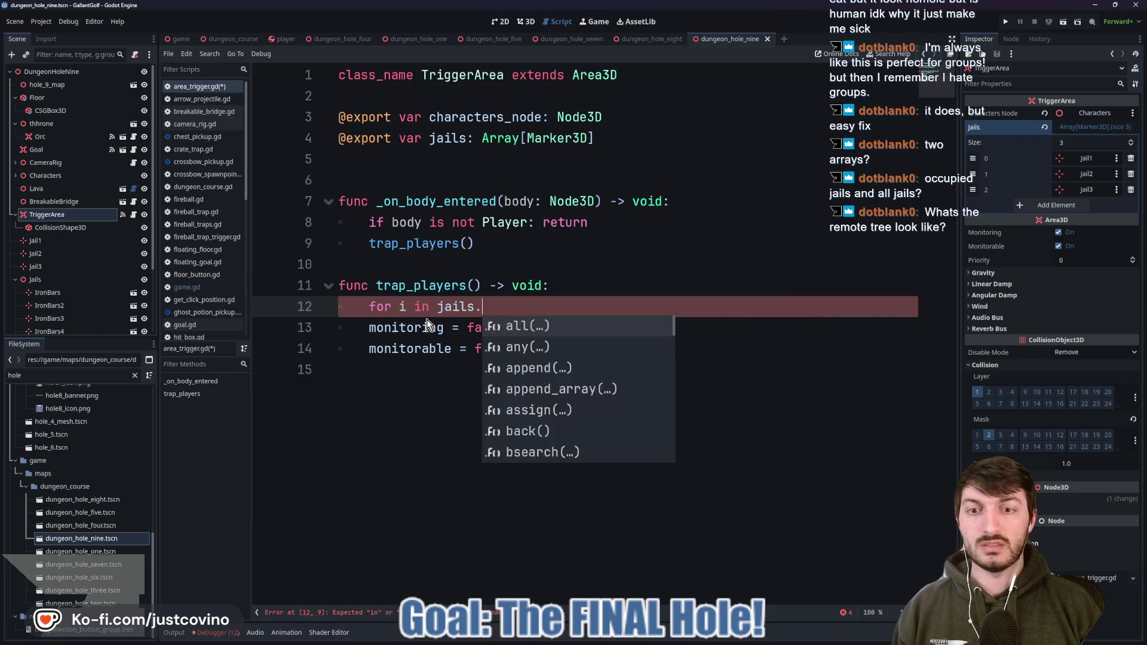
pyautogui.press('Return')
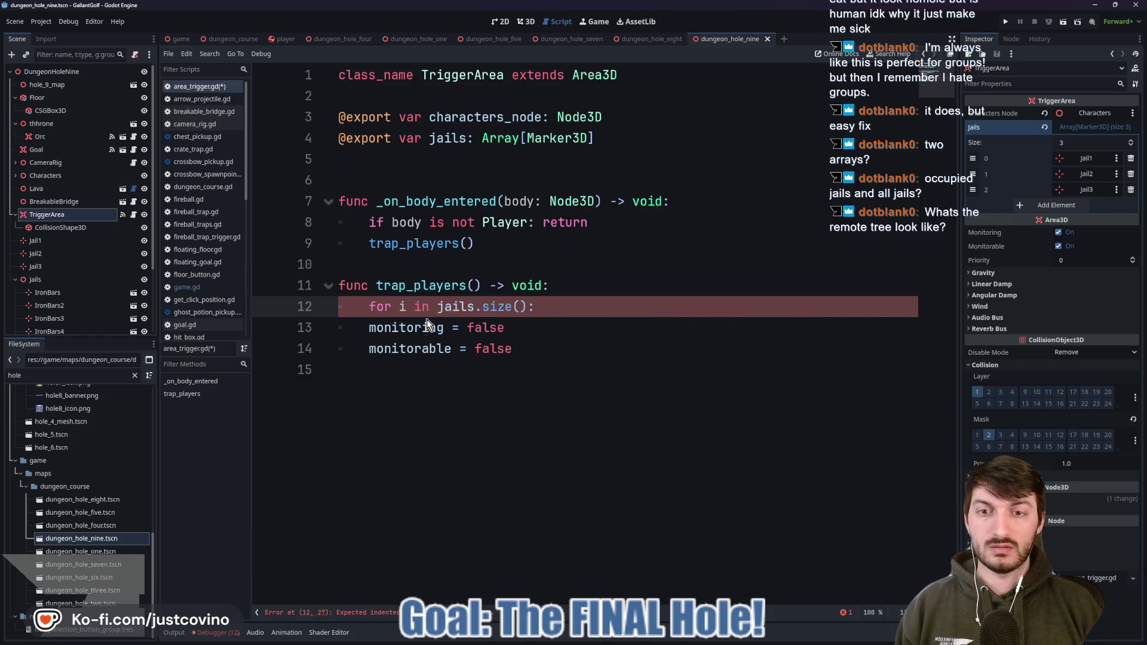
pyautogui.press('Return')
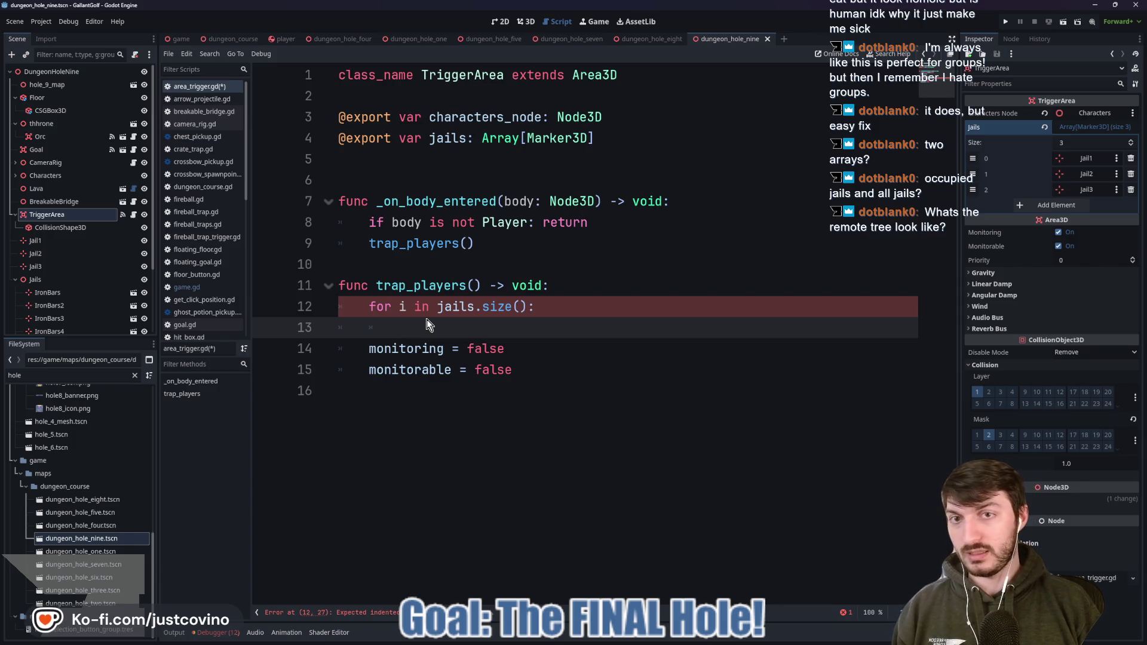
# Set characters_node.get_child(i).global_position to jails[i].global_position inside the loop, then run with F6.
pyautogui.write('char')
pyautogui.press('Return')
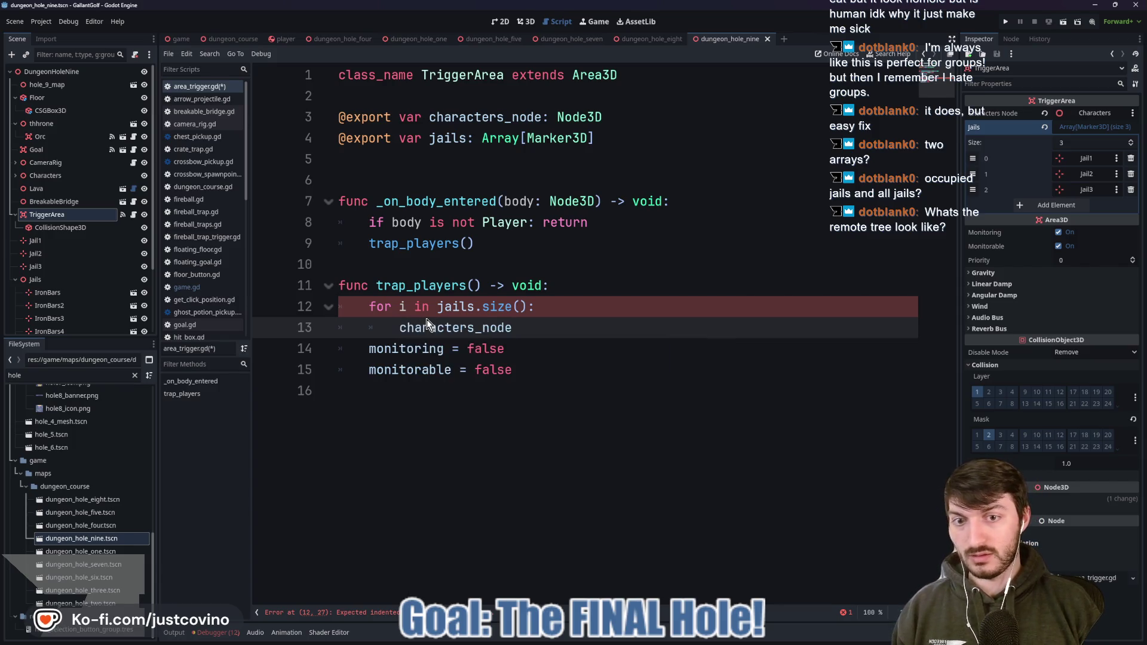
pyautogui.write('.get_chi')
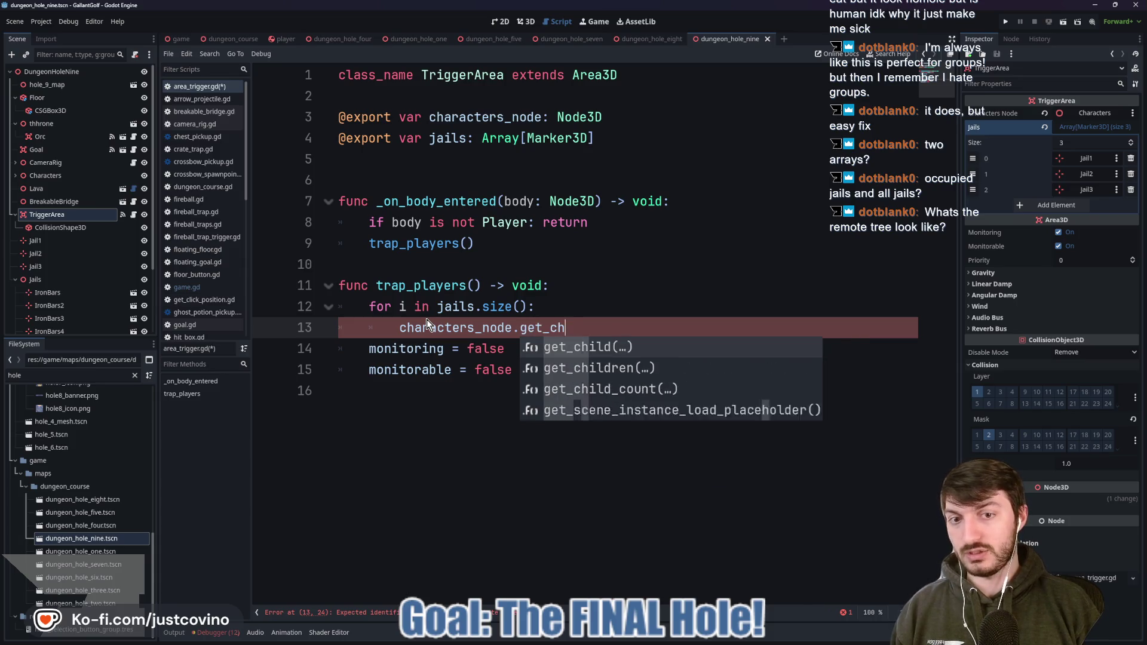
pyautogui.press('Return')
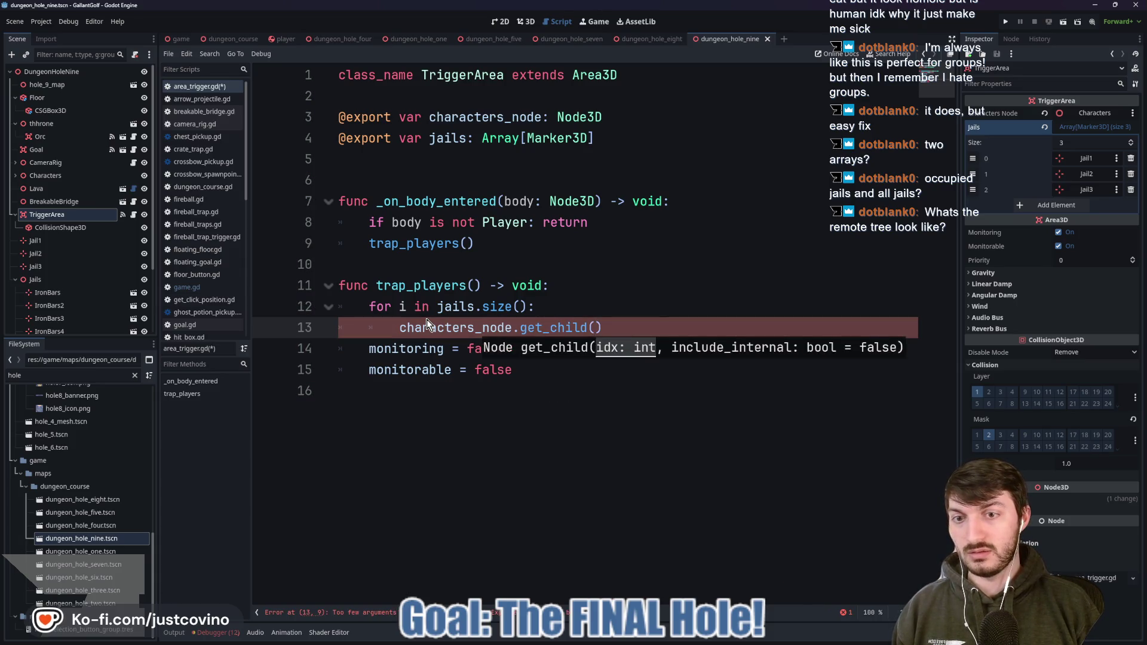
pyautogui.write('i).global_position')
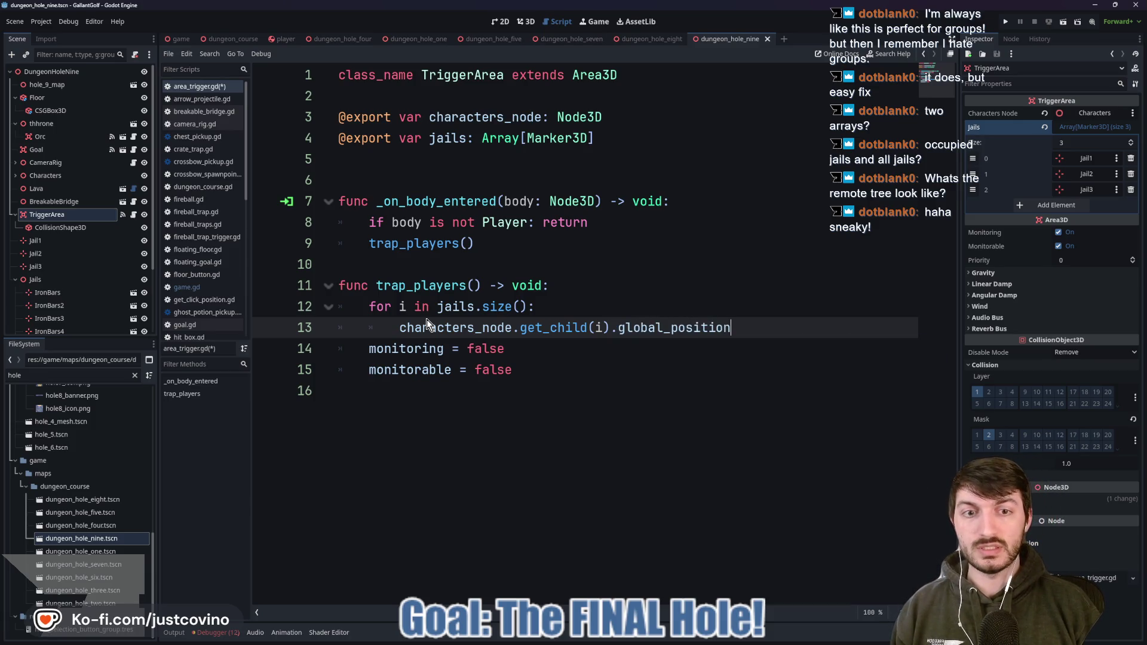
pyautogui.write(' = ')
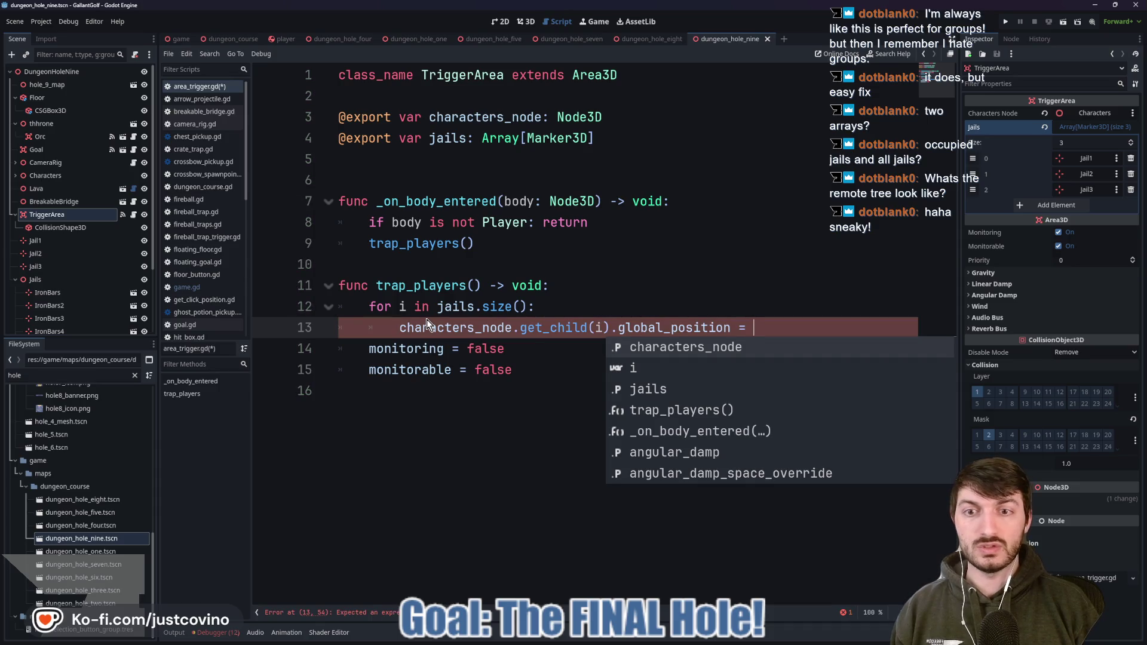
pyautogui.write('jails[')
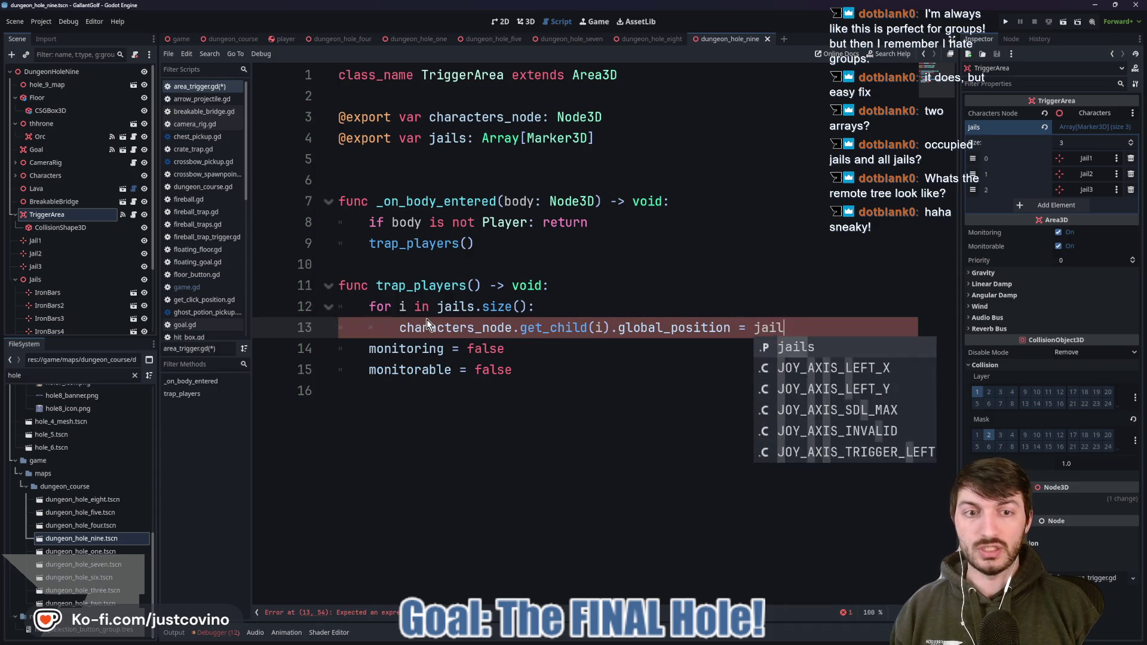
pyautogui.write('i]')
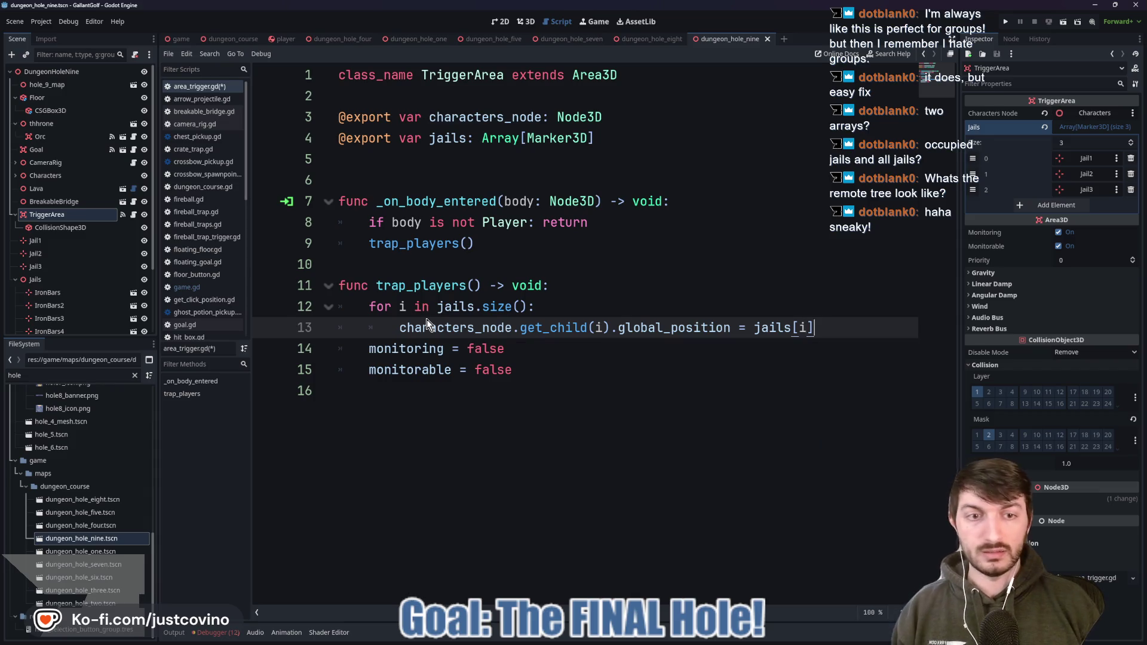
pyautogui.write('.global_pos')
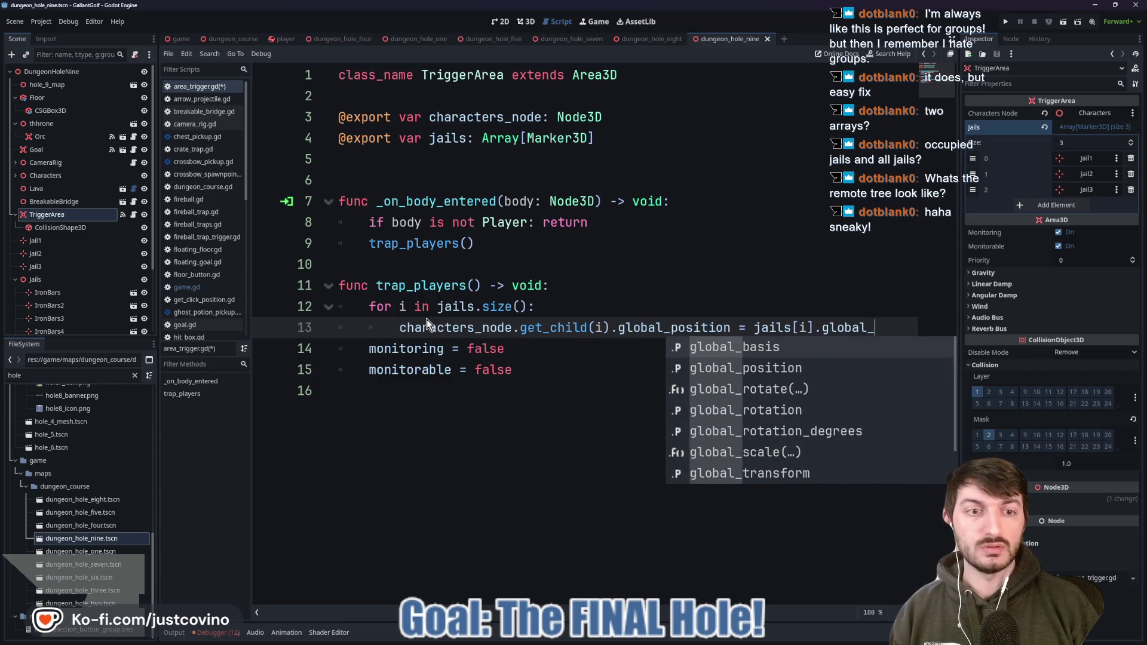
pyautogui.press('Return')
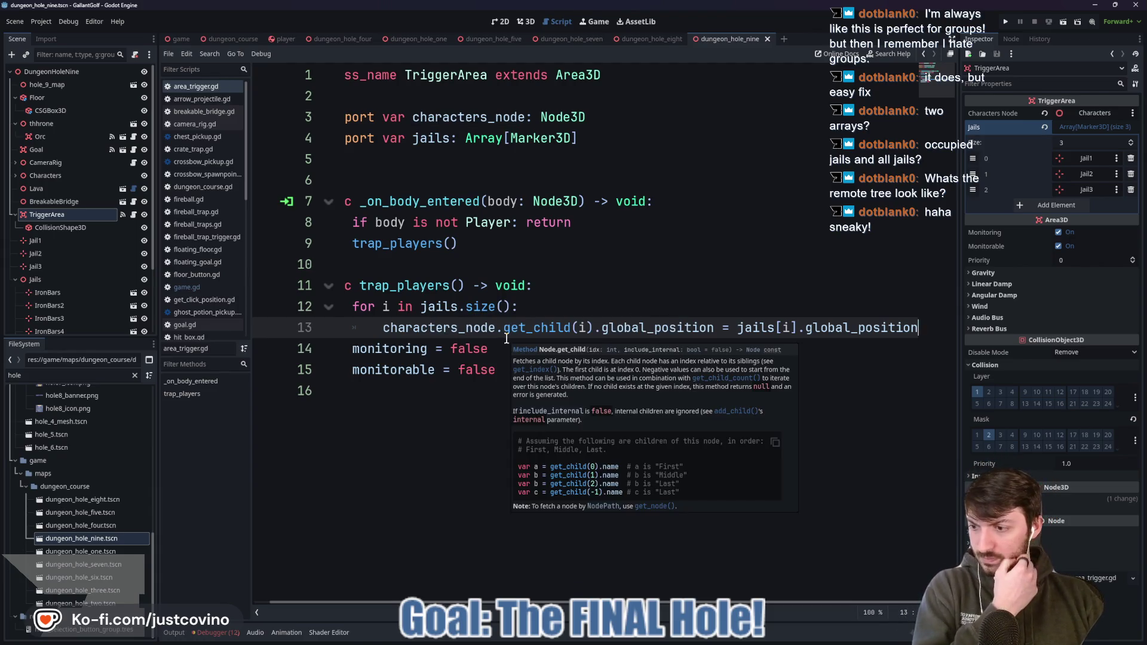
pyautogui.click(554, 367)
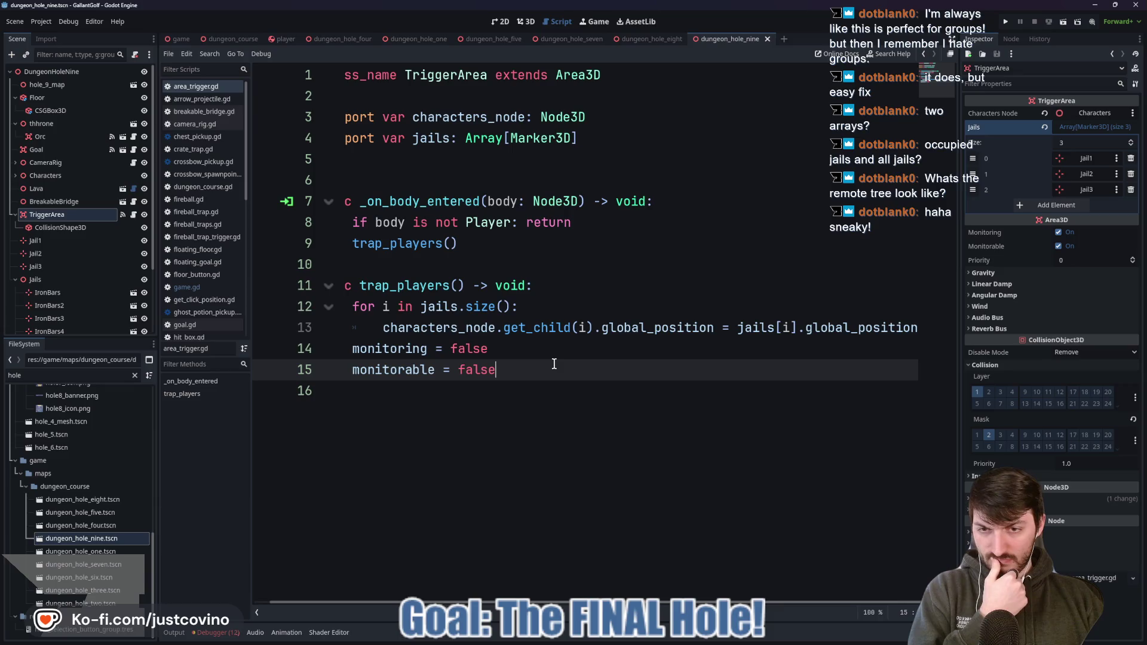
pyautogui.press('F6')
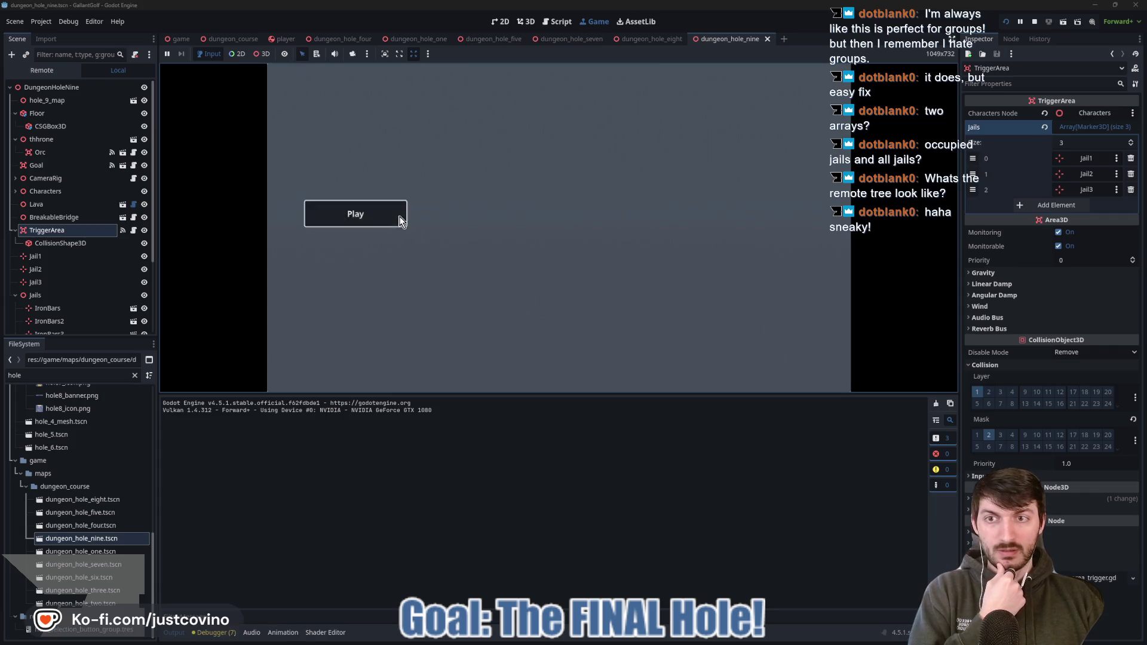
pyautogui.click(399, 220)
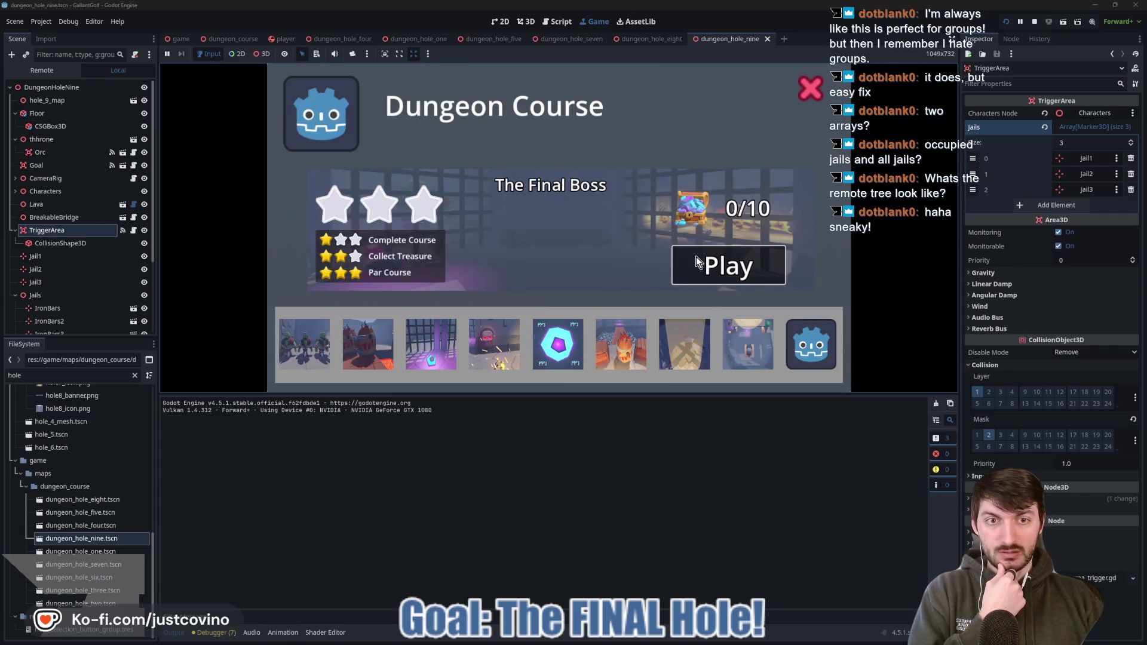
pyautogui.click(699, 278)
pyautogui.moveTo(569, 325); pyautogui.dragTo(568, 392)
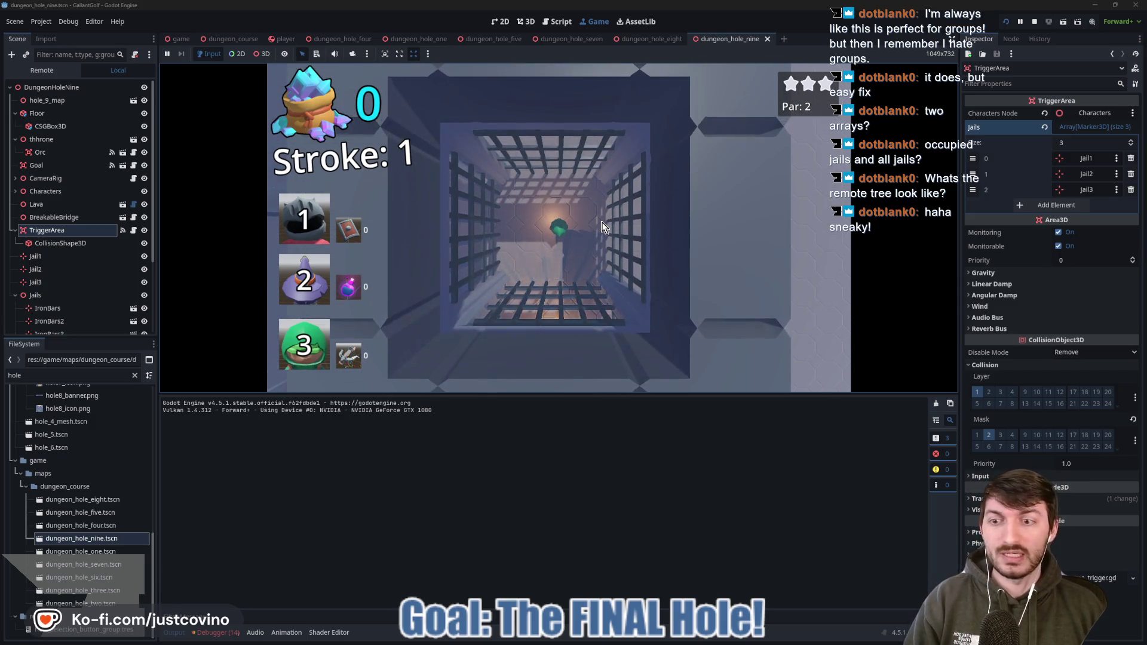
pyautogui.press('F8')
pyautogui.click(550, 306)
pyautogui.hotkey('ctrl', 's')
pyautogui.scroll(-1, 636, 320)
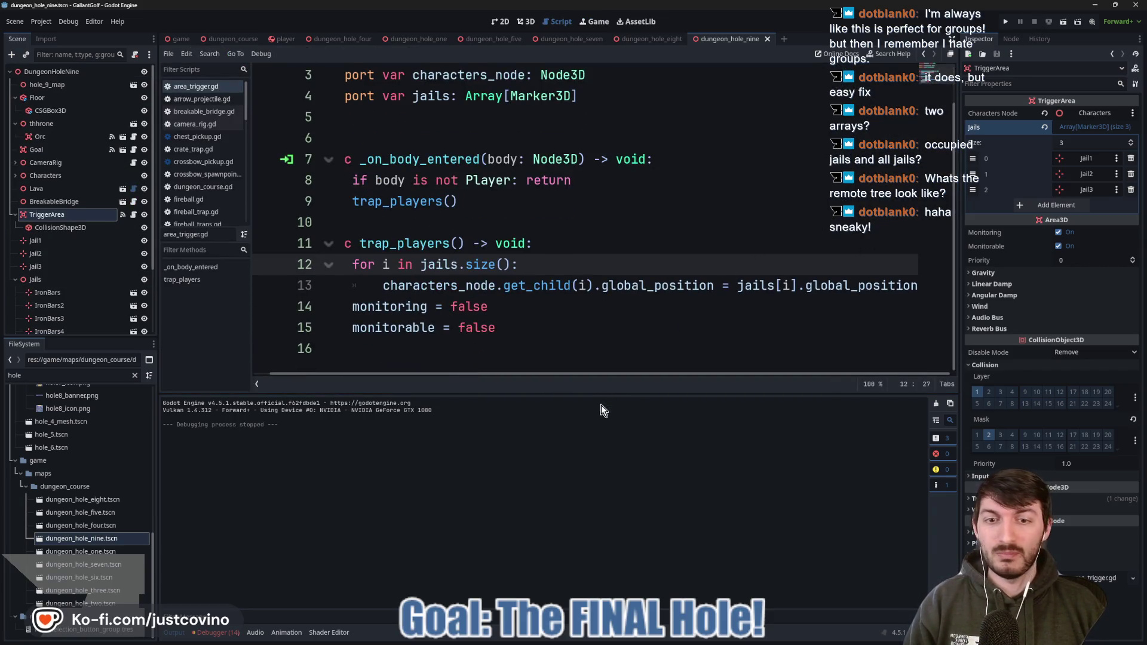
# Insert a blank line between the two functions in area_trigger.gd and save it.
pyautogui.click(174, 632)
pyautogui.click(572, 350)
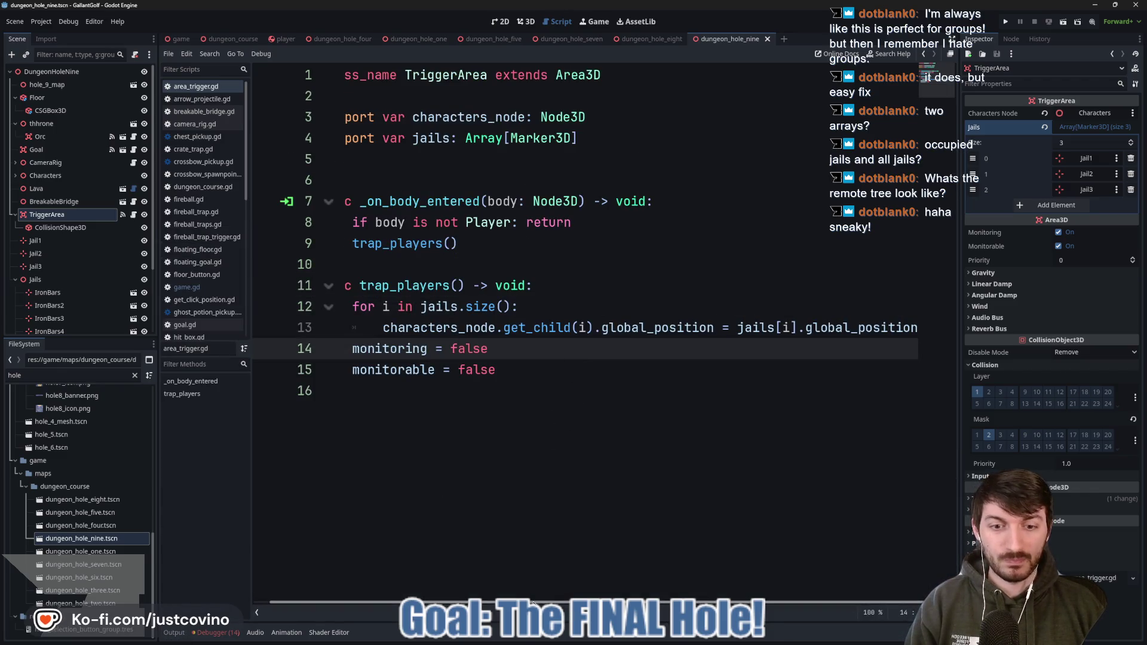
pyautogui.click(831, 326)
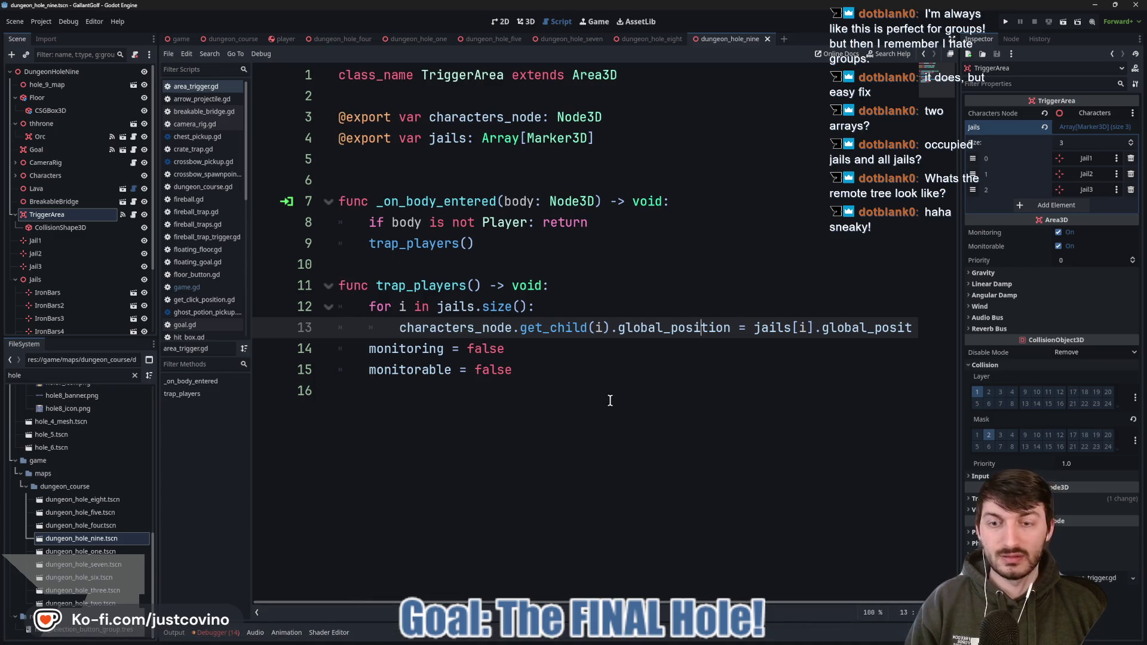
pyautogui.click(609, 379)
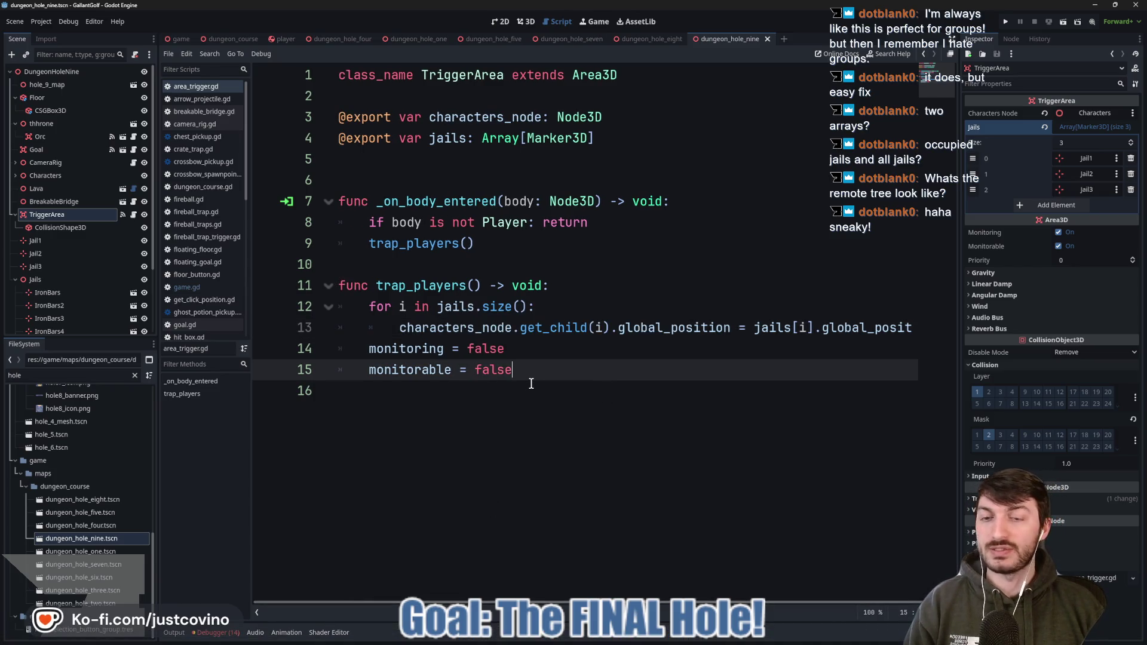
pyautogui.click(407, 268)
pyautogui.press('Return')
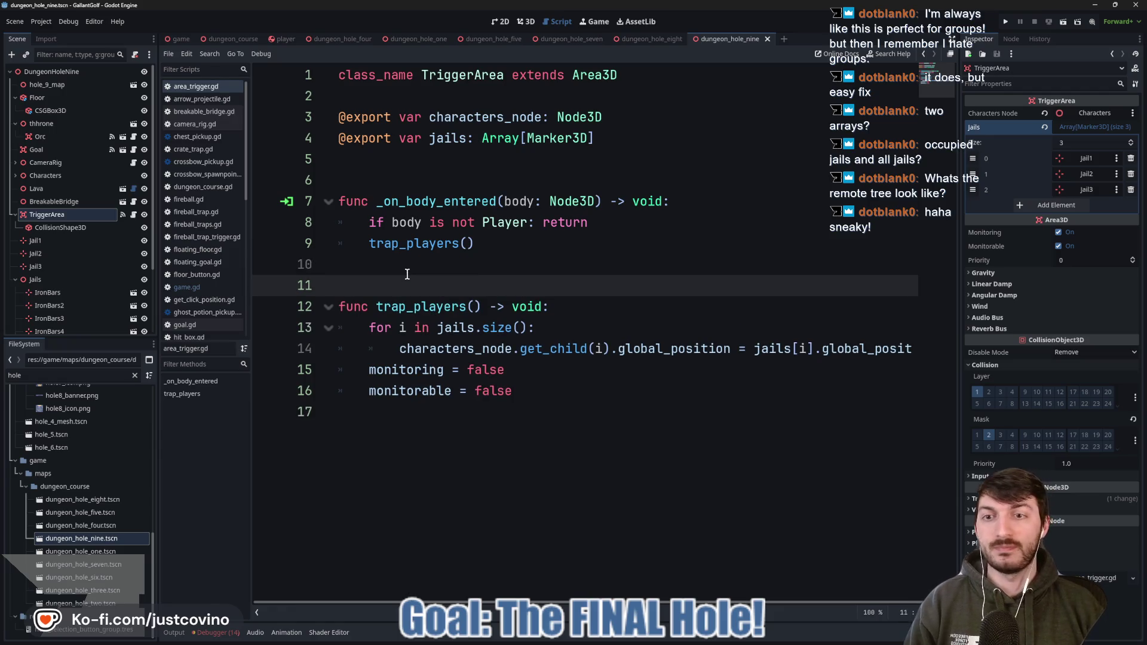
pyautogui.hotkey('ctrl', 's')
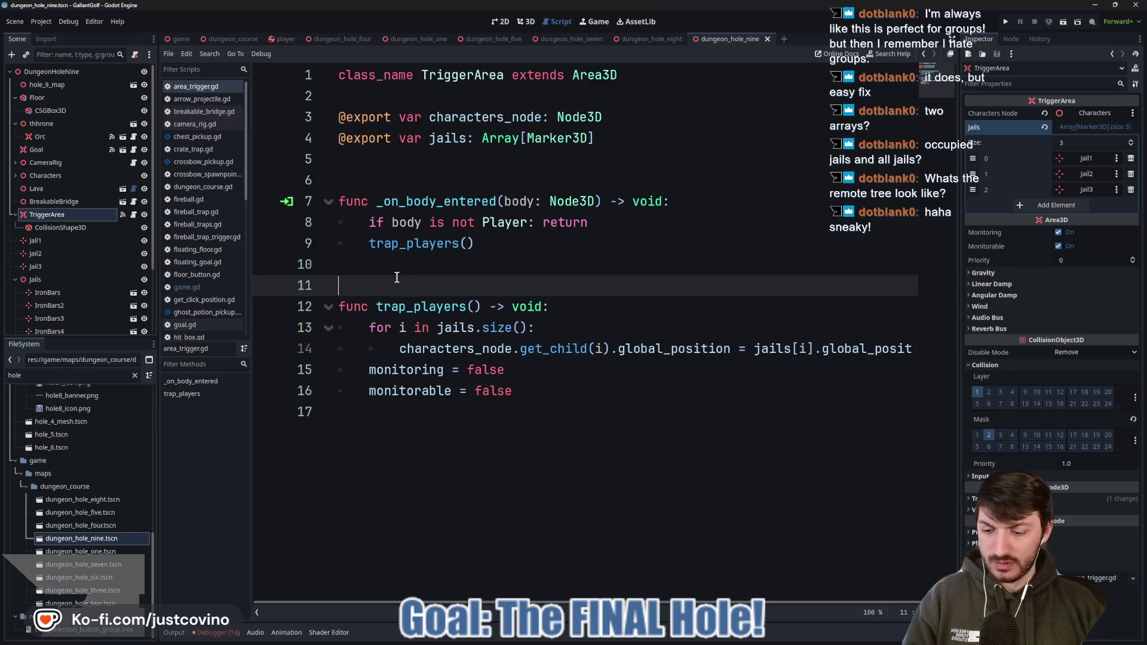
# Commit the 32 changed files as 'Hole 8 done, hole 9 started' and push to origin.
pyautogui.hotkey('alt', 'Tab')
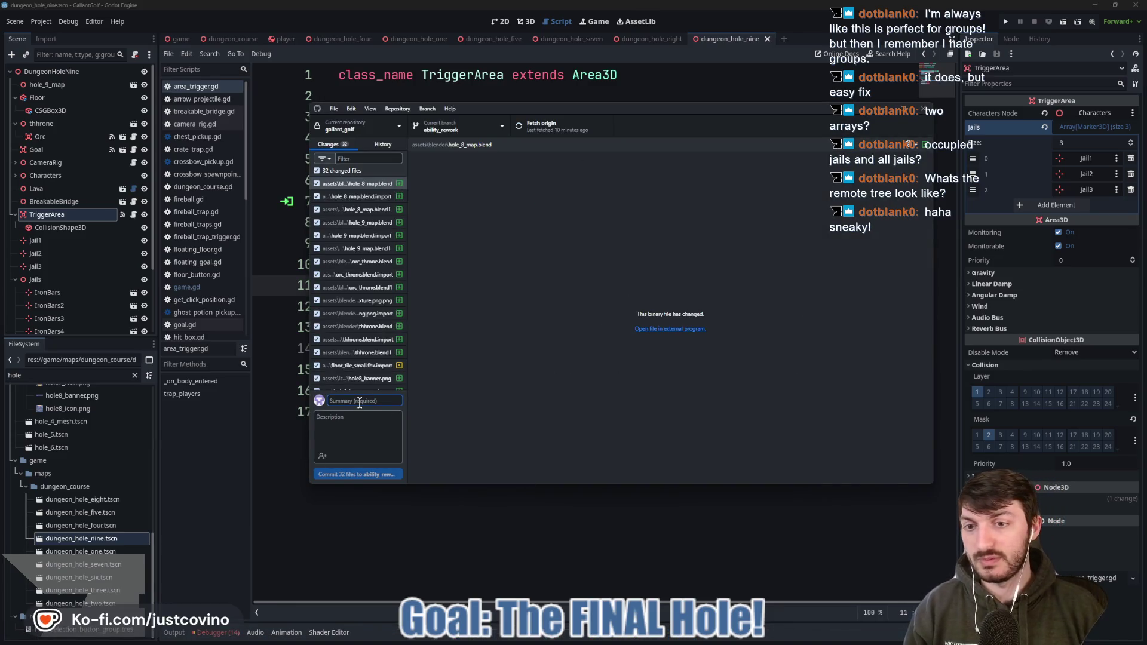
pyautogui.write('Hole 8')
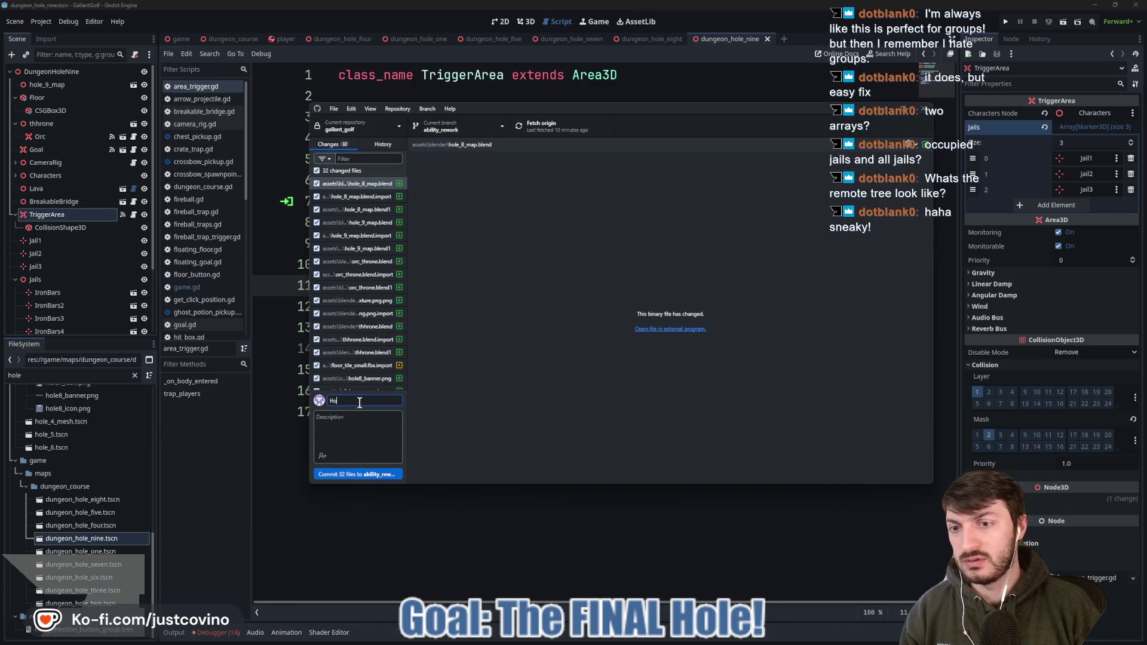
pyautogui.write(' done, hole 9 started')
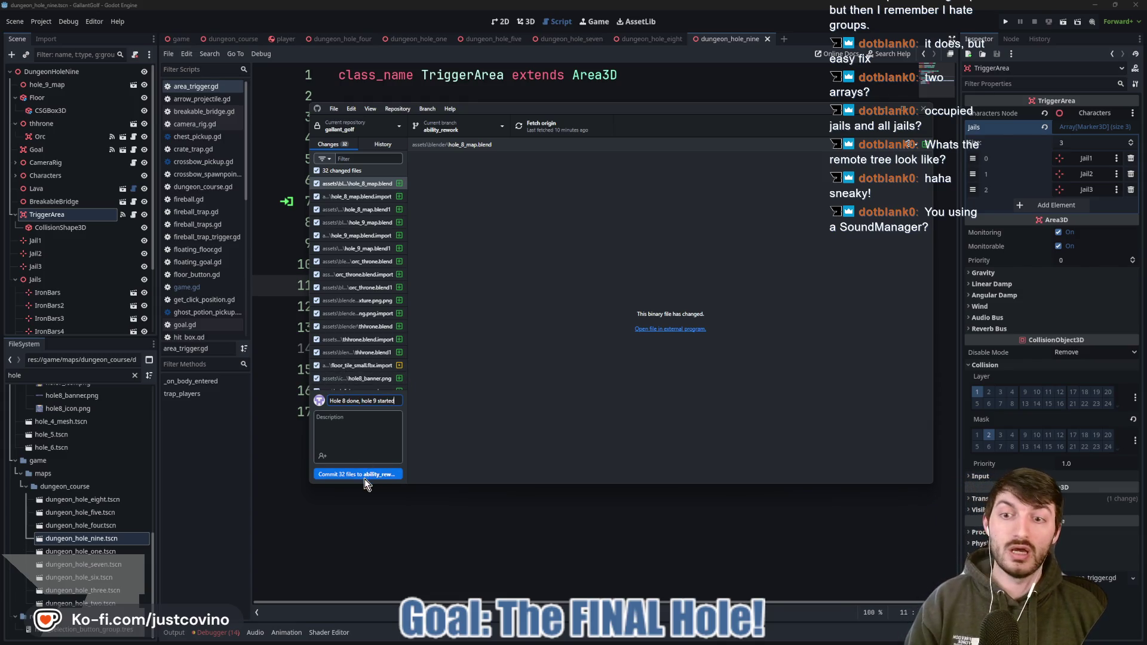
pyautogui.click(358, 475)
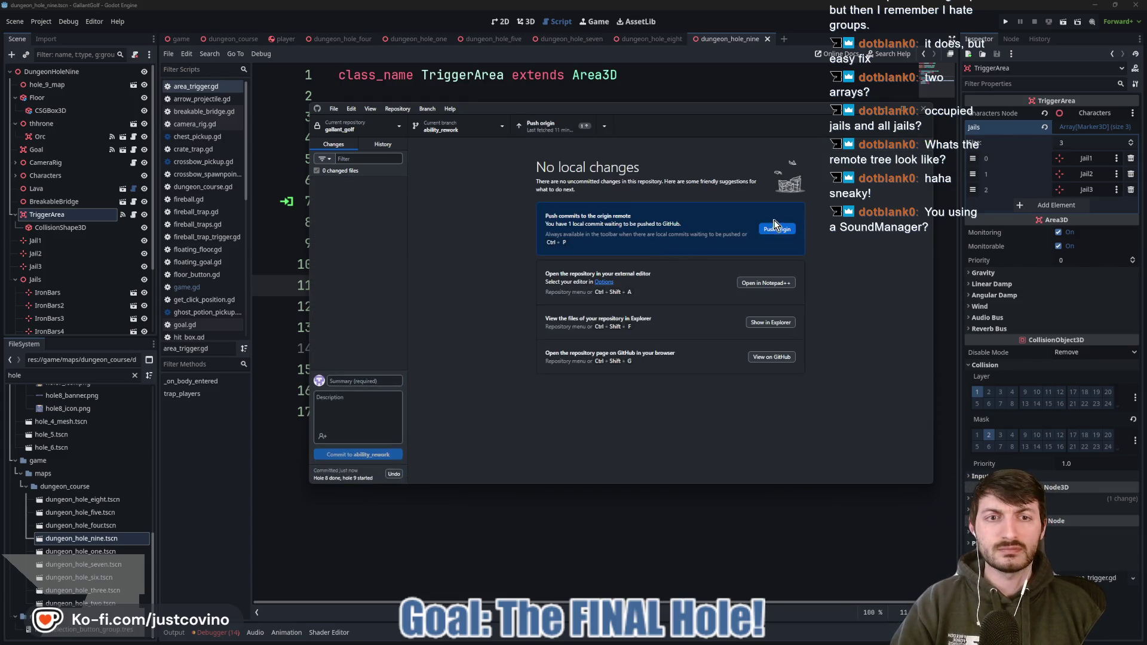
pyautogui.click(777, 229)
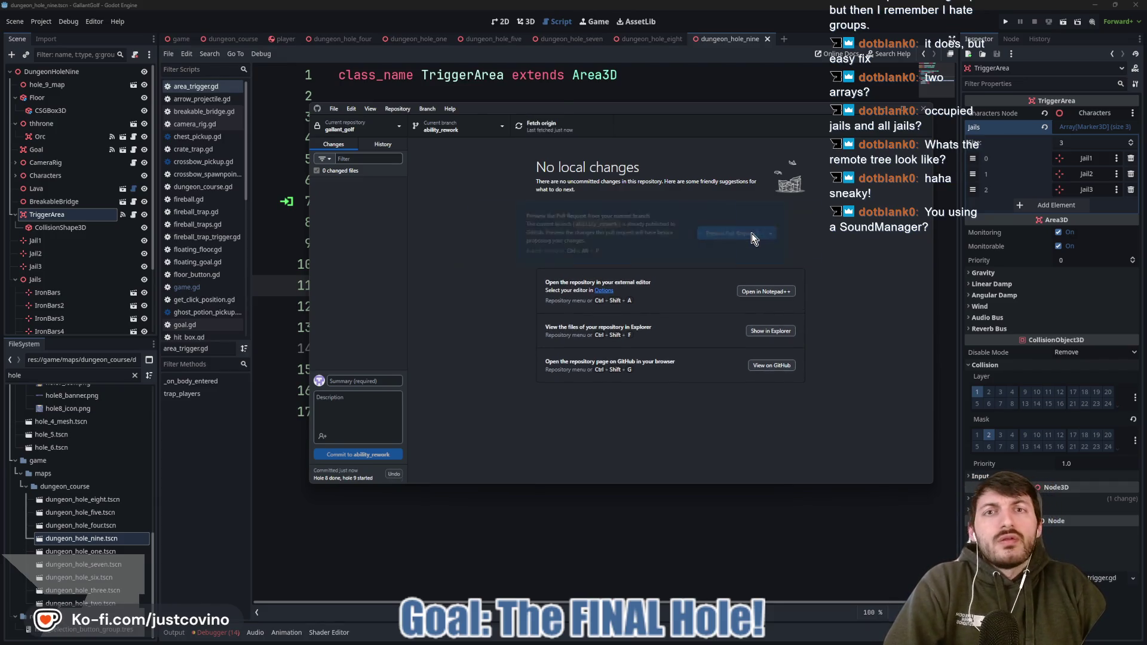
pyautogui.click(486, 529)
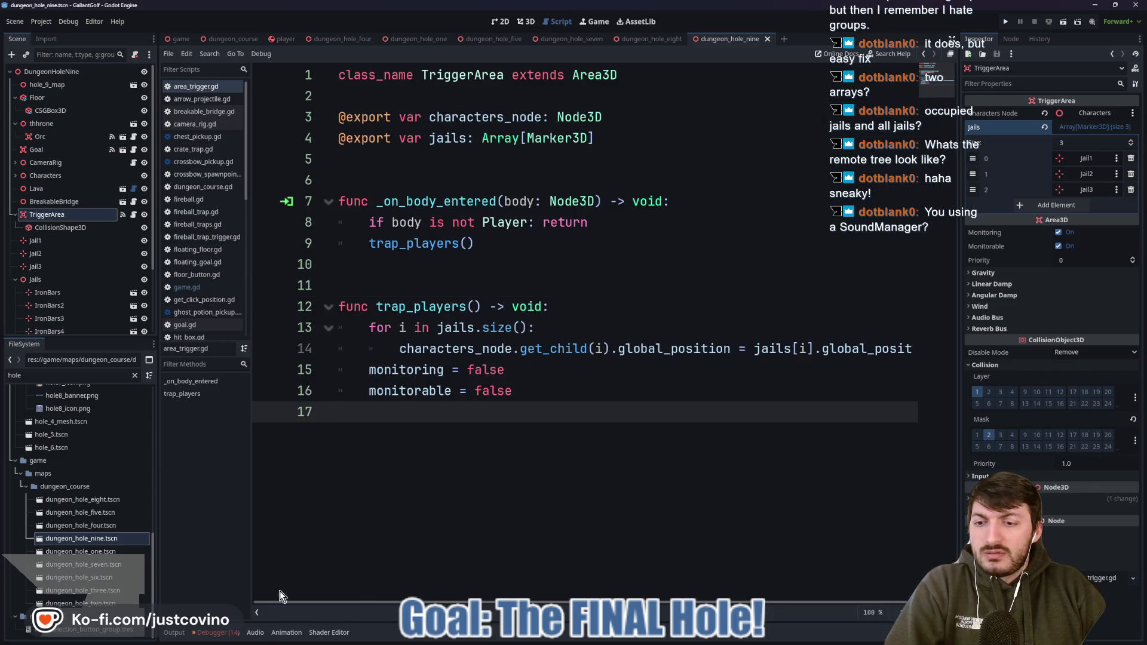
# Show the debugger errors and replace line 15 with set_deferred("monitorable", false).
pyautogui.click(217, 632)
pyautogui.click(225, 401)
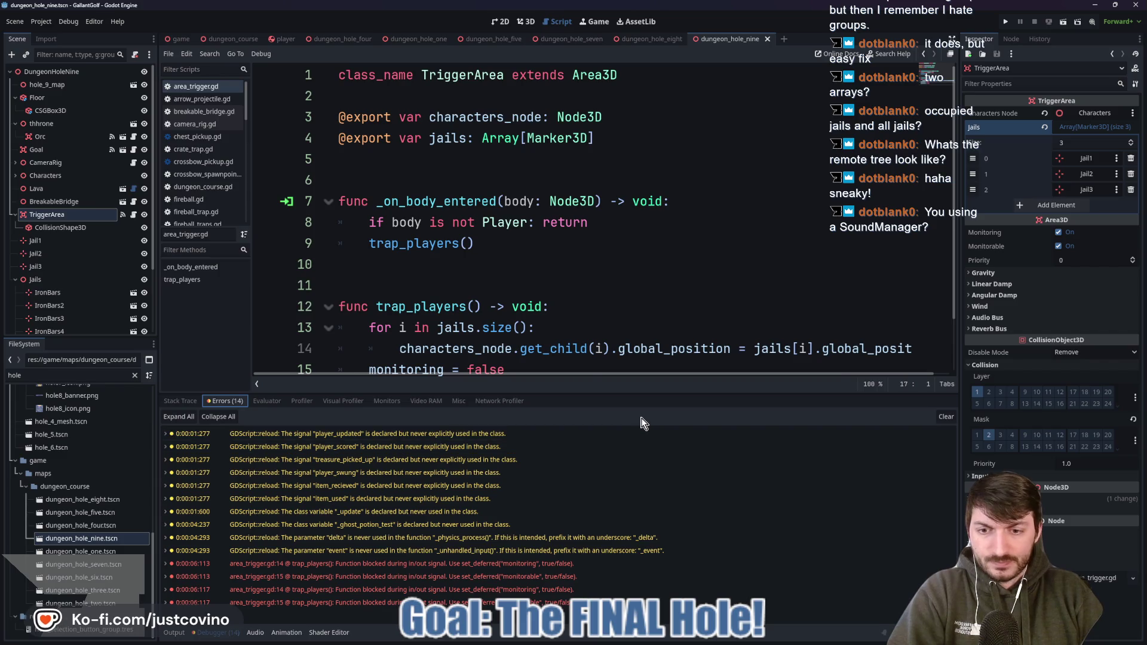
pyautogui.moveTo(595, 394); pyautogui.dragTo(598, 506)
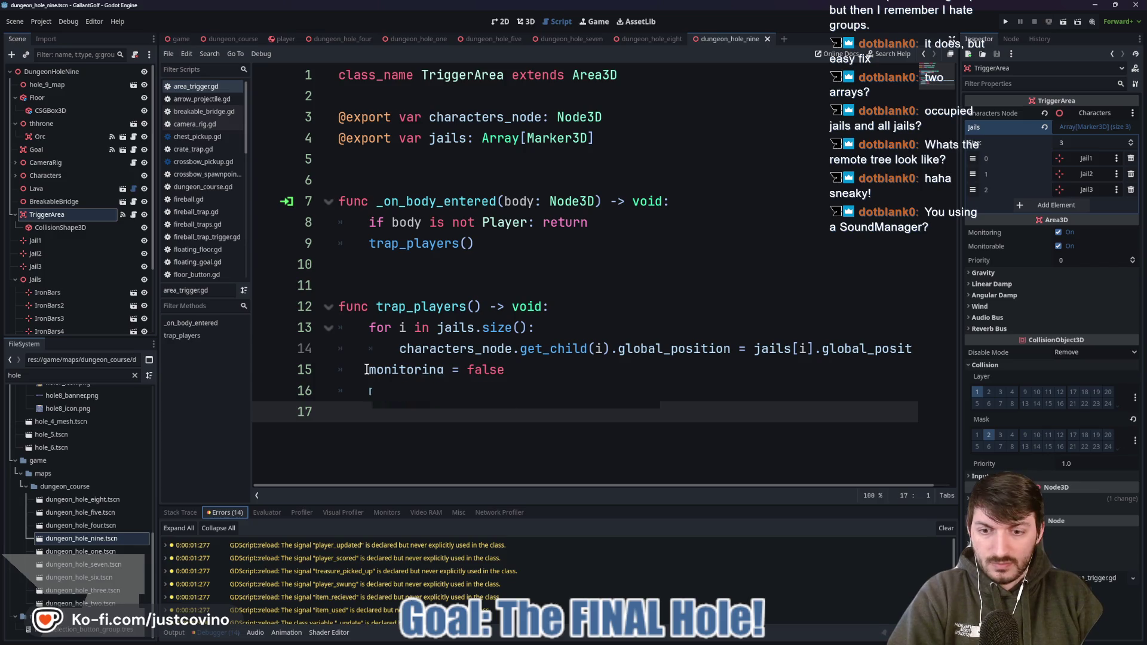
pyautogui.scroll(-2, 544, 580)
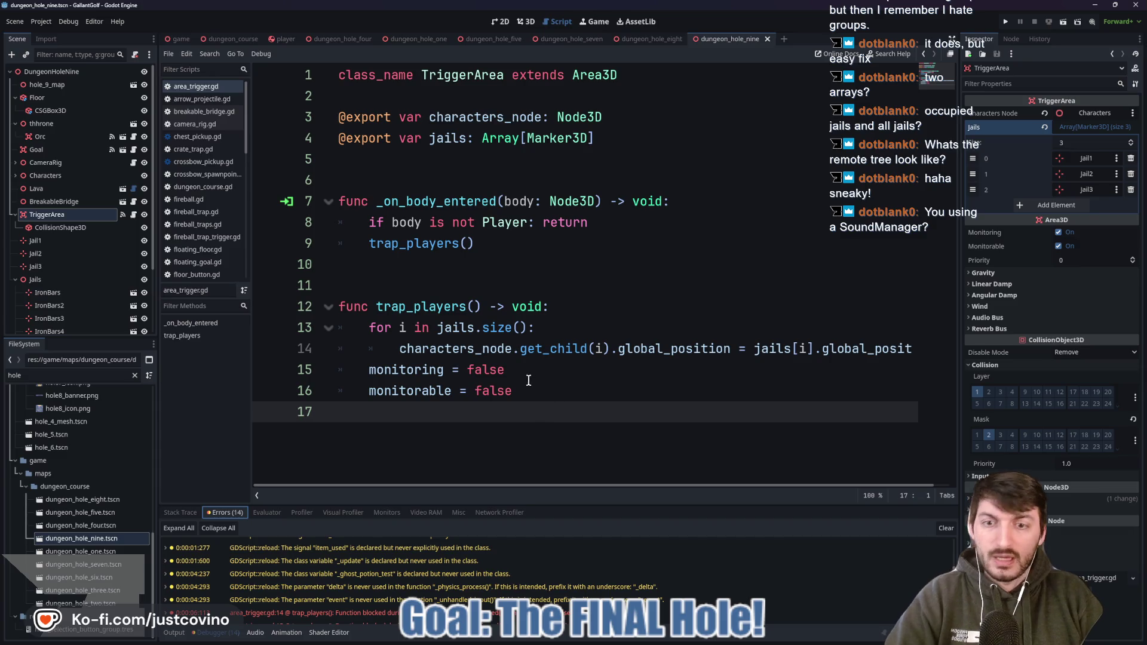
pyautogui.moveTo(521, 371); pyautogui.dragTo(366, 365)
pyautogui.write('set_de')
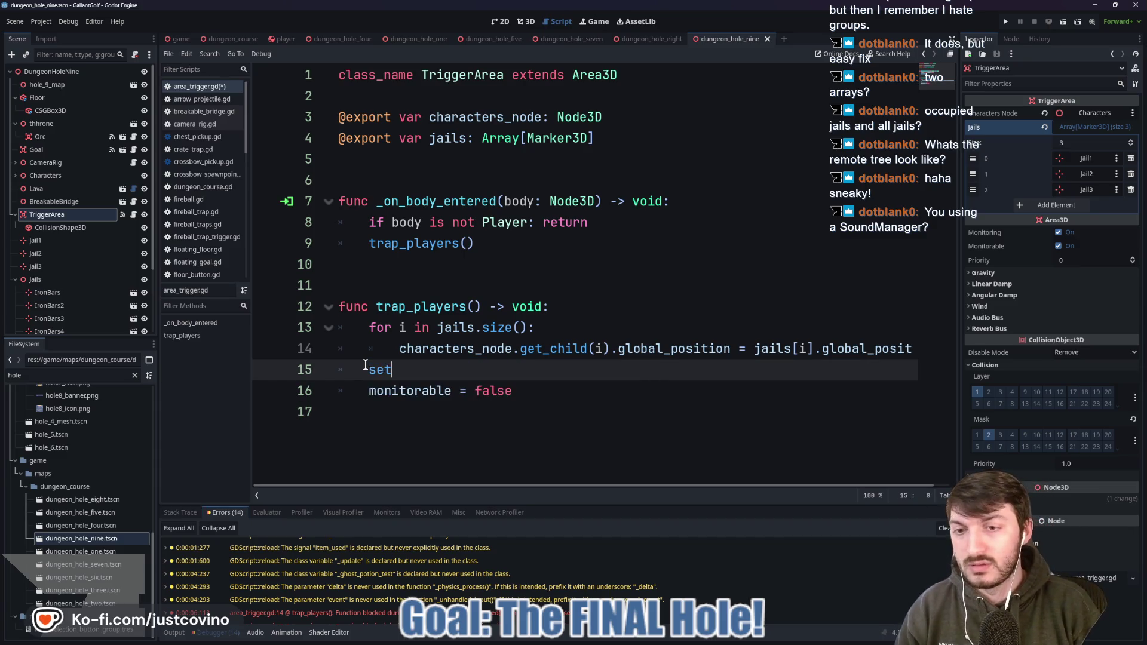
pyautogui.press('Down')
pyautogui.press('Return')
pyautogui.write('"moni')
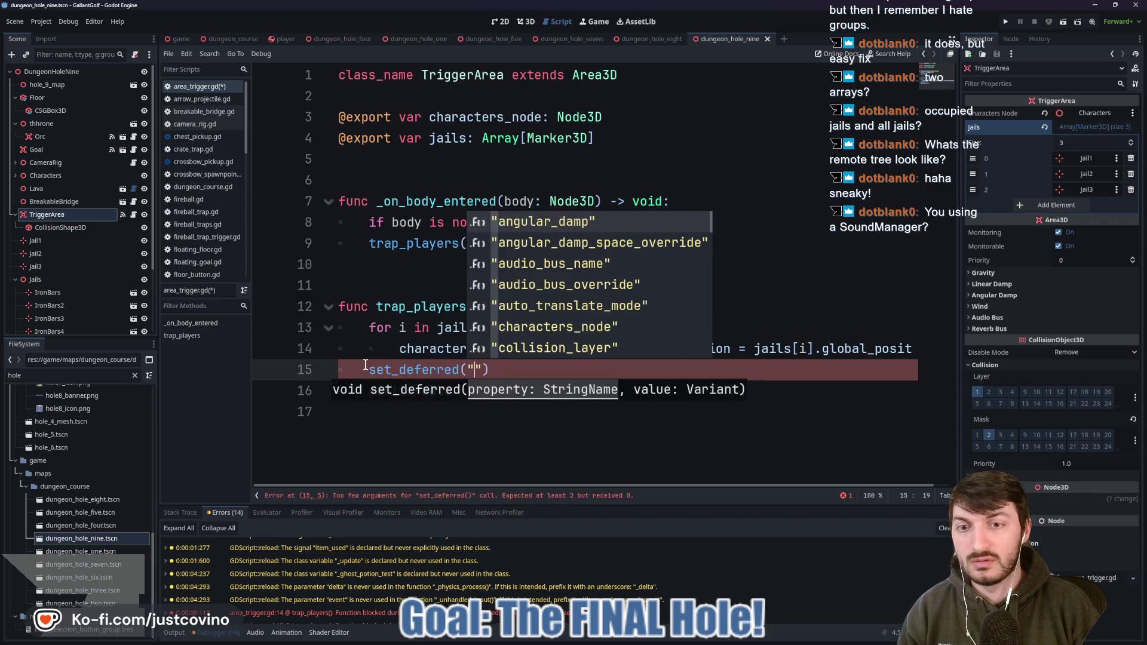
pyautogui.press('Return')
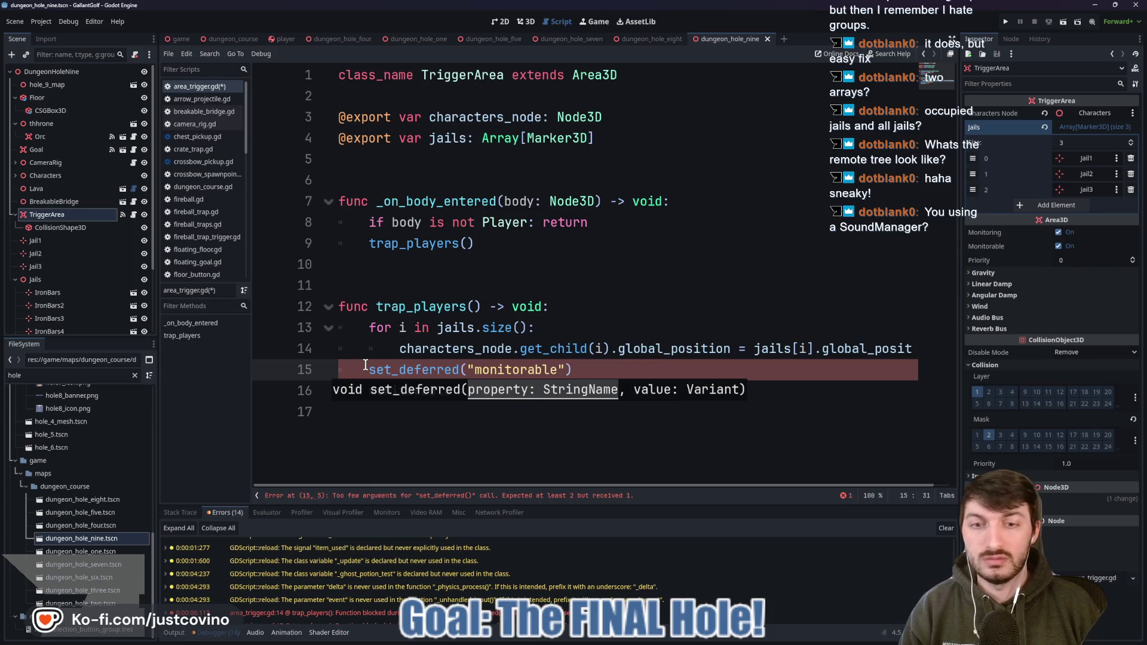
pyautogui.write(', fal')
pyautogui.press('Return')
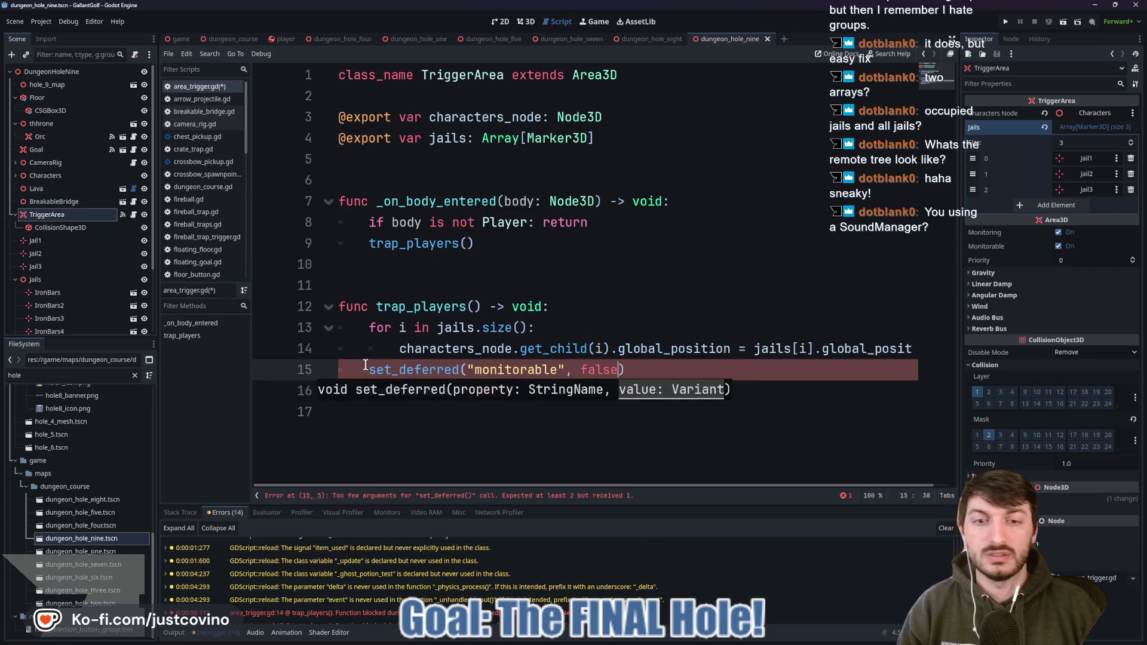
# Replace line 16 with set_deferred("monitoring", false), save, and hide the error panel.
pyautogui.moveTo(512, 391); pyautogui.dragTo(353, 392)
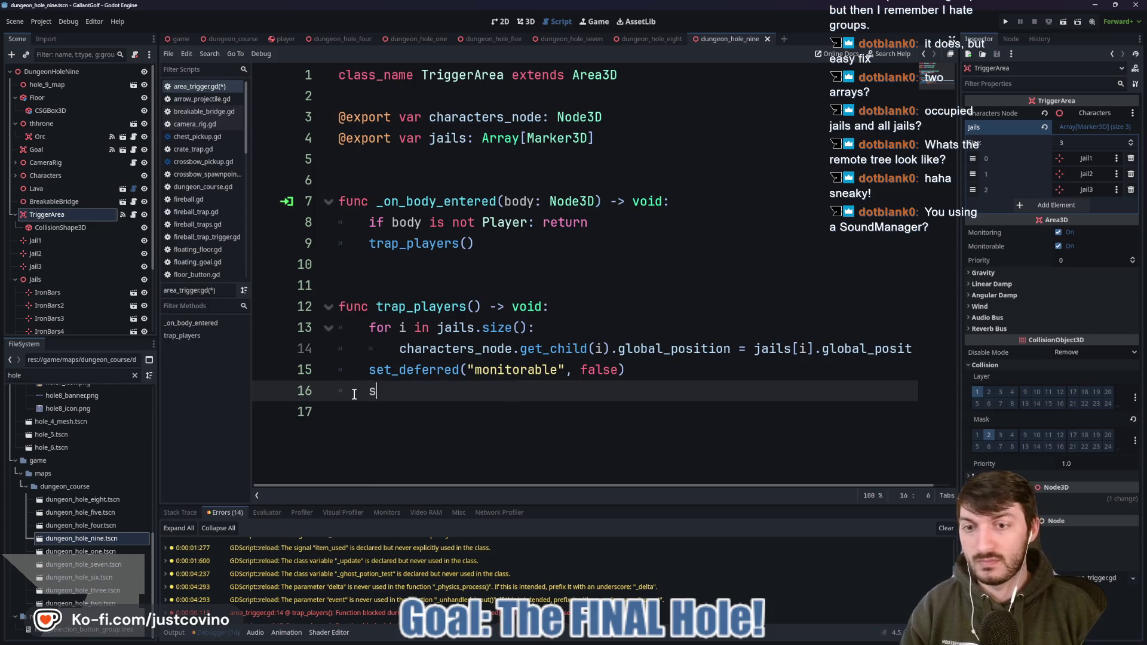
pyautogui.write('set')
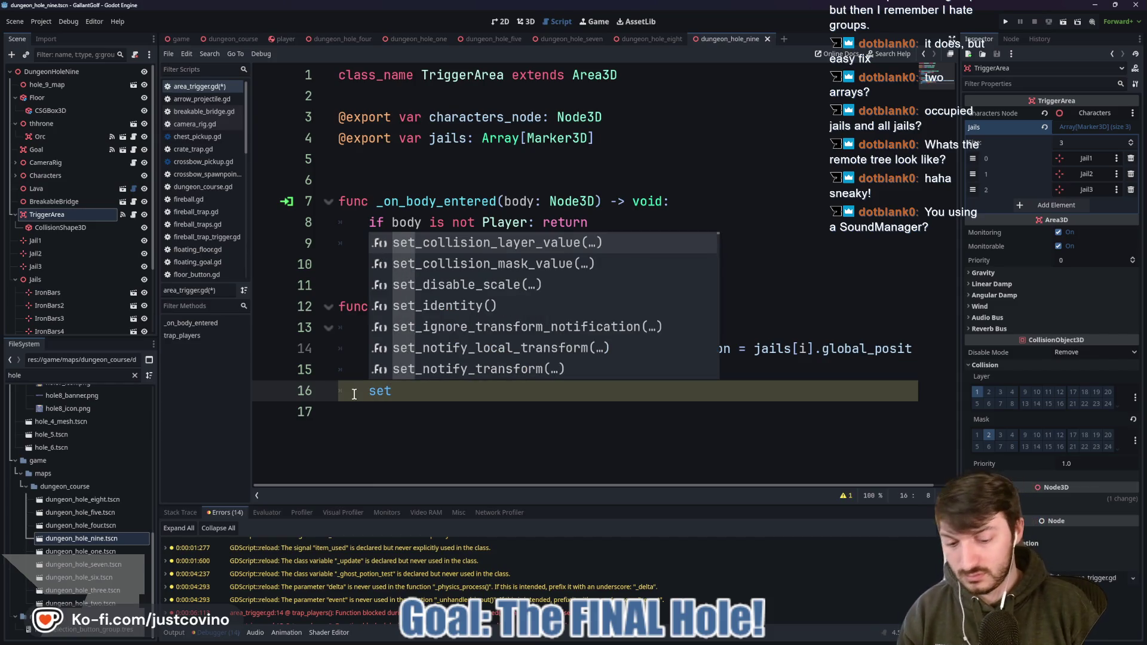
pyautogui.write('_def')
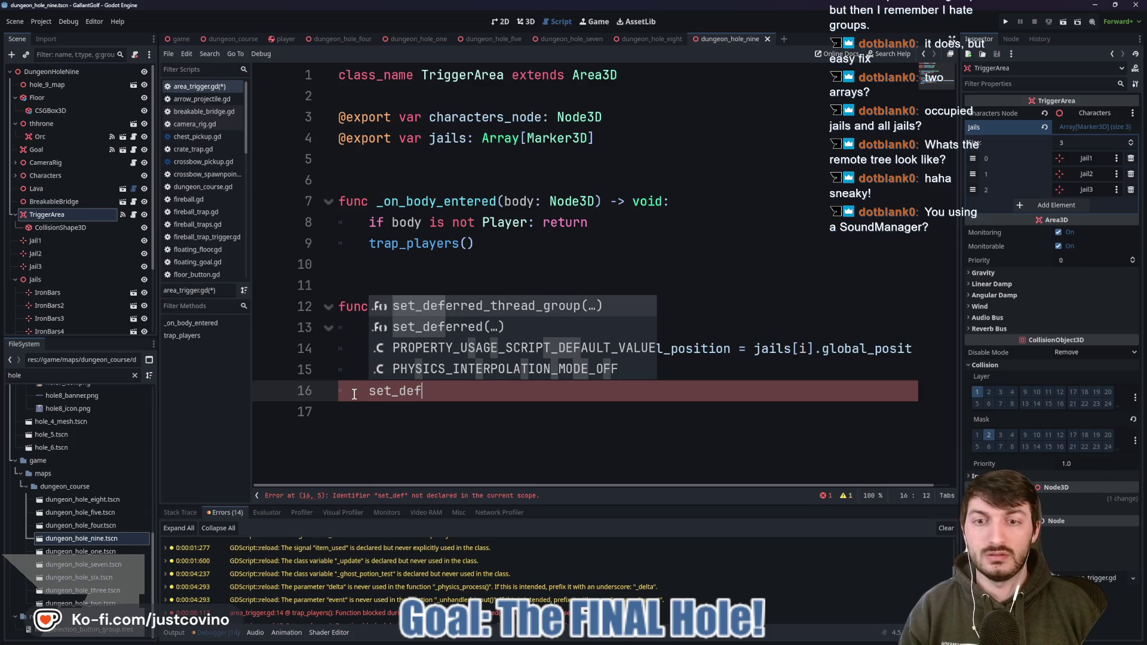
pyautogui.press('Return')
pyautogui.write('"monito')
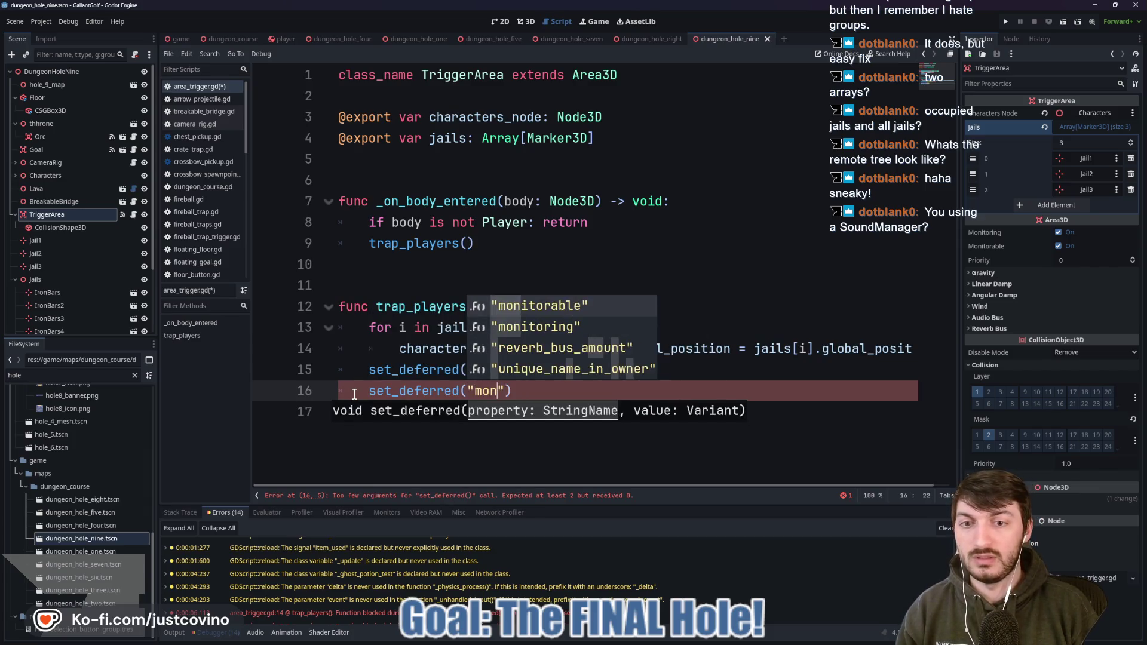
pyautogui.write('rin')
pyautogui.press('Return')
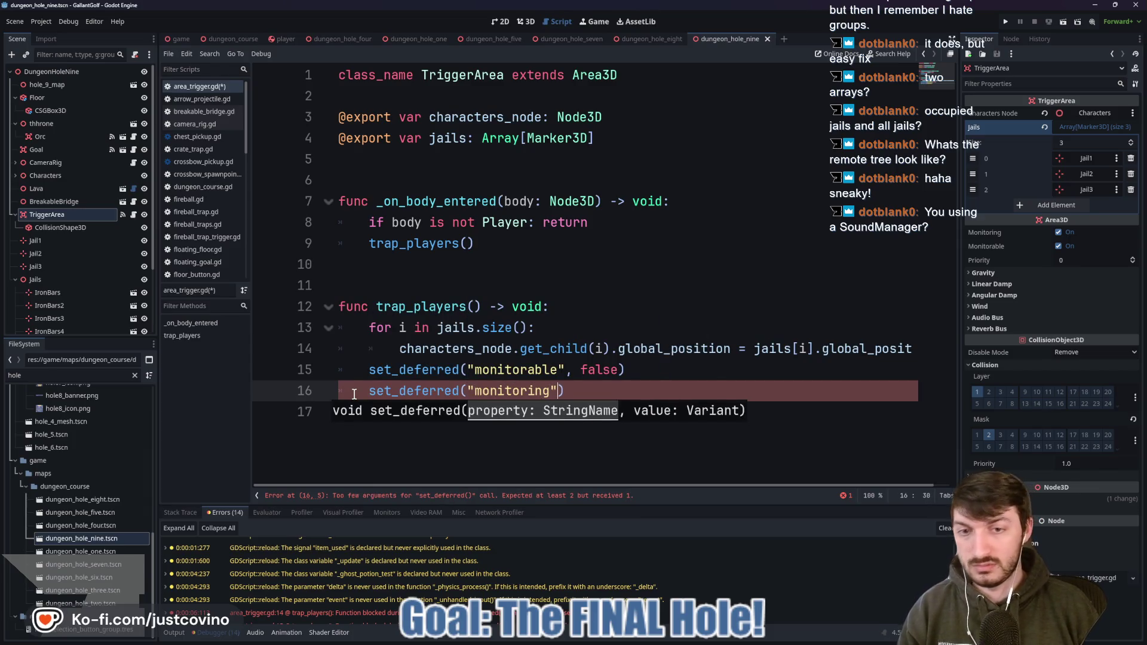
pyautogui.write(', false')
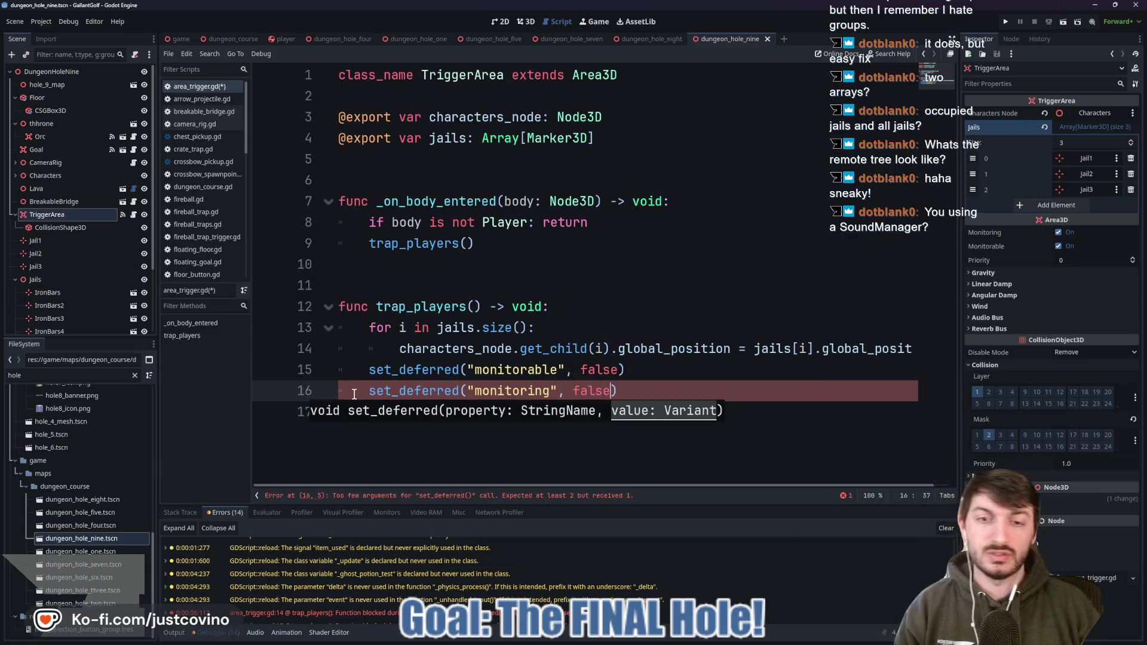
pyautogui.write(')')
pyautogui.hotkey('ctrl', 's')
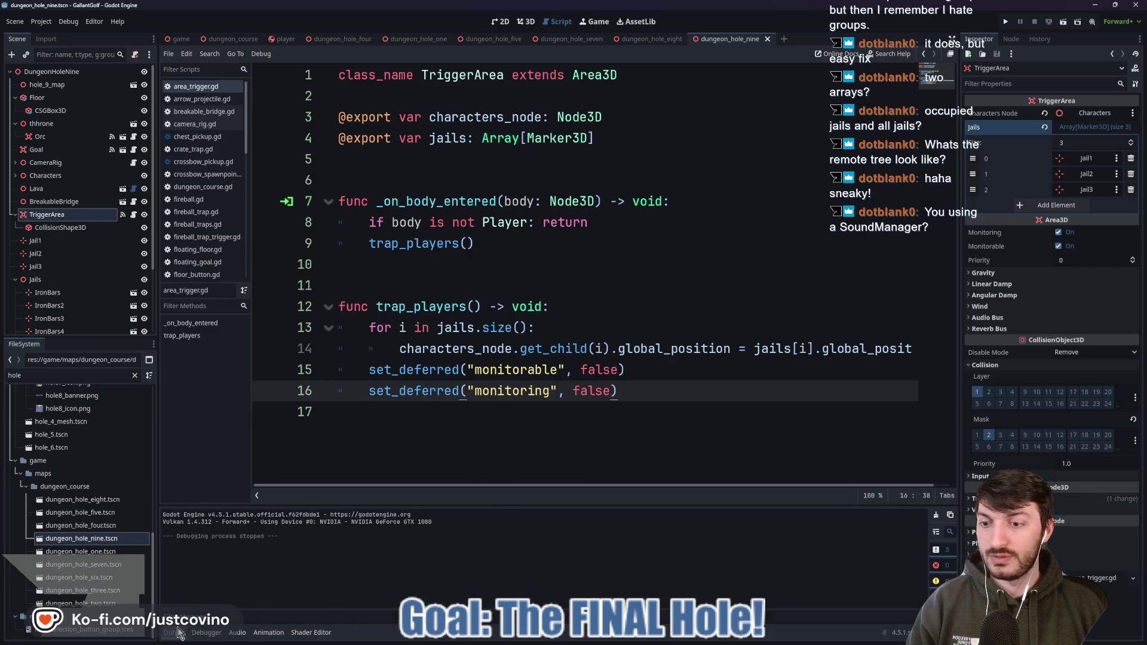
pyautogui.hotkey('ctrl', 'j')
pyautogui.click(524, 415)
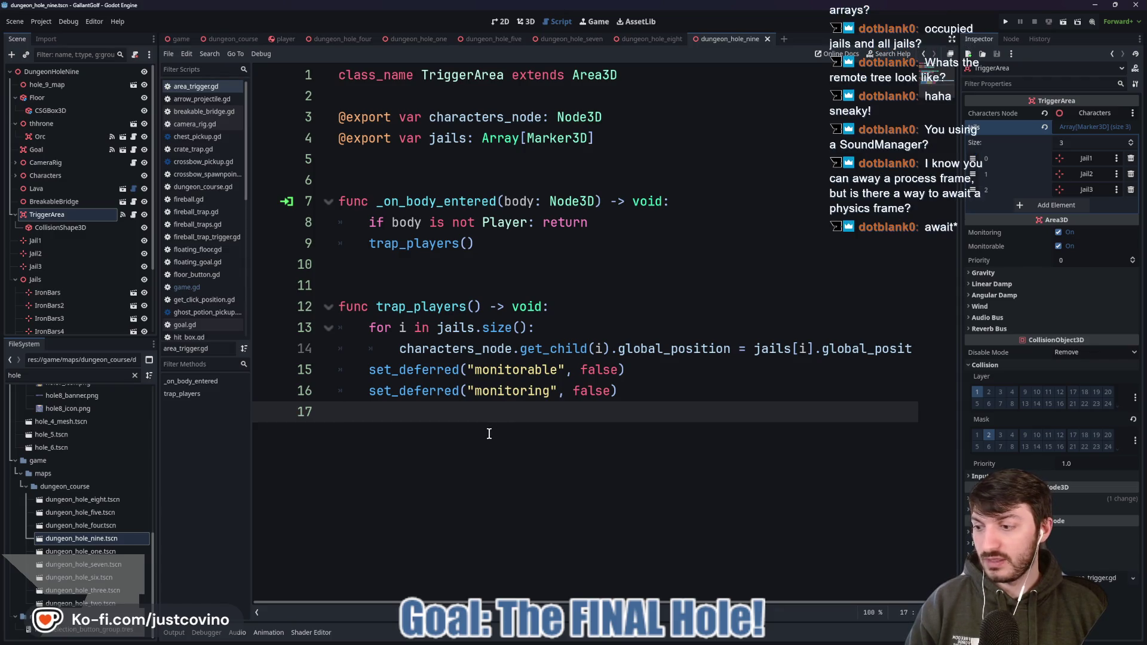
pyautogui.moveTo(560, 423)
pyautogui.mouseDown()
pyautogui.moveTo(327, 380)
pyautogui.moveTo(668, 429)
pyautogui.mouseUp()
pyautogui.press('Escape')
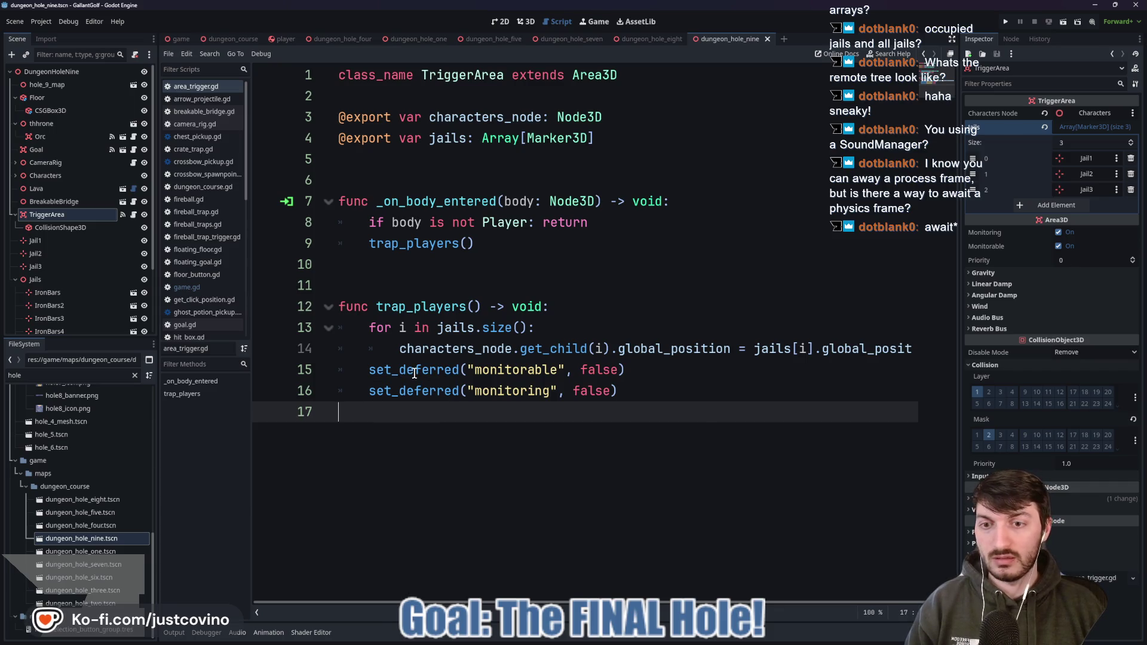
pyautogui.moveTo(415, 374)
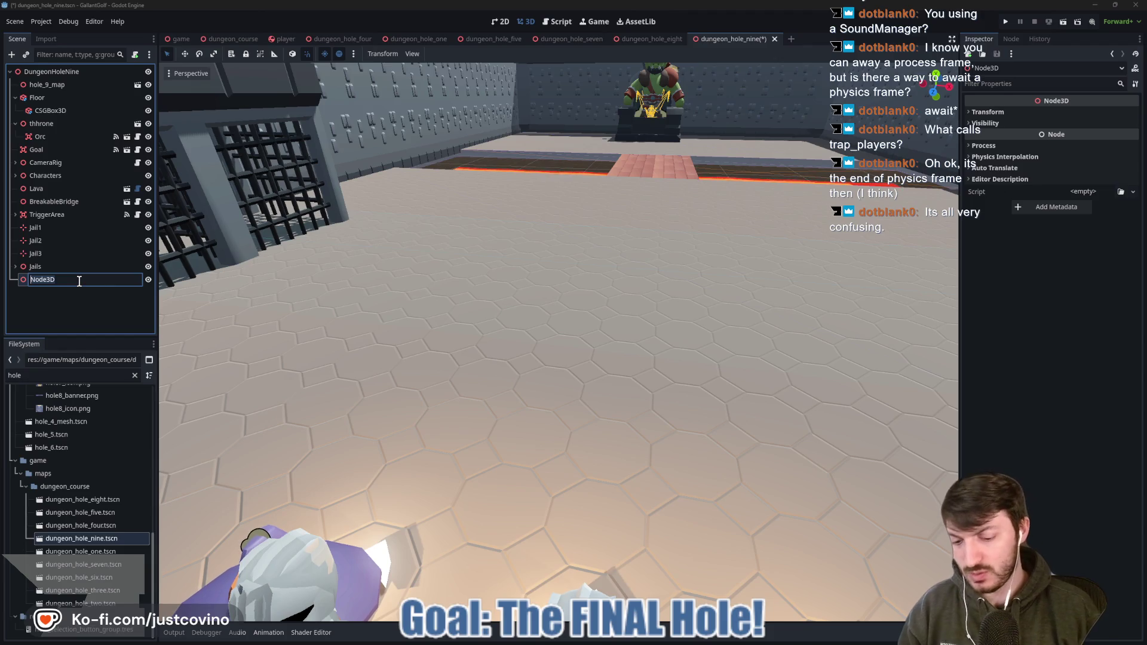
# Name the new node Pickups and instance the ghost potion pickup scene.
pyautogui.write('Pickups')
pyautogui.press('Return')
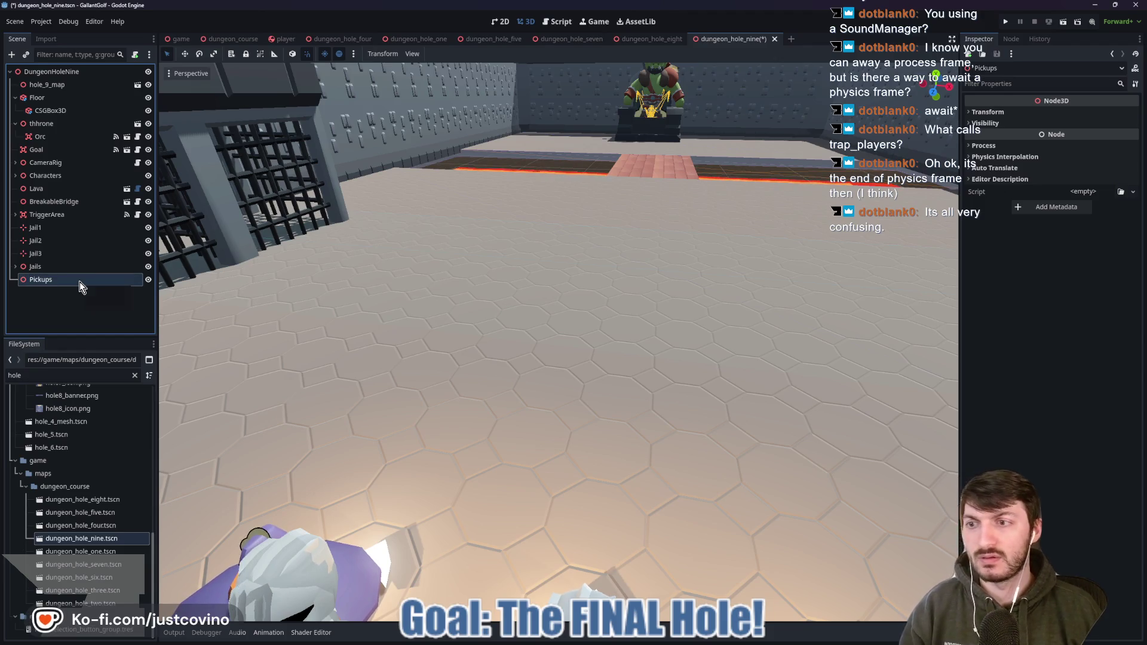
pyautogui.hotkey('ctrl', 'shift', 'a')
pyautogui.write('ghost')
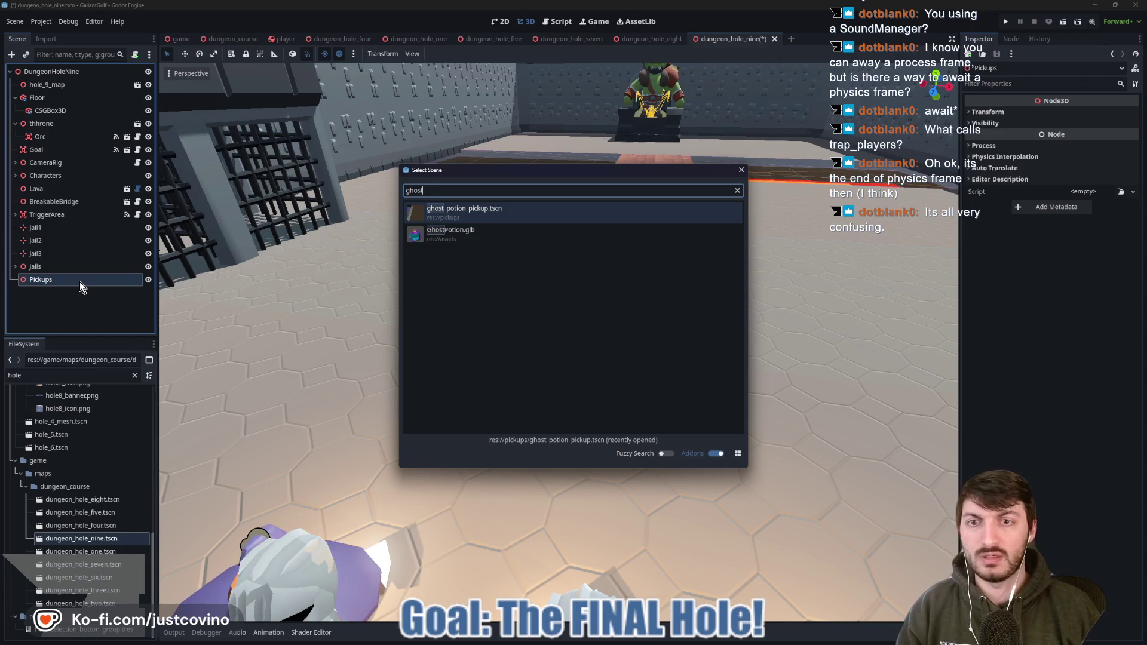
pyautogui.press('Return')
# Move the ghost potion pickup toward the wall and across the floor near the knights.
pyautogui.press('f')
pyautogui.moveTo(532, 487); pyautogui.dragTo(592, 391)
pyautogui.scroll(5, 593, 391)
pyautogui.scroll(5, 593, 392)
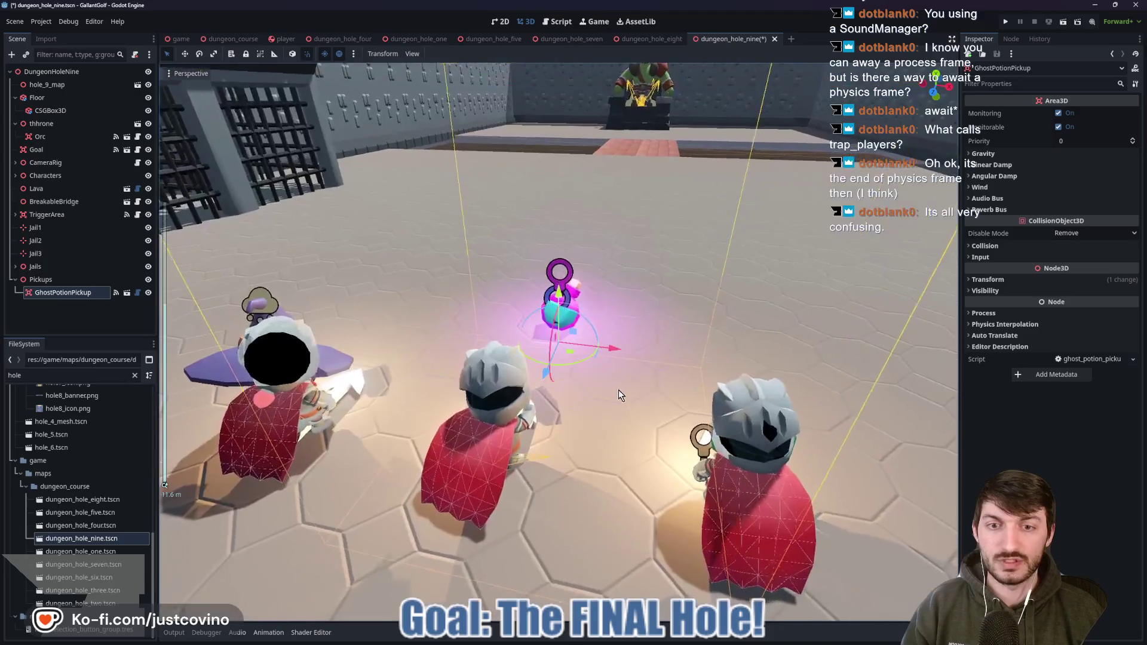
pyautogui.press('w')
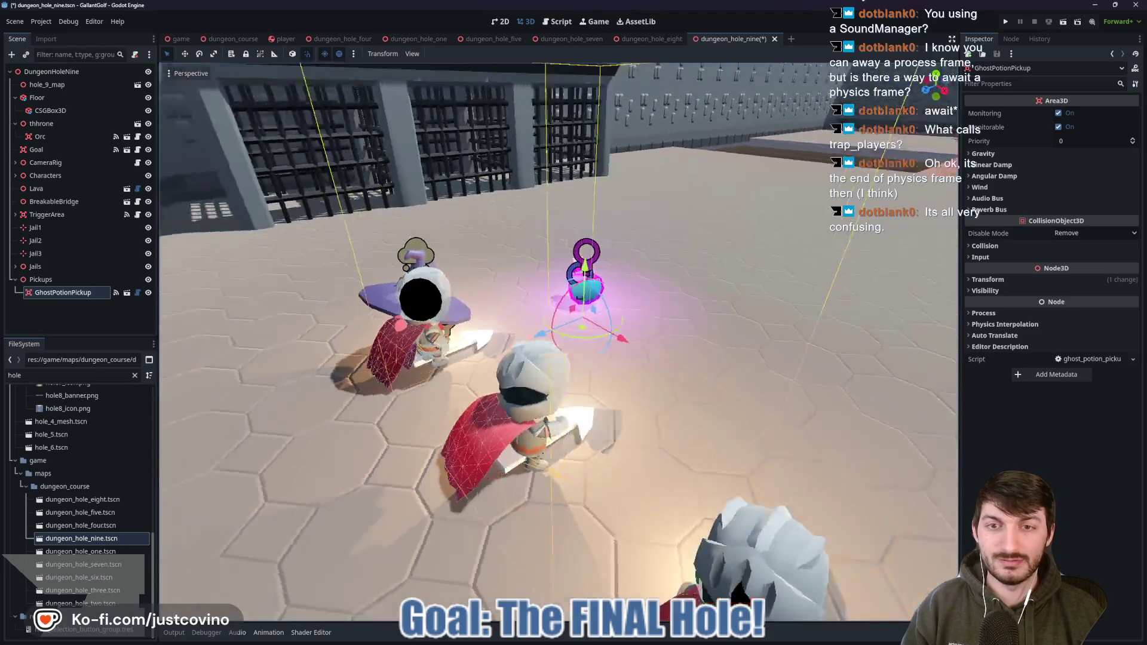
pyautogui.press('s')
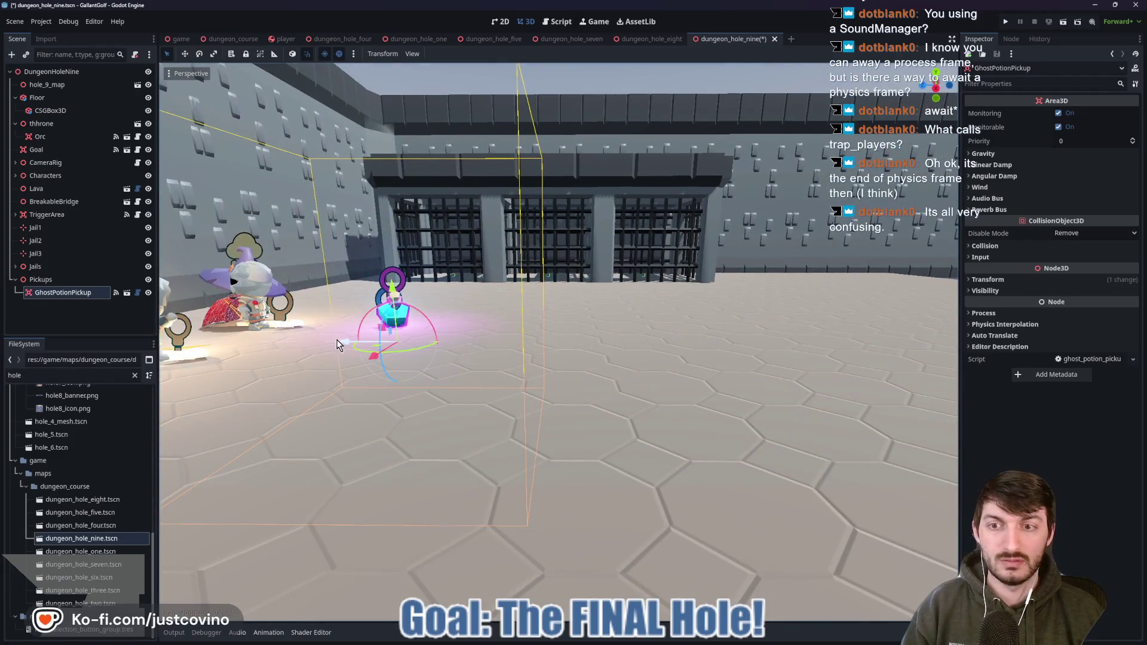
pyautogui.moveTo(391, 314); pyautogui.dragTo(564, 313)
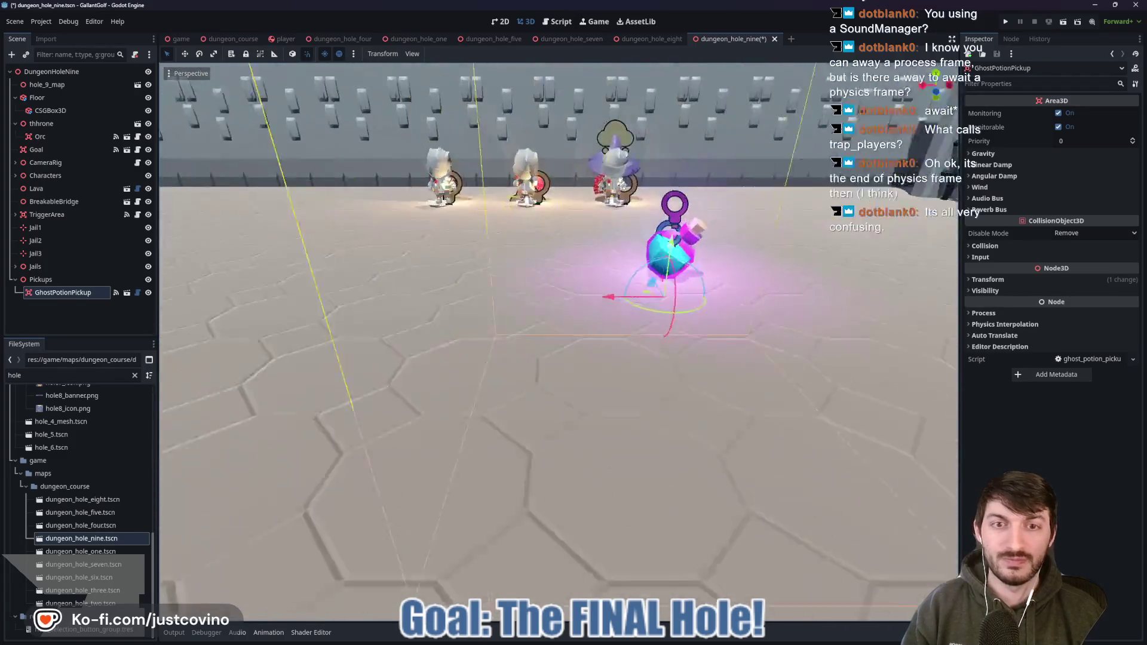
pyautogui.scroll(5, 455, 399)
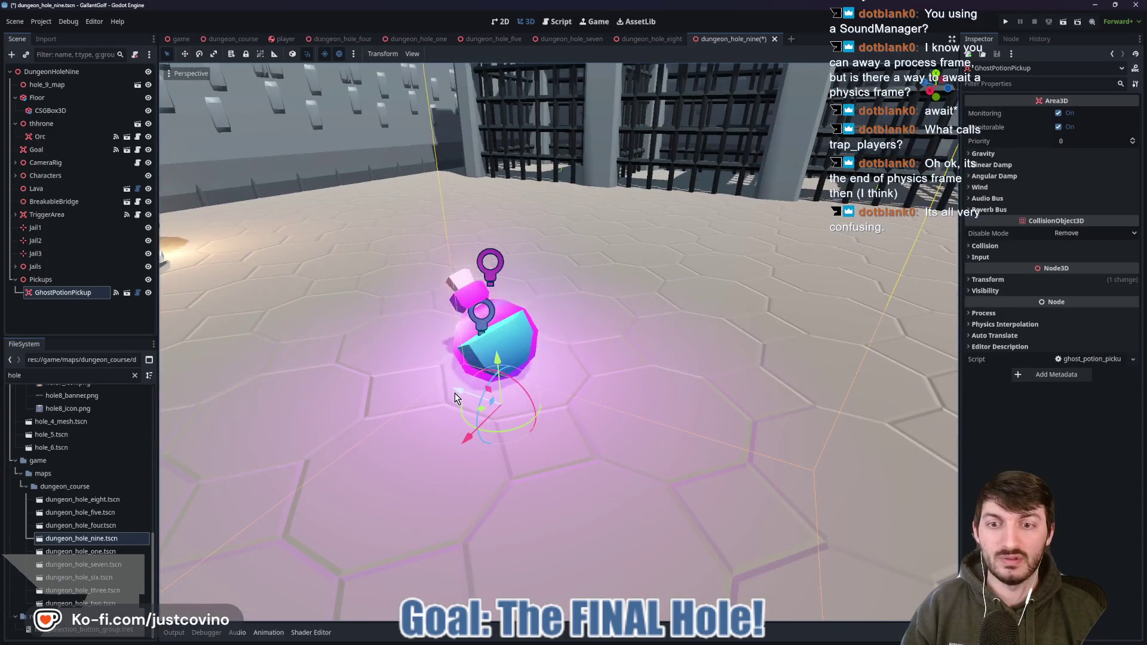
pyautogui.scroll(-3, 412, 386)
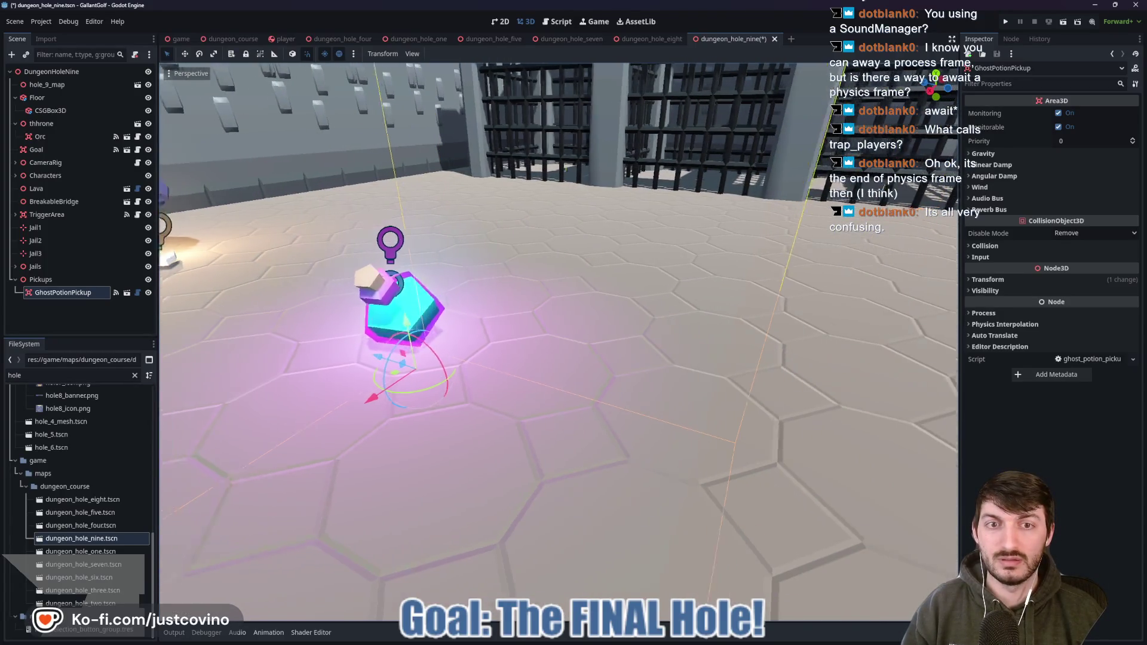
pyautogui.scroll(5, 412, 386)
pyautogui.scroll(-5, 559, 341)
pyautogui.scroll(4, 559, 341)
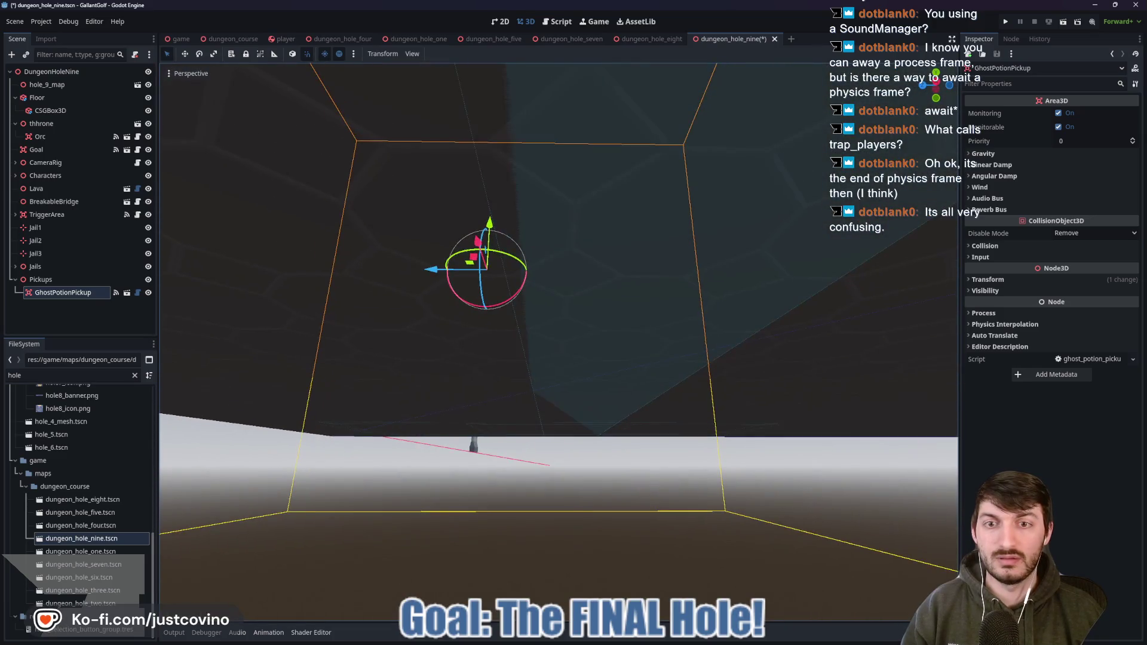
pyautogui.scroll(-5, 684, 417)
# Save the hole nine scene and select the Pickups node as parent.
pyautogui.hotkey('ctrl', 's')
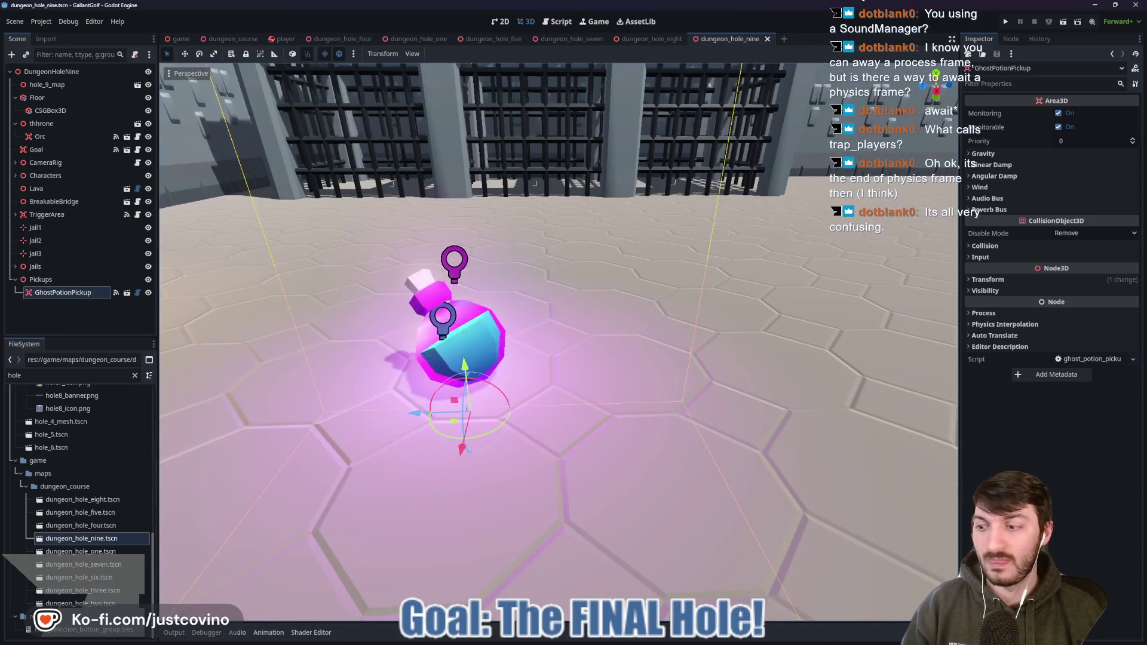
pyautogui.scroll(4, 684, 417)
pyautogui.scroll(-4, 558, 340)
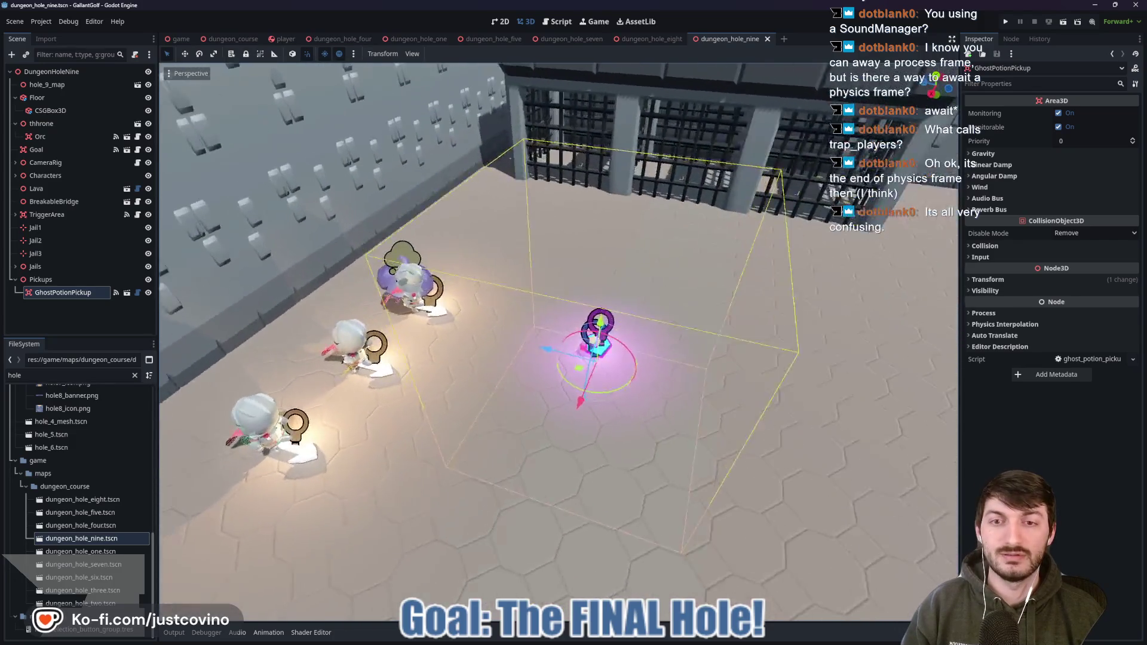
pyautogui.scroll(4, 559, 341)
pyautogui.scroll(4, 559, 341)
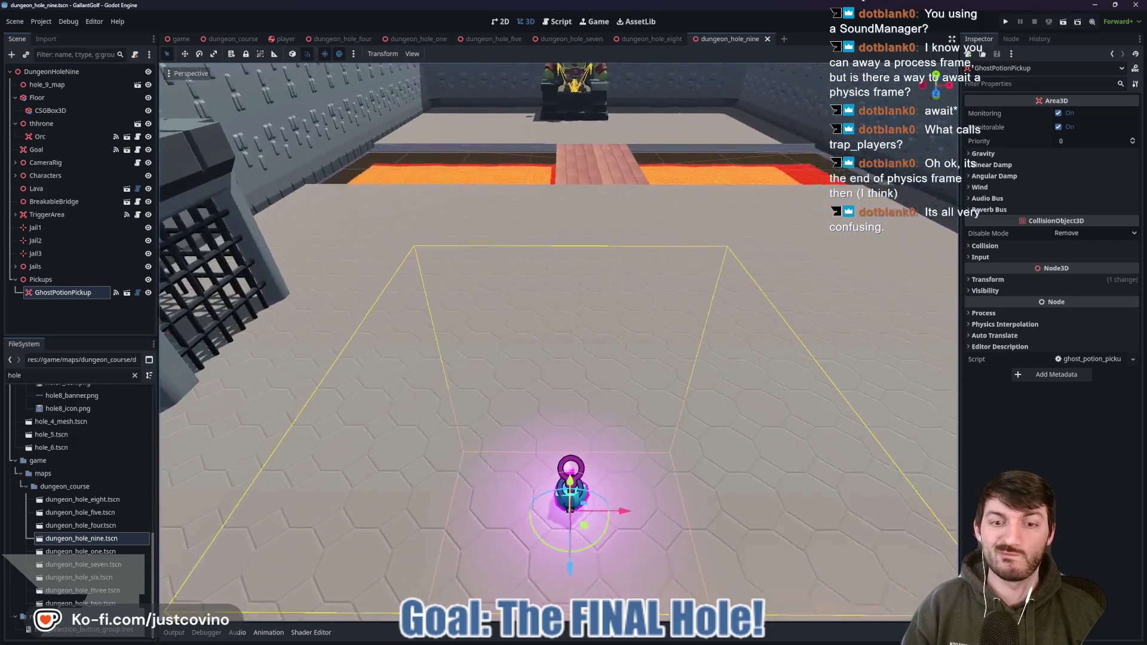
pyautogui.scroll(-2, 559, 341)
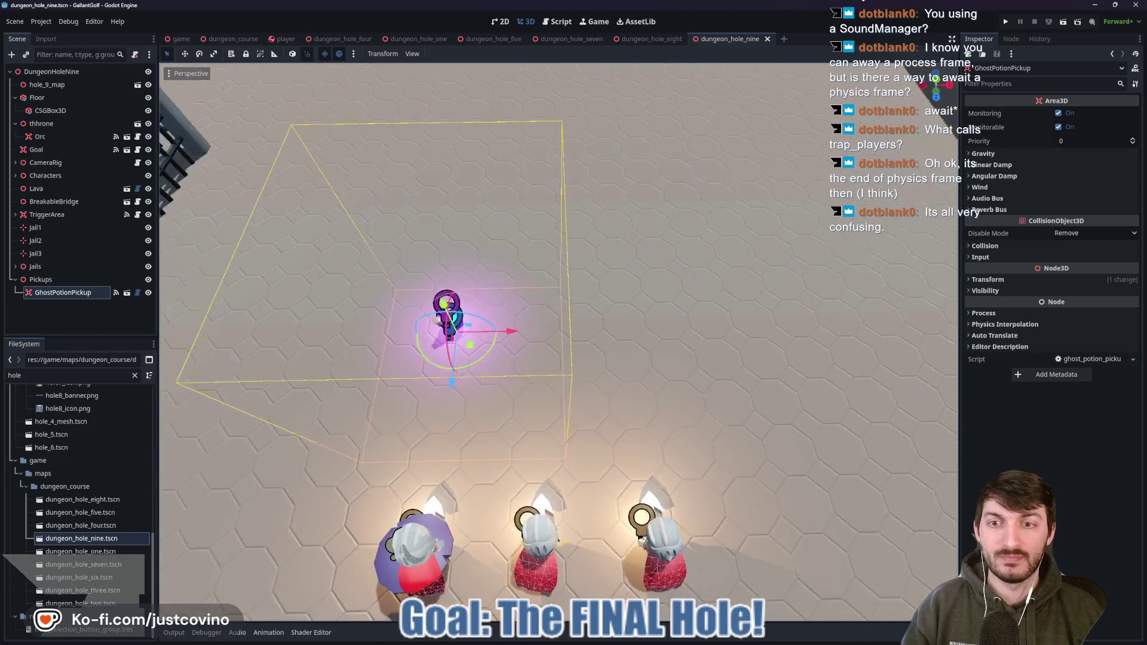
pyautogui.click(40, 279)
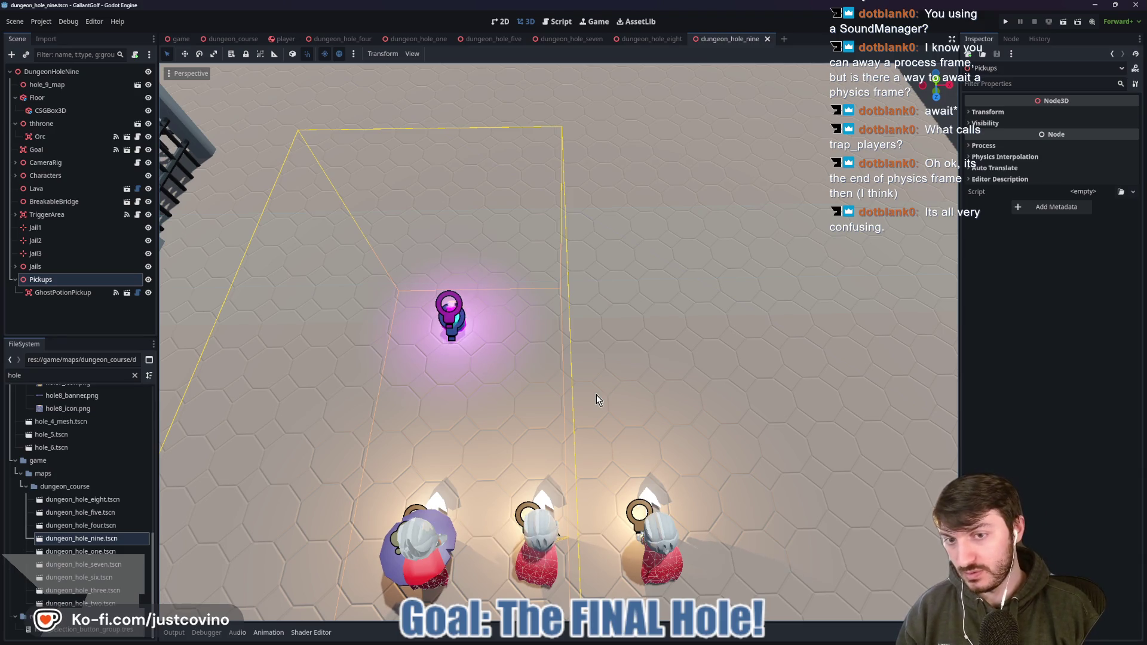
# Instance the shield pickup under Pickups and move it 12 units along Z.
pyautogui.hotkey('ctrl', 'shift', 'a')
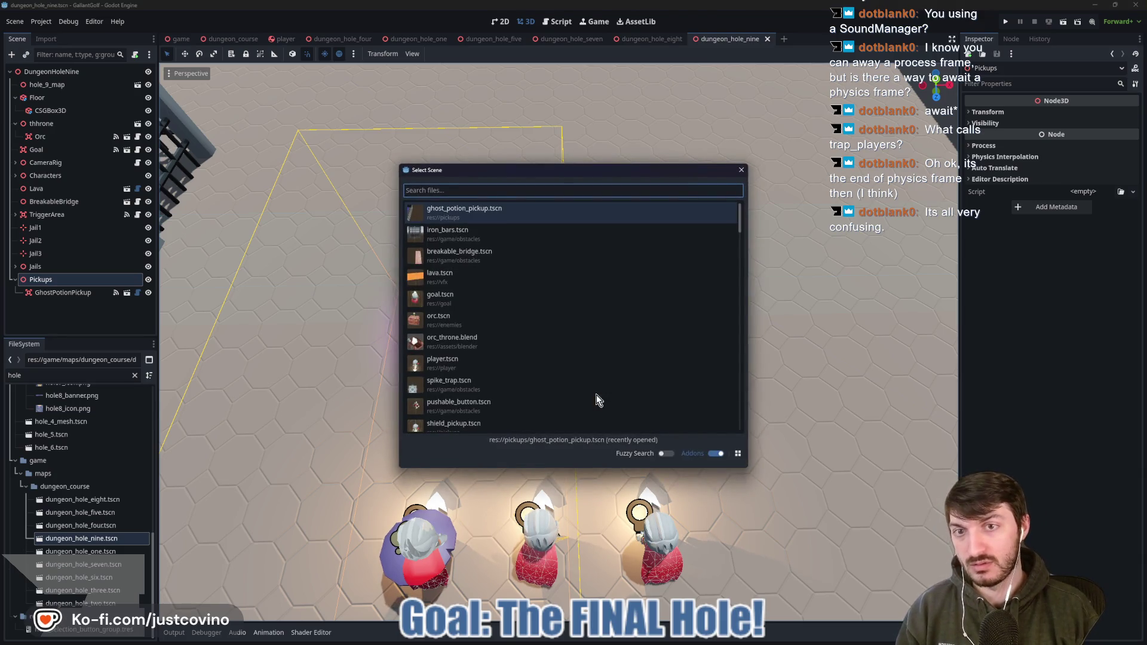
pyautogui.write('shield')
pyautogui.press('Return')
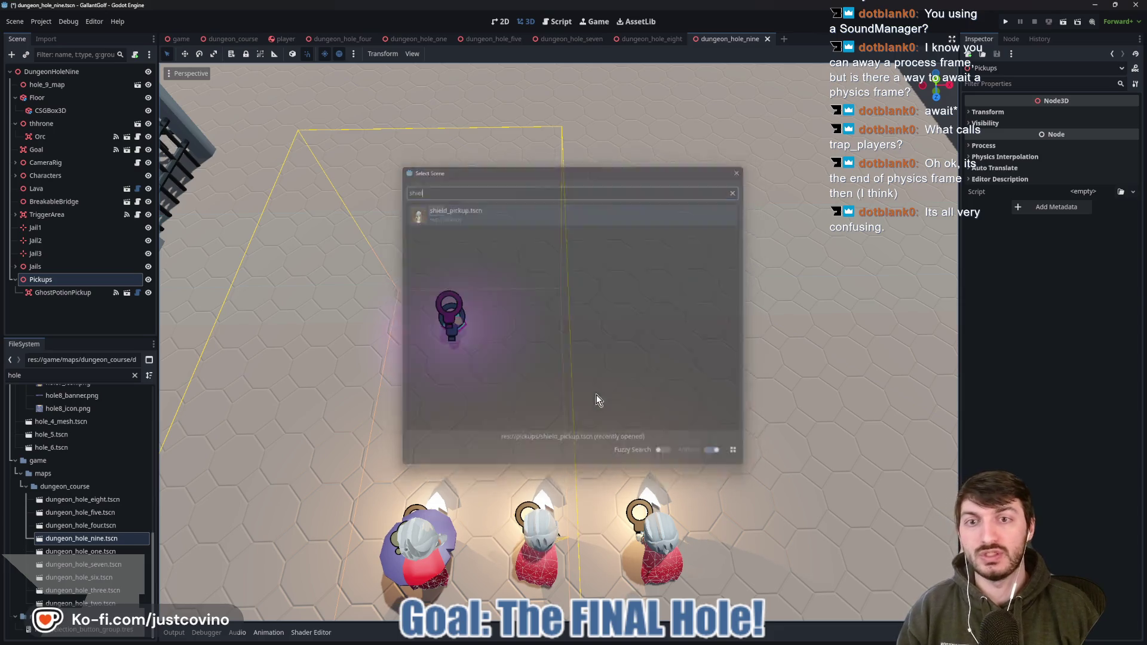
pyautogui.scroll(-5, 426, 390)
pyautogui.moveTo(547, 585); pyautogui.dragTo(556, 221)
pyautogui.scroll(5, 642, 381)
# Nudge the ghost potion beside the shield and reselect the Pickups node.
pyautogui.scroll(3, 640, 395)
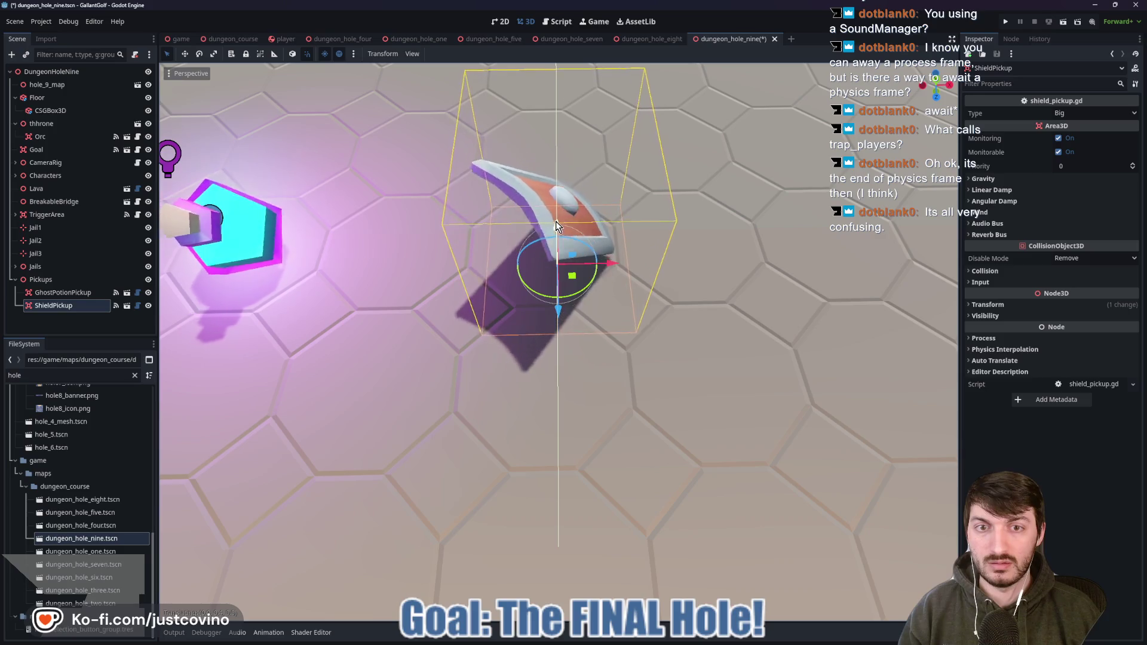
pyautogui.moveTo(235, 231); pyautogui.dragTo(236, 230)
pyautogui.scroll(-5, 236, 231)
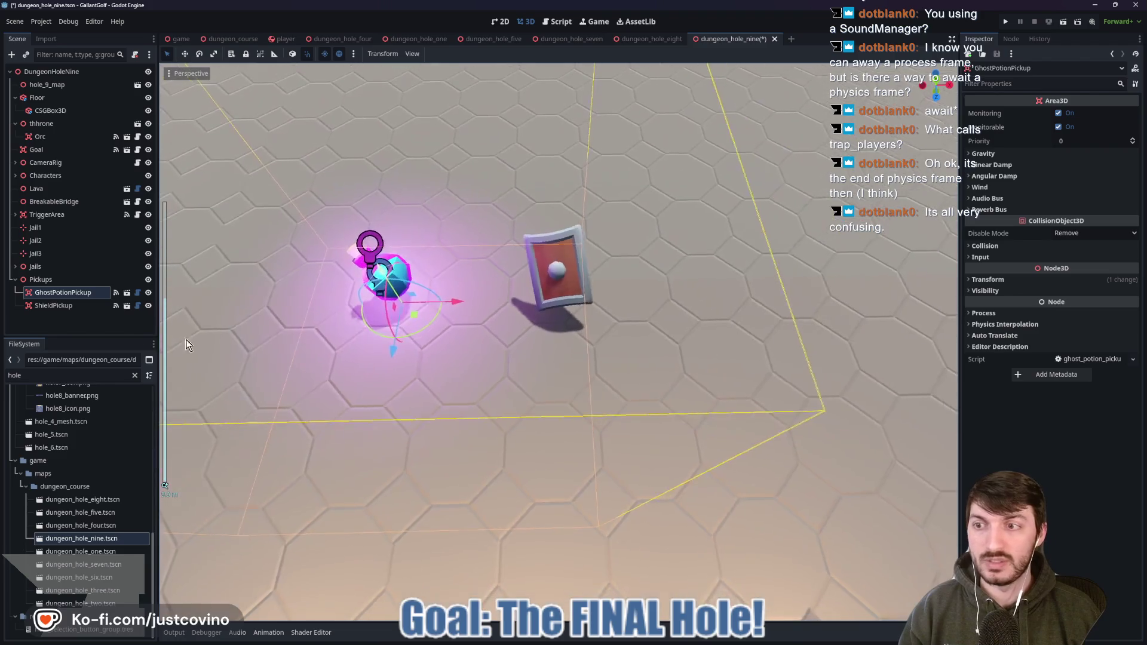
pyautogui.click(41, 279)
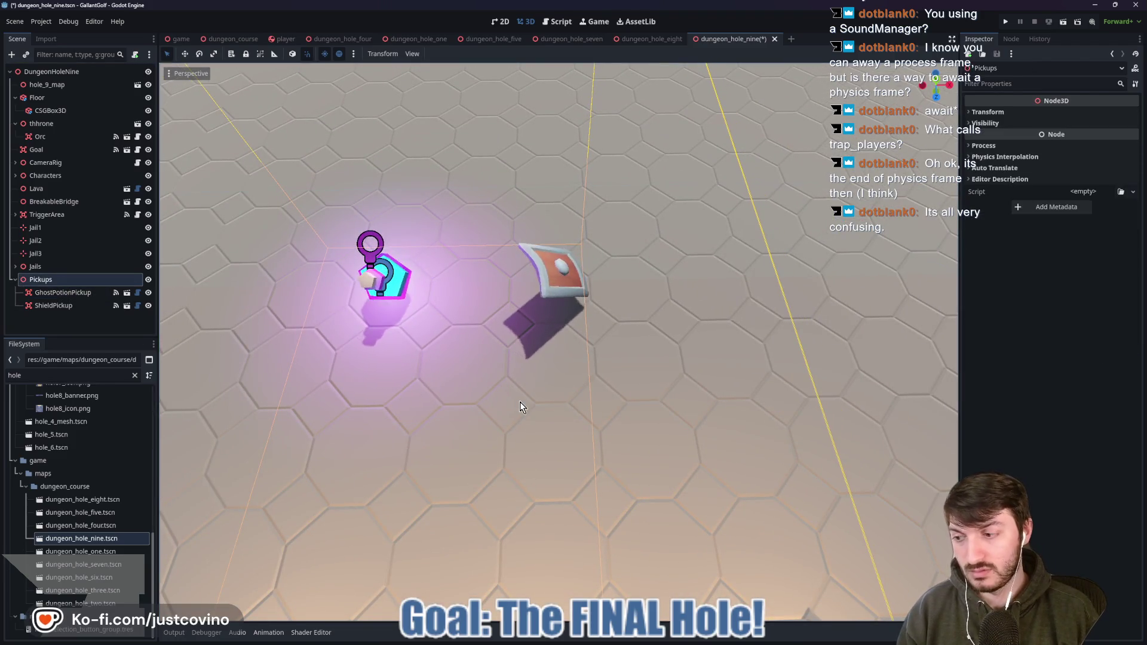
# Instance the crossbow pickup scene under the Pickups node.
pyautogui.hotkey('ctrl', 'shift', 'a')
pyautogui.write('crossbow')
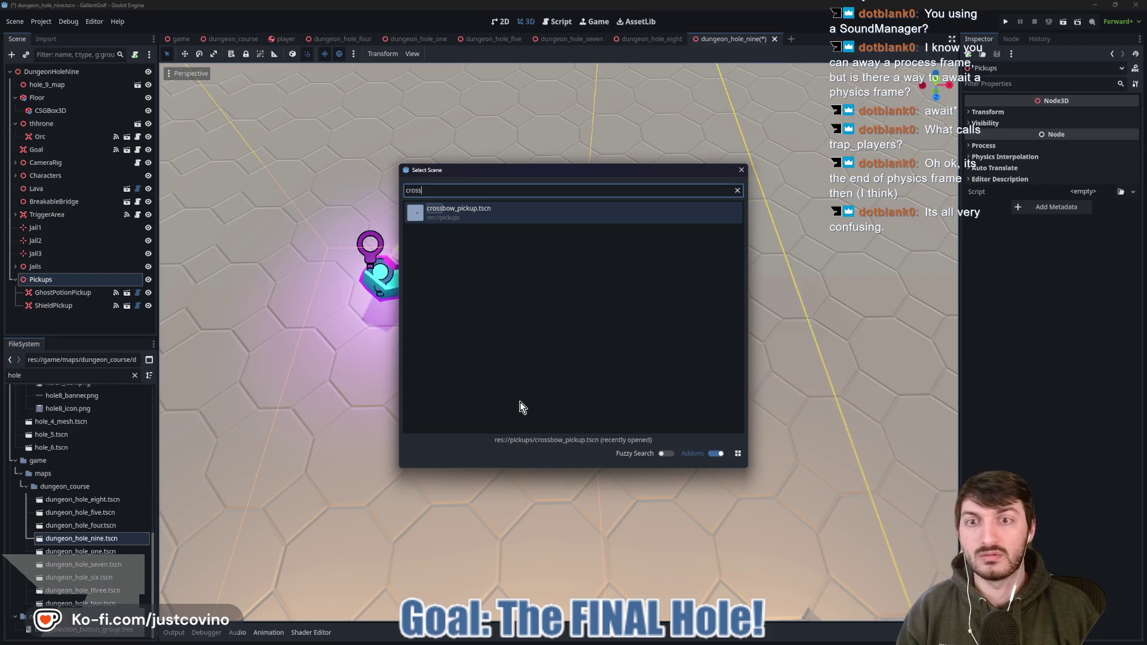
pyautogui.press('Return')
pyautogui.scroll(-5, 495, 418)
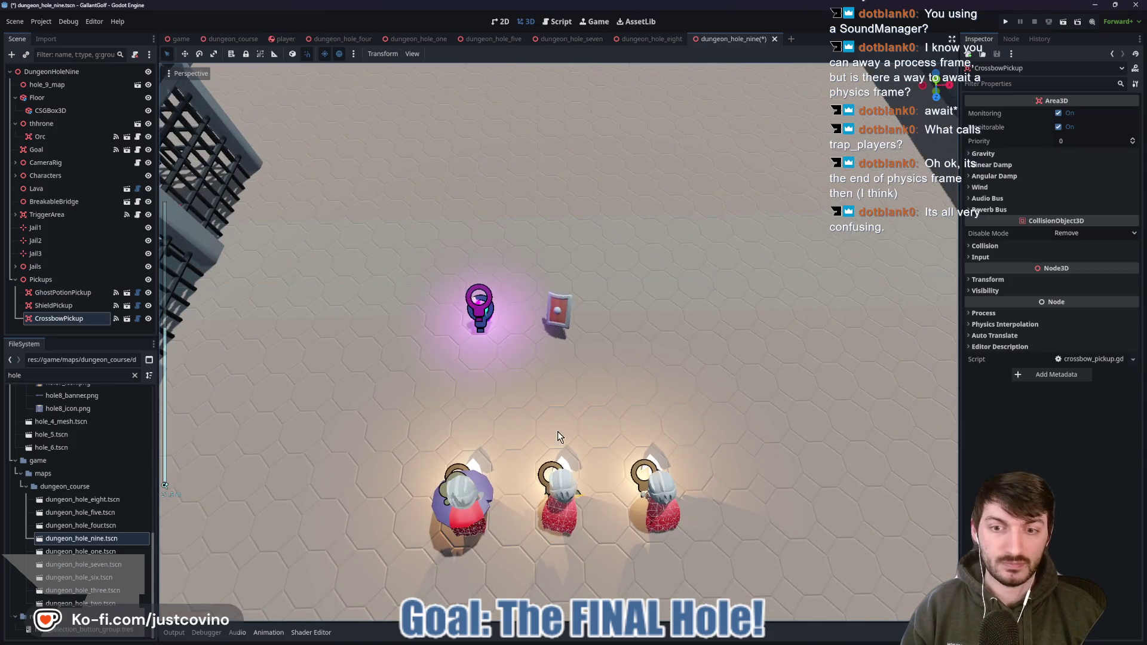
pyautogui.scroll(-2, 581, 525)
# Move the crossbow 6 units along X, lift it slightly, shift along Z, and save.
pyautogui.moveTo(598, 526)
pyautogui.mouseDown()
pyautogui.moveTo(695, 518)
pyautogui.moveTo(608, 582)
pyautogui.moveTo(605, 371)
pyautogui.mouseUp()
pyautogui.moveTo(608, 321); pyautogui.dragTo(610, 312)
pyautogui.moveTo(610, 387); pyautogui.dragTo(609, 383)
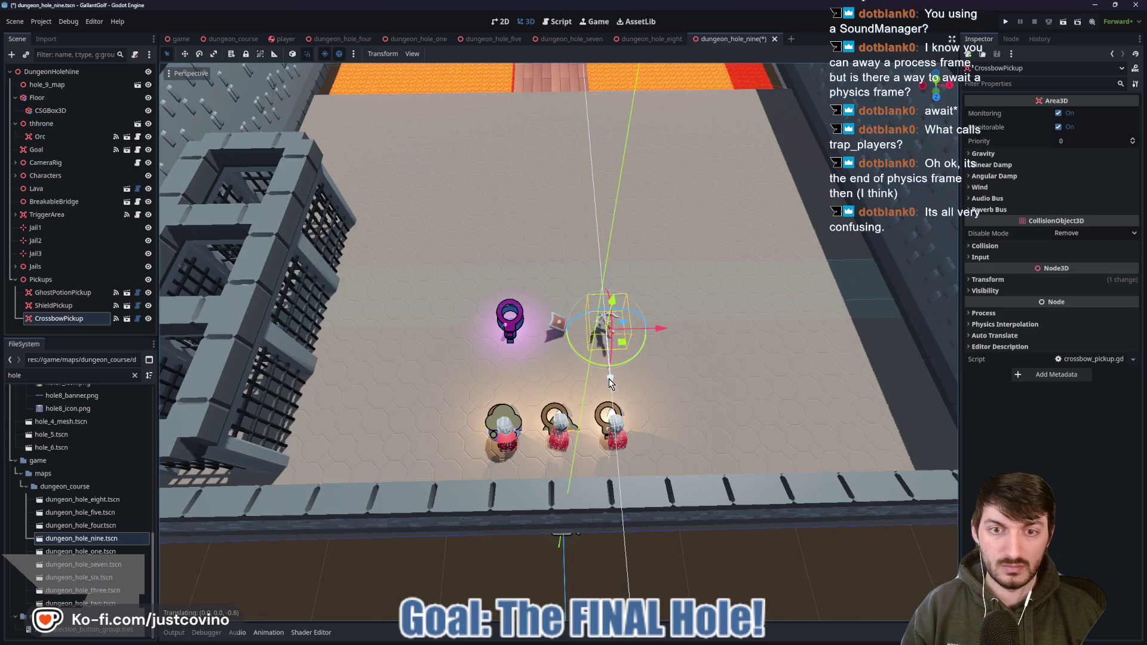
pyautogui.scroll(3, 726, 389)
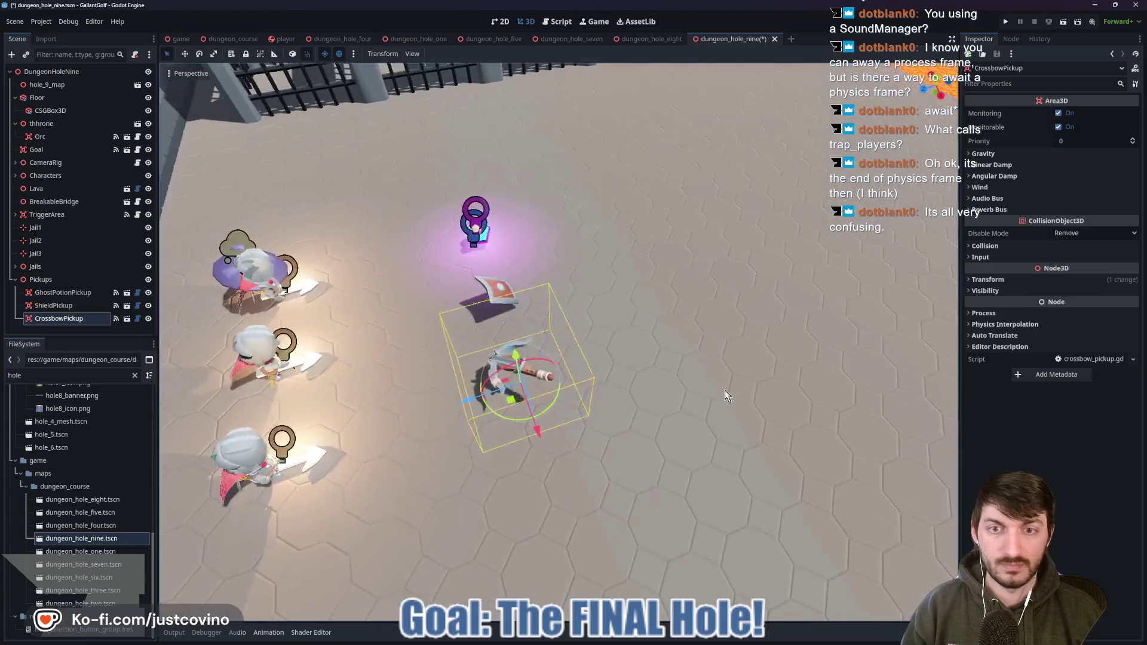
pyautogui.hotkey('ctrl', 's')
pyautogui.moveTo(729, 396)
pyautogui.mouseDown()
pyautogui.moveTo(586, 395)
pyautogui.moveTo(514, 370)
pyautogui.moveTo(514, 251)
pyautogui.moveTo(514, 335)
pyautogui.moveTo(514, 287)
pyautogui.moveTo(514, 335)
pyautogui.moveTo(514, 286)
pyautogui.moveTo(514, 323)
pyautogui.mouseUp()
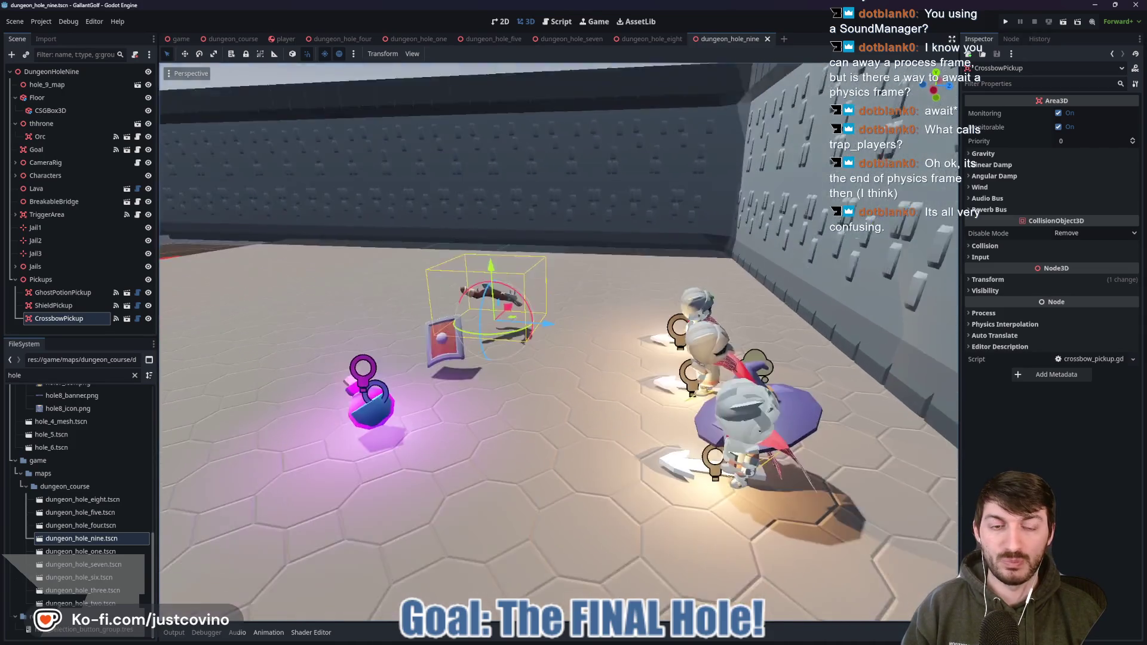
pyautogui.moveTo(514, 323)
pyautogui.mouseDown()
pyautogui.moveTo(466, 299)
pyautogui.moveTo(538, 299)
pyautogui.moveTo(537, 358)
pyautogui.moveTo(727, 406)
pyautogui.mouseUp()
pyautogui.moveTo(657, 419)
pyautogui.mouseDown()
pyautogui.moveTo(568, 371)
pyautogui.moveTo(552, 389)
pyautogui.mouseUp()
pyautogui.moveTo(246, 417); pyautogui.dragTo(666, 395)
pyautogui.moveTo(590, 378); pyautogui.dragTo(687, 379)
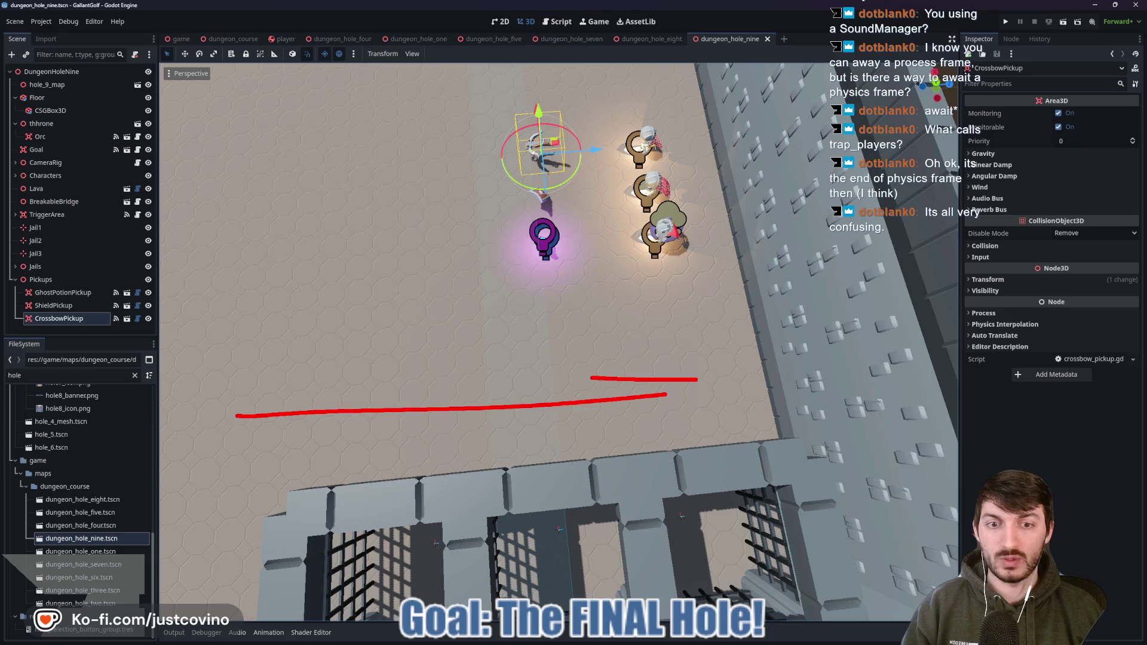
pyautogui.moveTo(776, 298); pyautogui.dragTo(355, 325)
pyautogui.moveTo(406, 281)
pyautogui.mouseDown()
pyautogui.moveTo(368, 298)
pyautogui.moveTo(472, 342)
pyautogui.mouseUp()
pyautogui.moveTo(253, 216); pyautogui.dragTo(672, 210)
pyautogui.moveTo(629, 172); pyautogui.dragTo(674, 188)
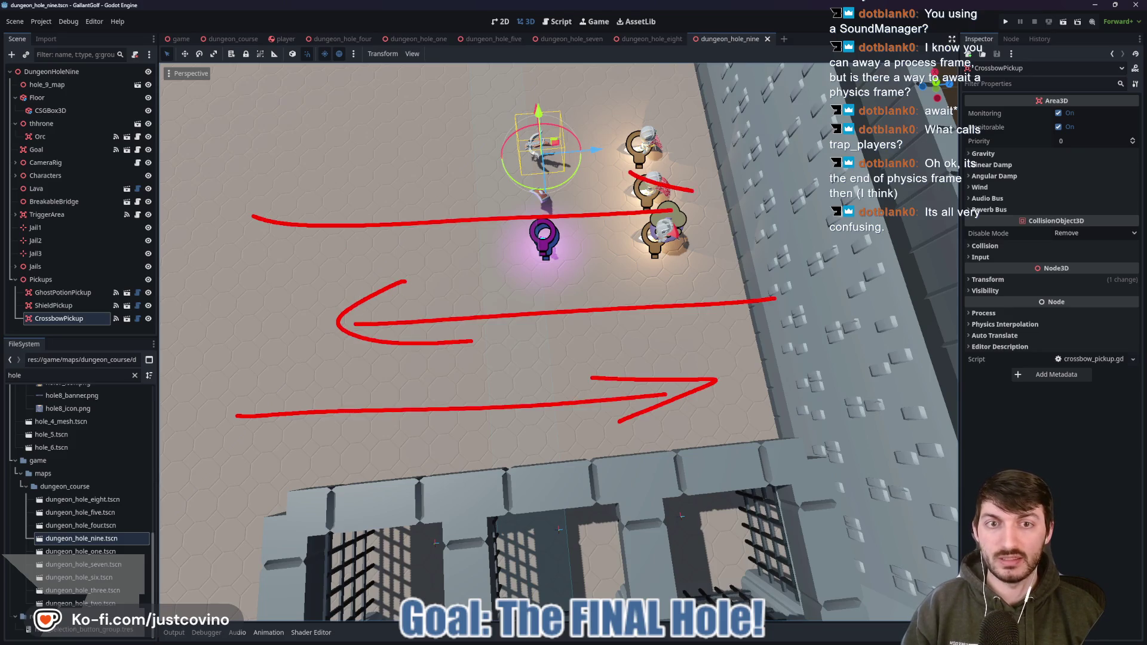
pyautogui.moveTo(559, 343); pyautogui.dragTo(508, 383)
pyautogui.moveTo(633, 269); pyautogui.dragTo(644, 259)
pyautogui.moveTo(637, 306); pyautogui.dragTo(620, 408)
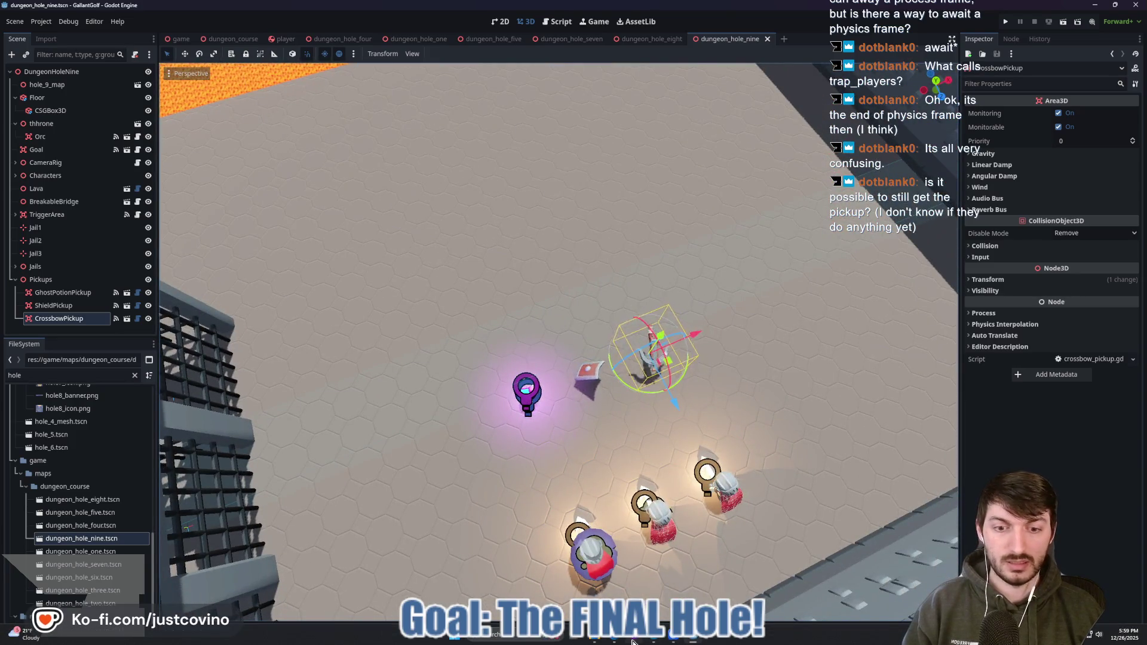
# Commit both changed files as 'area trigger sends players to jail', push to origin, return to Godot.
pyautogui.hotkey('alt', 'Tab')
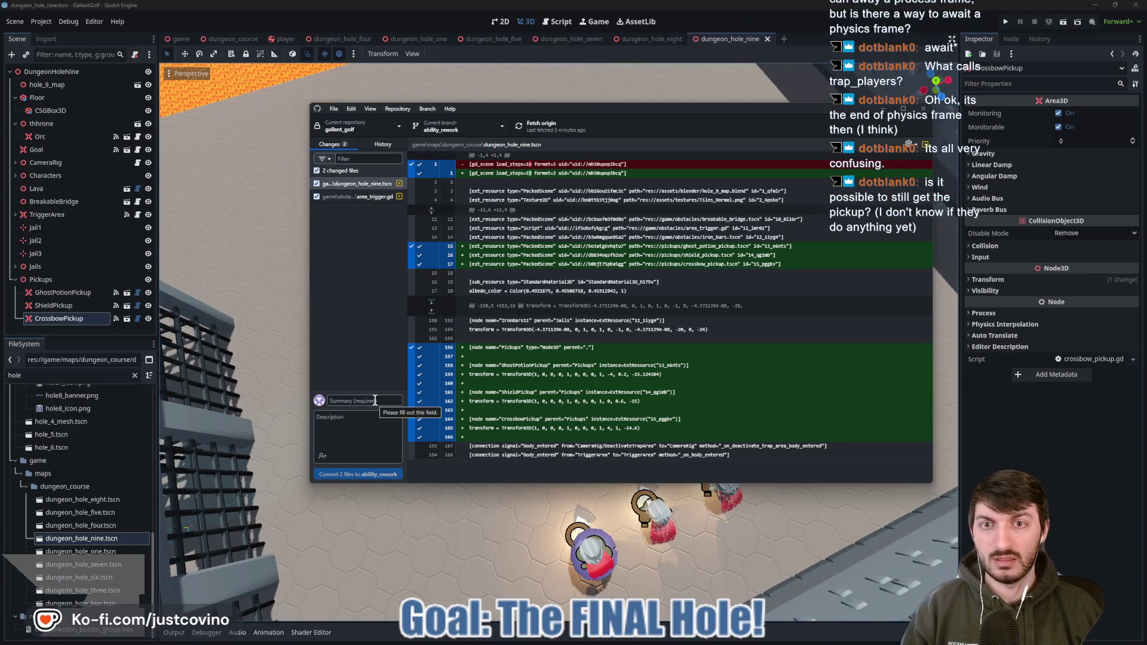
pyautogui.write('area trigger sends players to j')
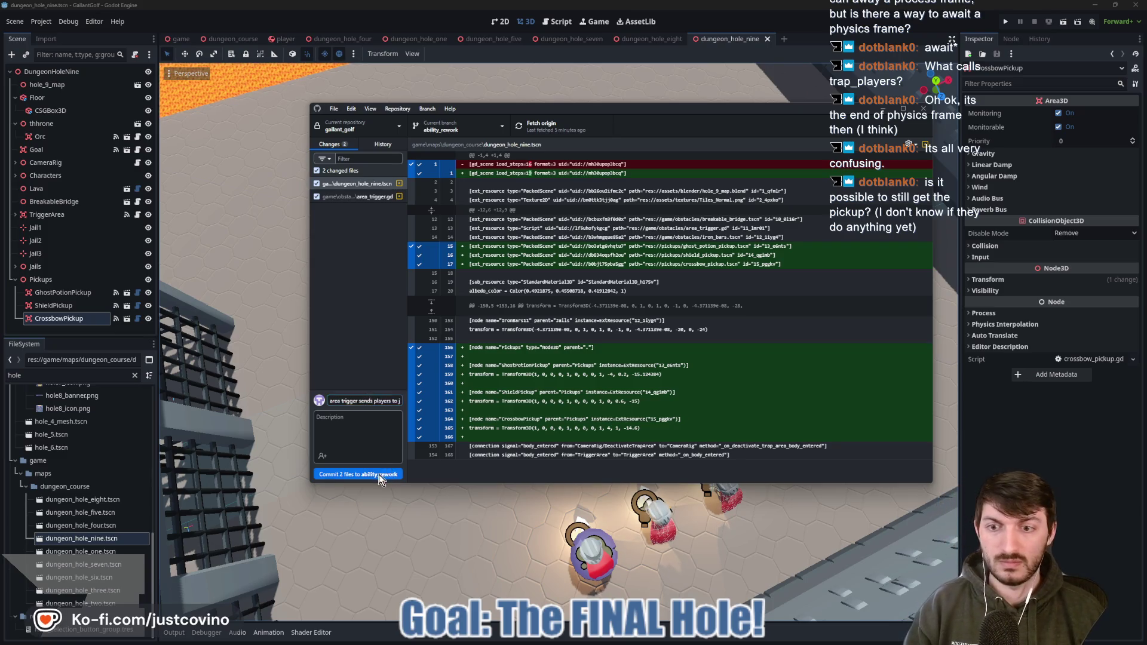
pyautogui.click(390, 475)
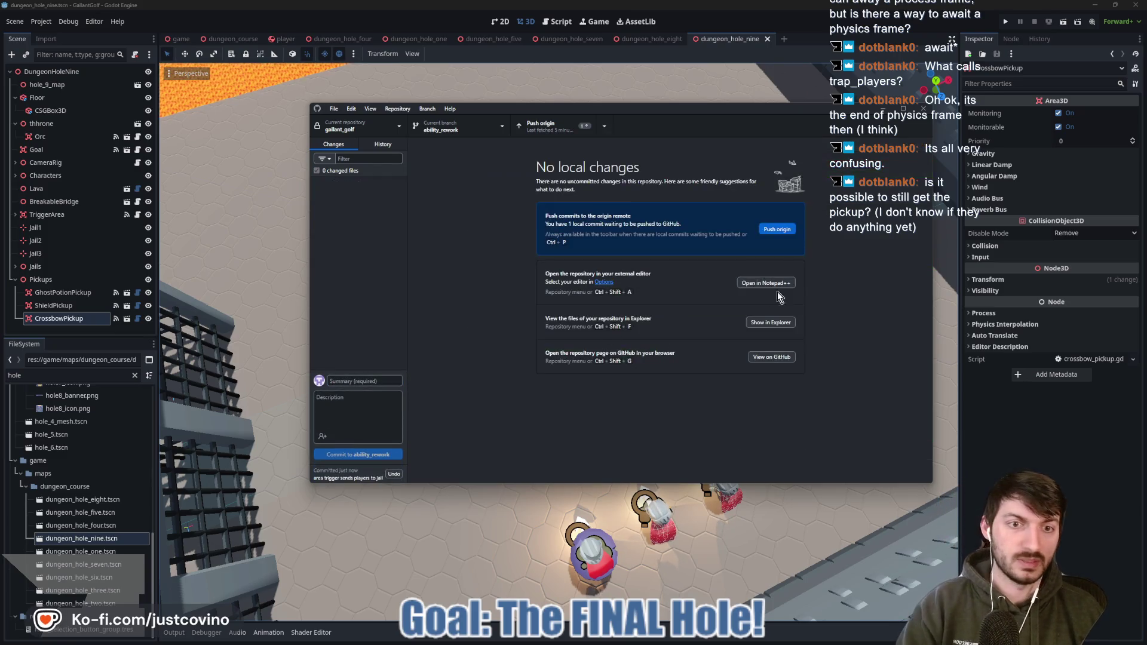
pyautogui.click(775, 232)
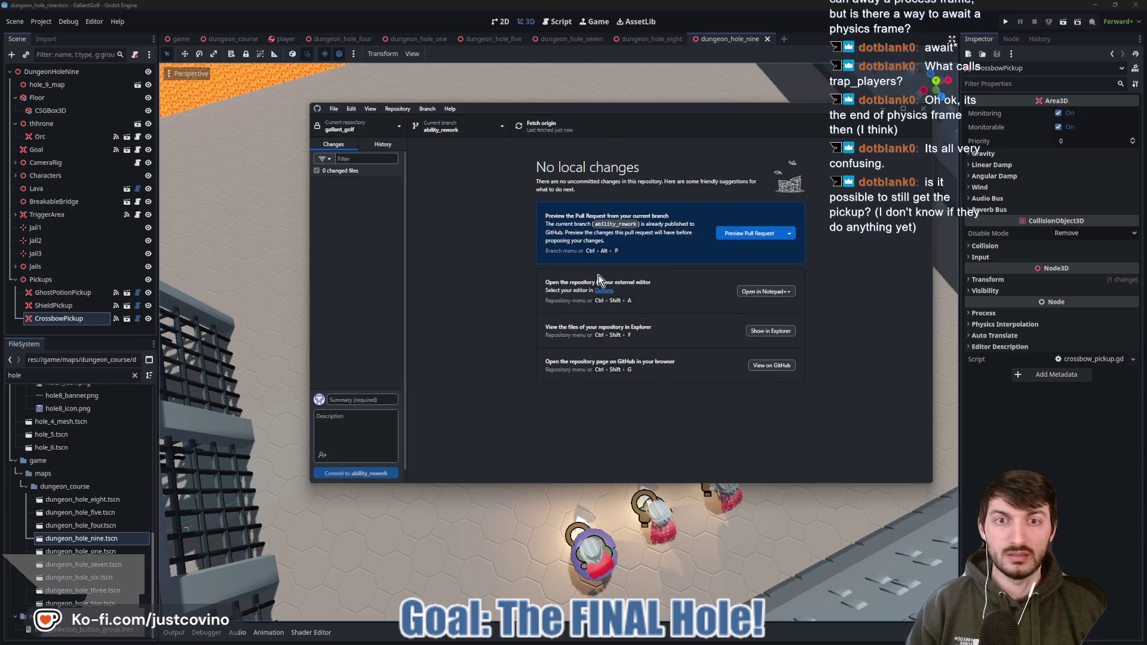
pyautogui.hotkey('alt', 'Tab')
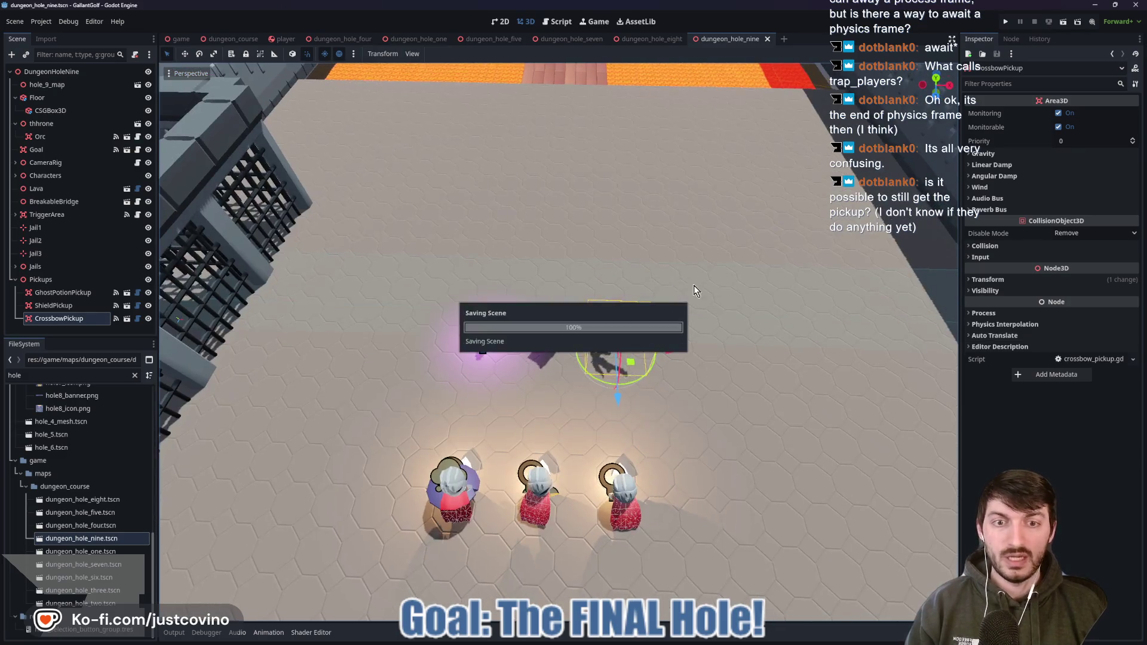
pyautogui.scroll(5, 761, 331)
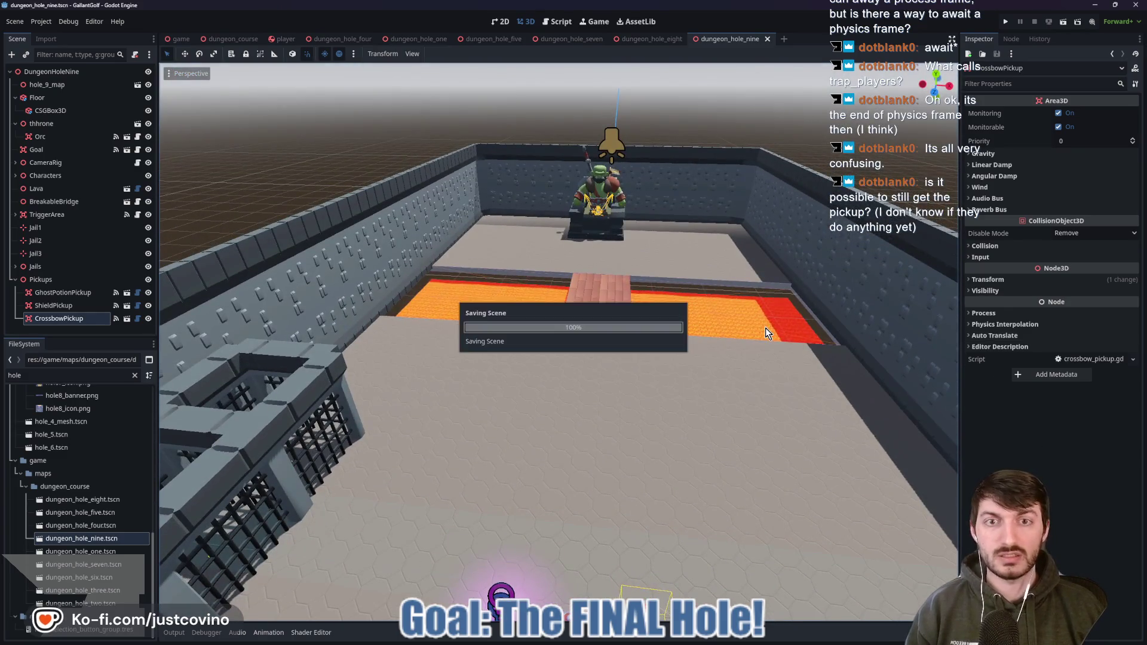